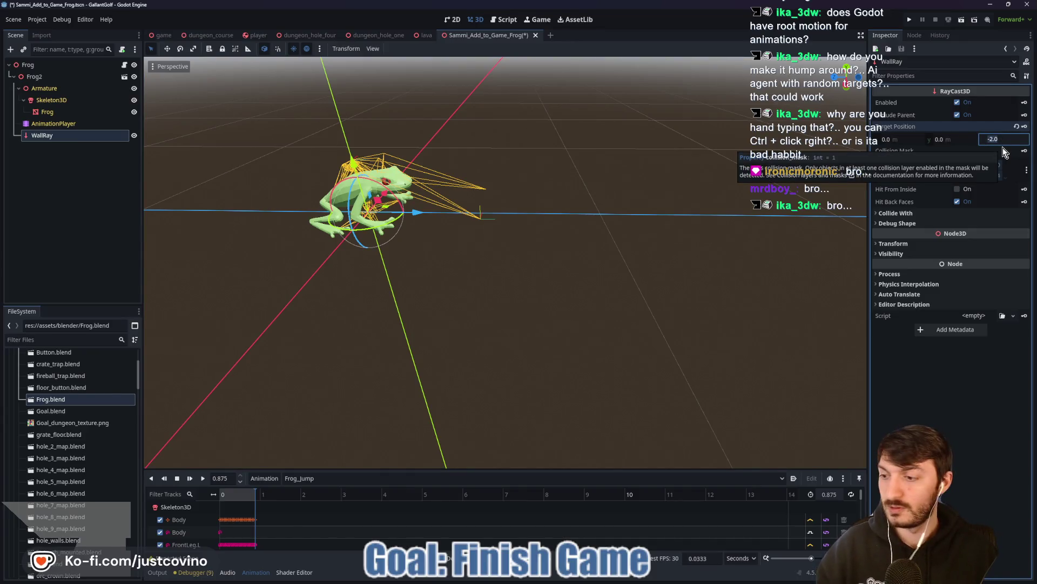
# Set the WallRay target position Z to 2.0, save the frog scene, and bring up the request image.
pyautogui.write('2')
pyautogui.press('Return')
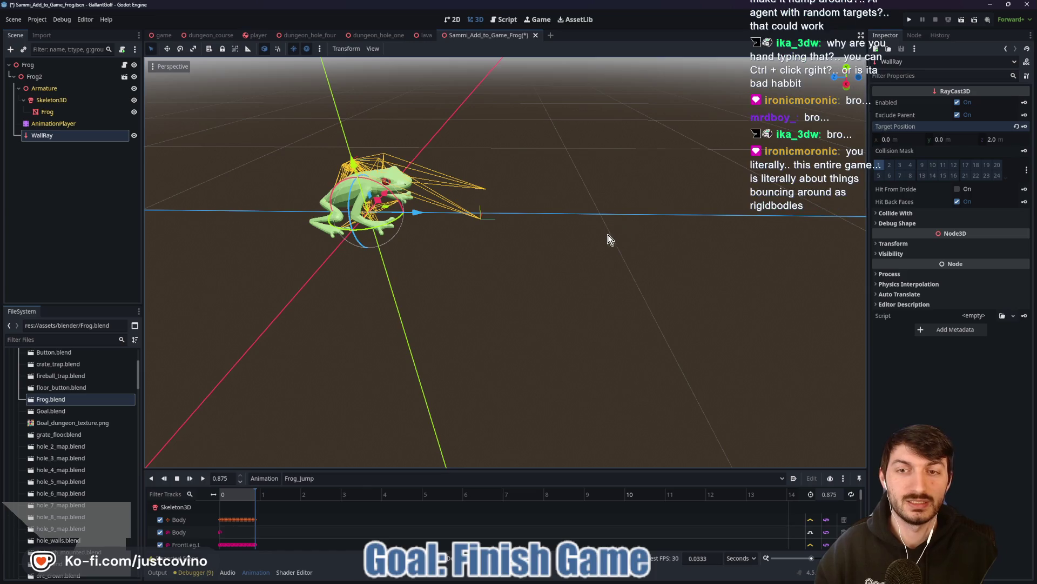
pyautogui.hotkey('ctrl', 's')
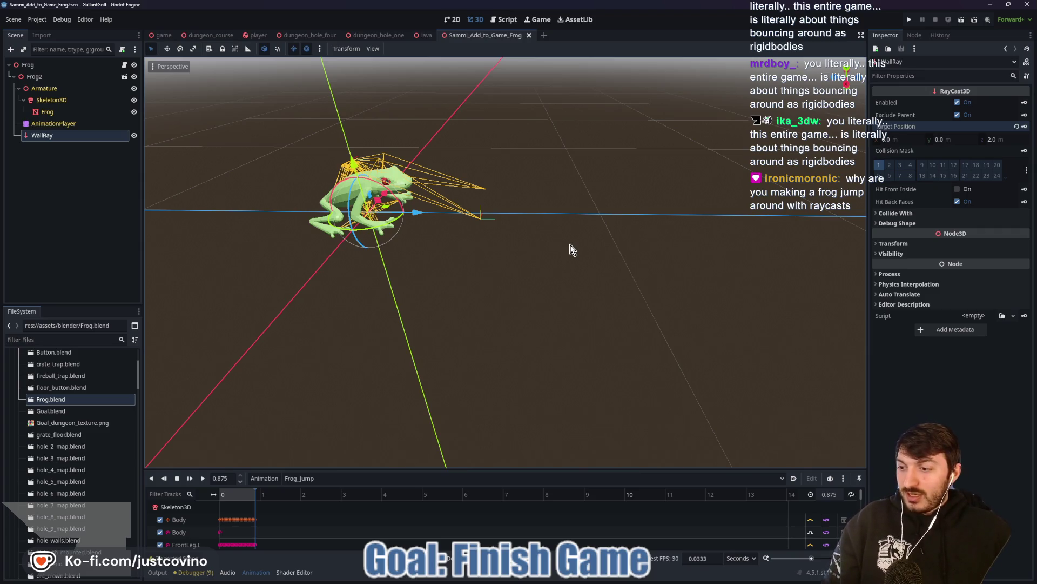
pyautogui.click(618, 580)
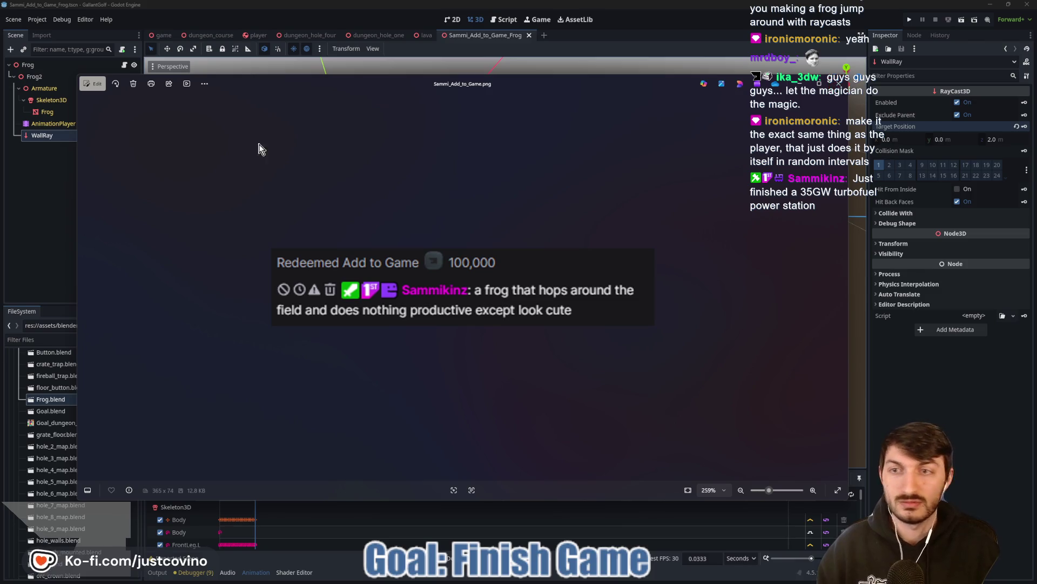
# Close the redeem request image in Windows Photos.
pyautogui.click(54, 189)
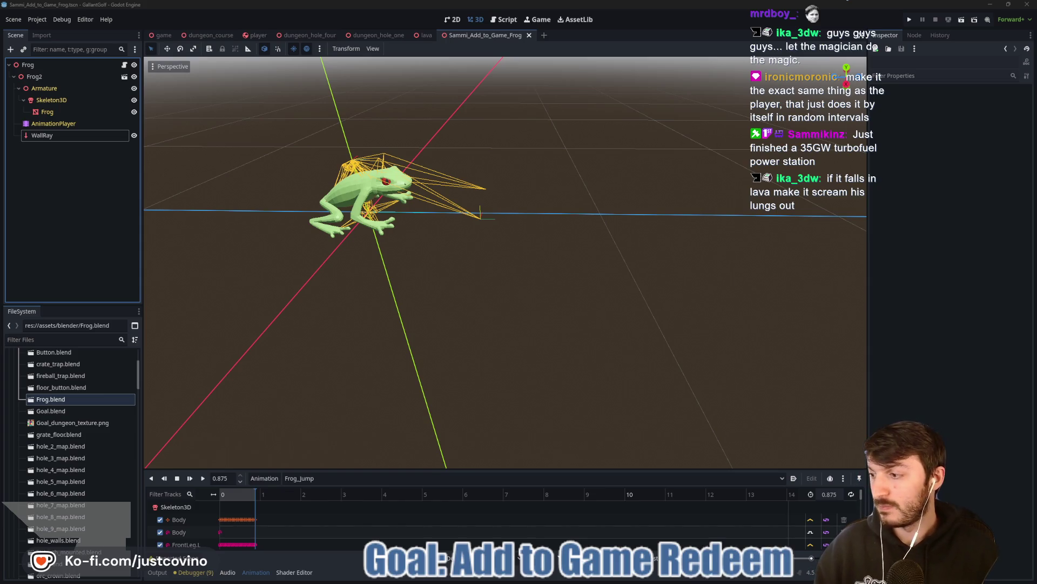
# Change the root Frog node's type from Node3D to RigidBody3D.
pyautogui.rightClick(36, 69)
pyautogui.click(106, 201)
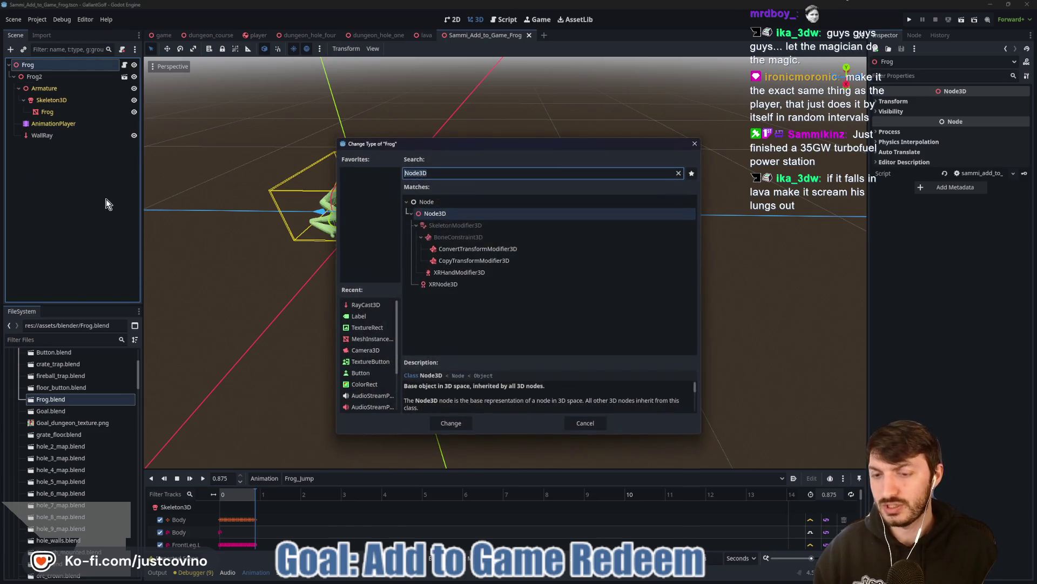
pyautogui.write('rigid')
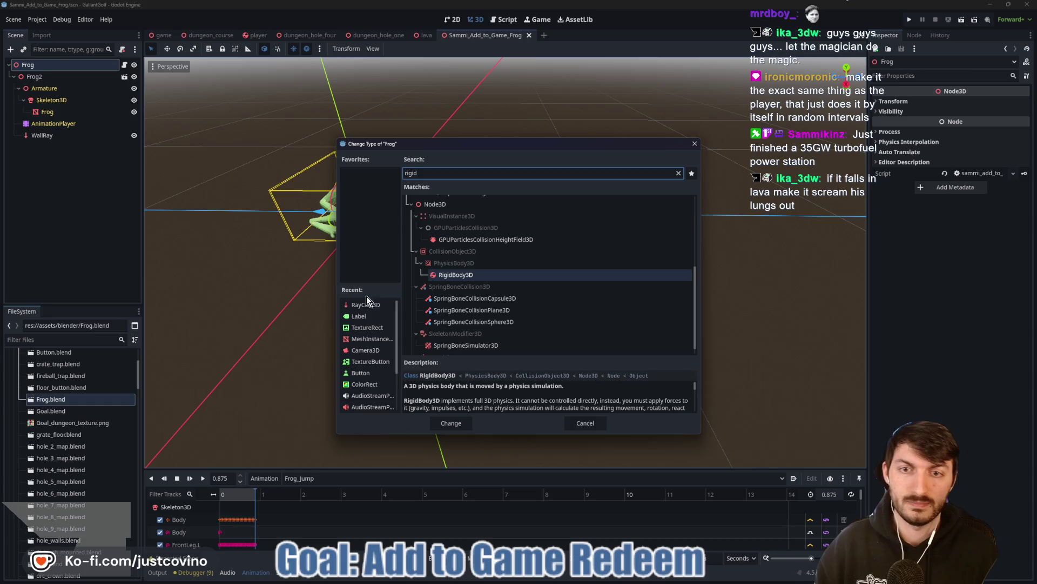
pyautogui.click(452, 422)
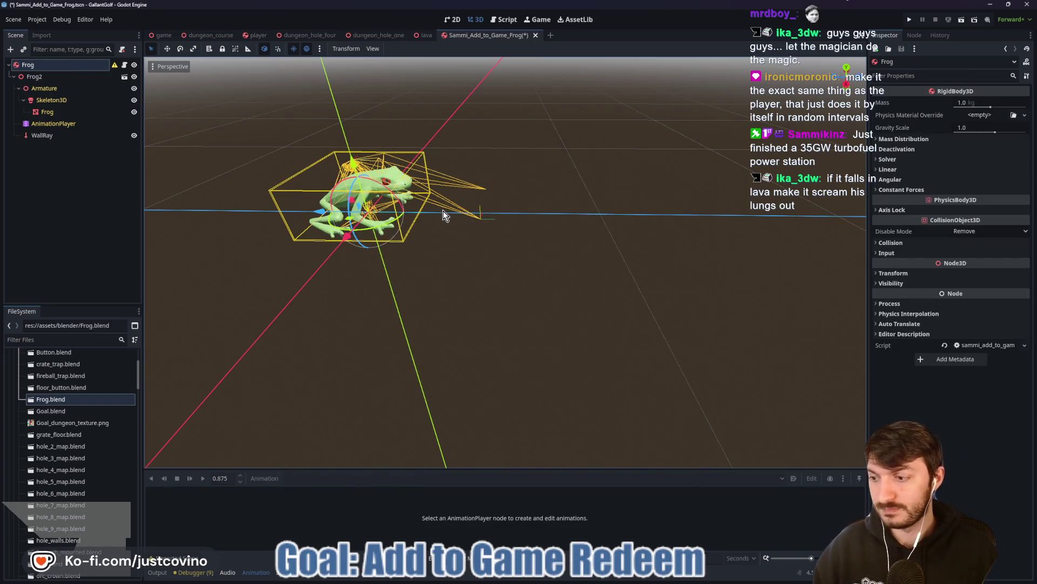
pyautogui.hotkey('ctrl', 'a')
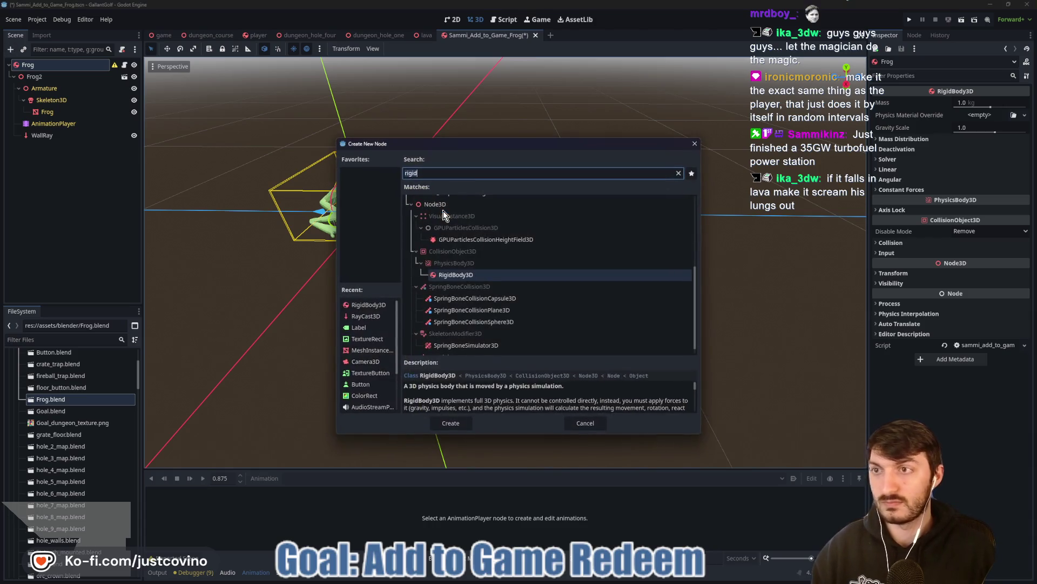
# Add a CollisionShape3D under Frog with a capsule shape, shortened to fit the frog.
pyautogui.write('collision')
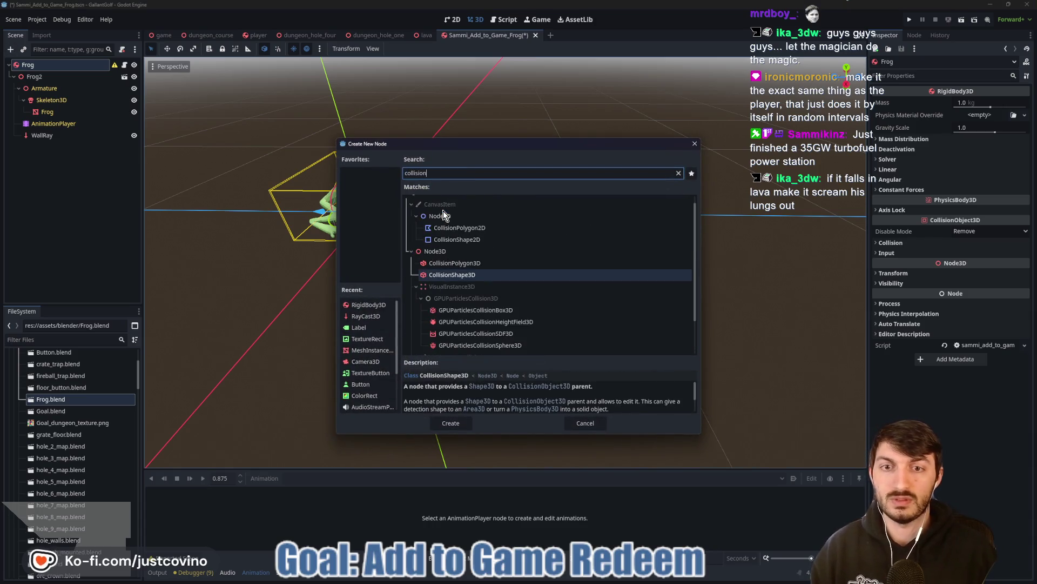
pyautogui.press('Return')
pyautogui.click(973, 103)
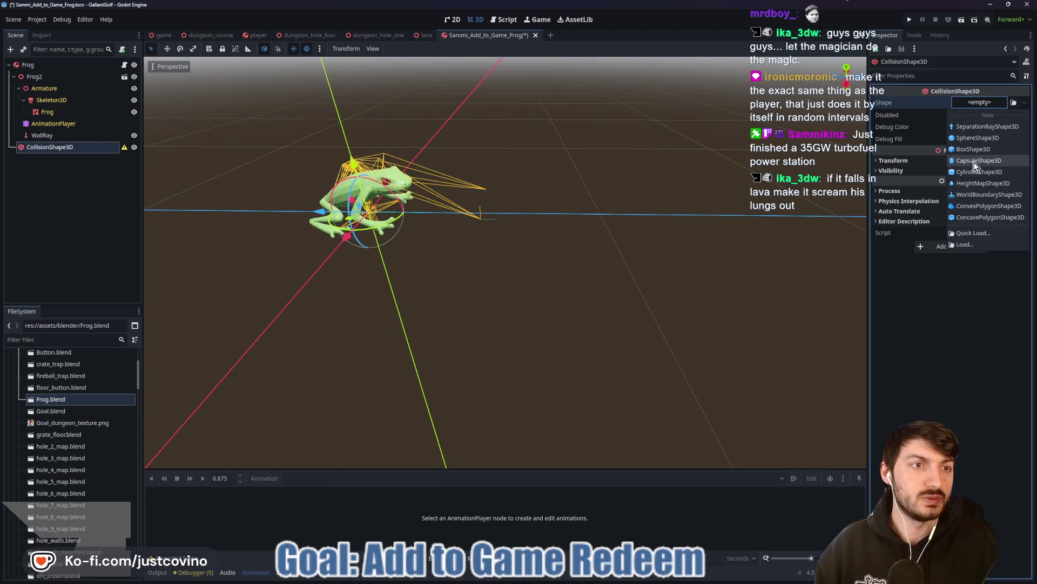
pyautogui.press('Escape')
pyautogui.scroll(-3, 546, 217)
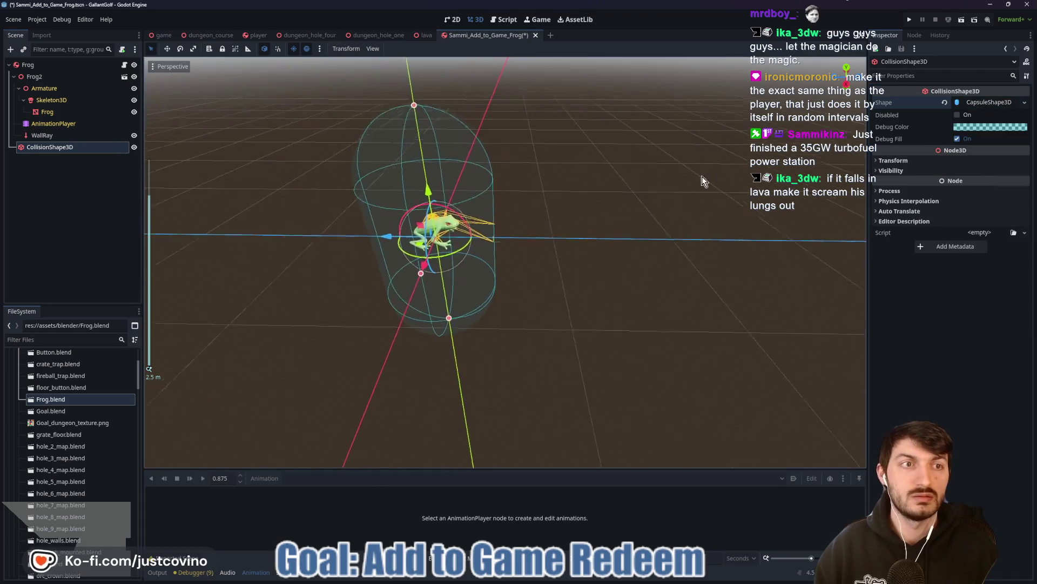
pyautogui.moveTo(420, 116)
pyautogui.mouseDown()
pyautogui.moveTo(451, 318)
pyautogui.moveTo(432, 232)
pyautogui.mouseUp()
# Raise the capsule slightly in side orthographic view, save the scene, and open Frog.blend in Blender.
pyautogui.moveTo(511, 234)
pyautogui.mouseDown()
pyautogui.moveTo(454, 225)
pyautogui.moveTo(487, 215)
pyautogui.moveTo(544, 221)
pyautogui.moveTo(505, 193)
pyautogui.mouseUp()
pyautogui.scroll(5, 545, 217)
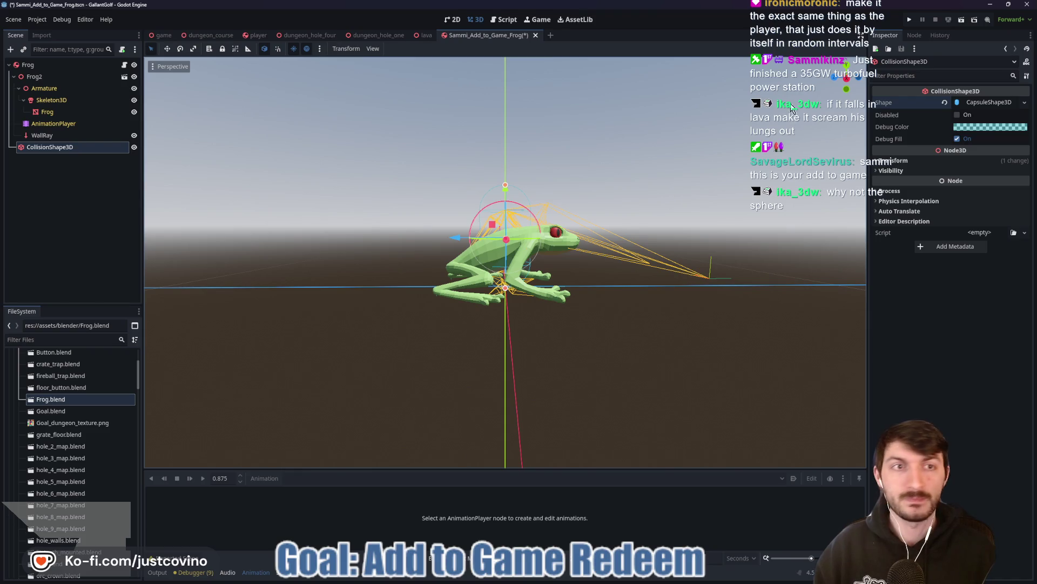
pyautogui.click(847, 78)
pyautogui.moveTo(511, 195); pyautogui.dragTo(506, 189)
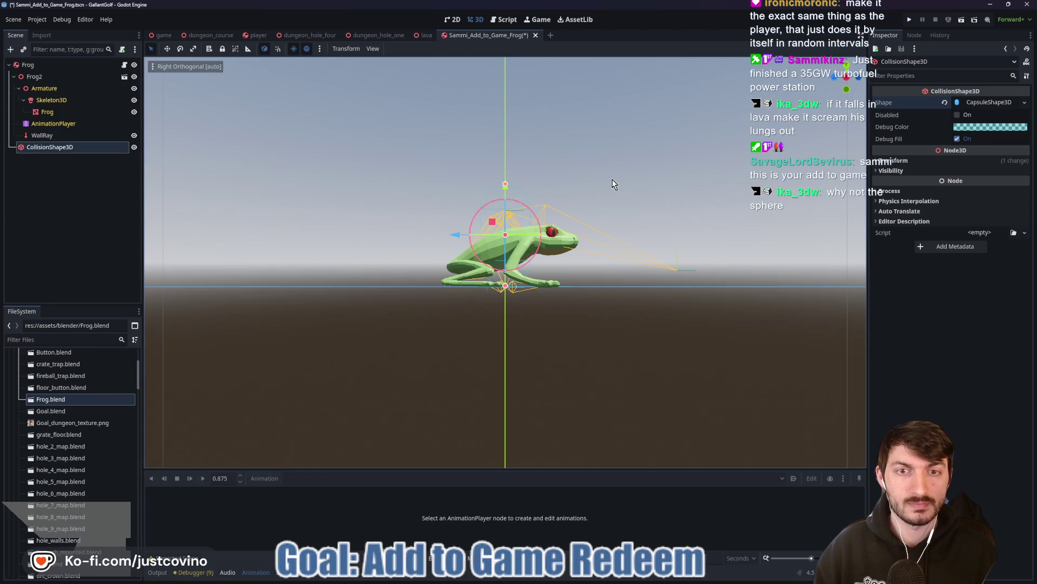
pyautogui.moveTo(598, 183); pyautogui.dragTo(605, 227)
pyautogui.hotkey('ctrl', 's')
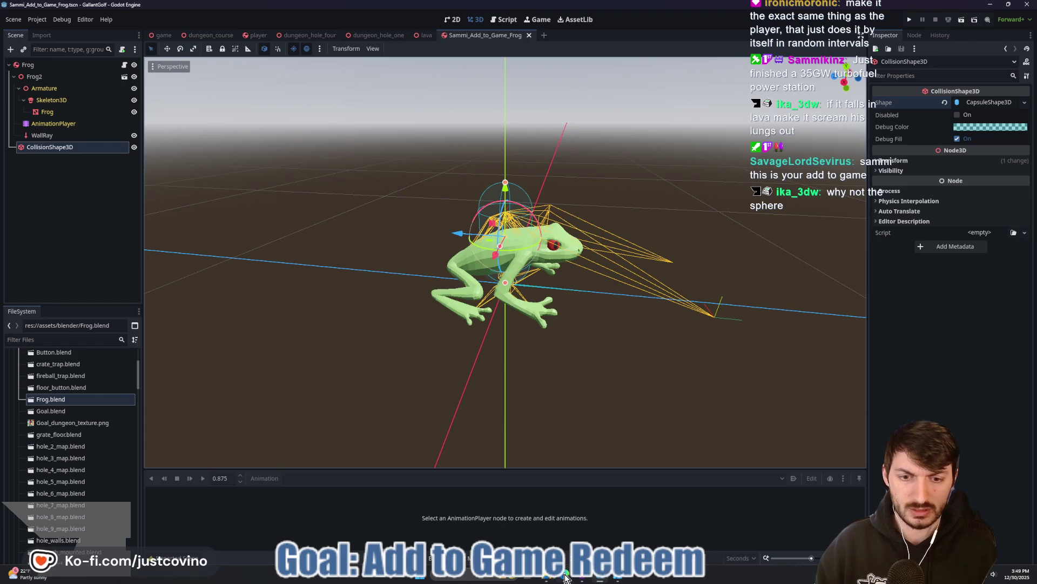
pyautogui.click(564, 577)
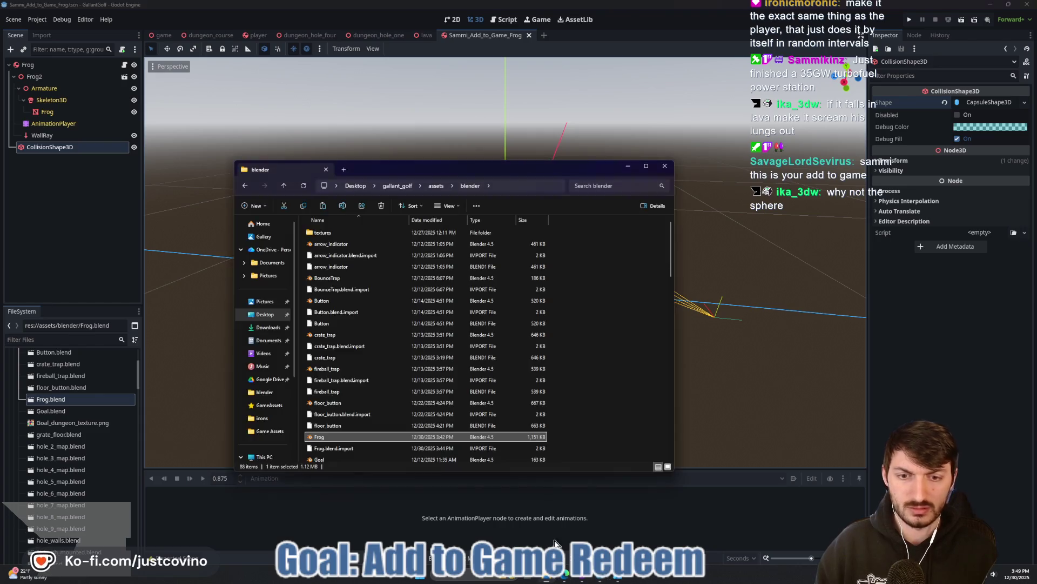
pyautogui.doubleClick(323, 439)
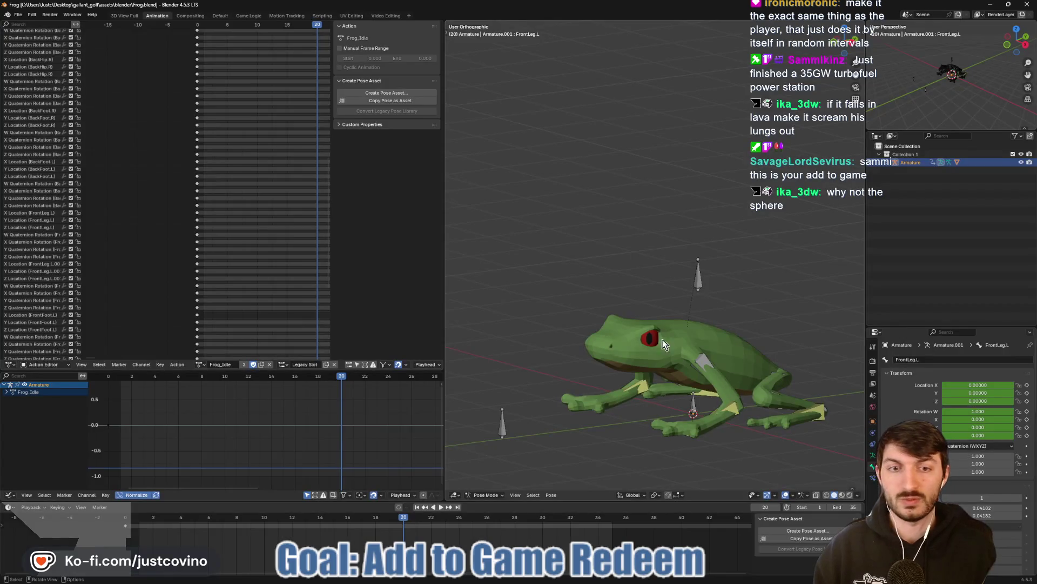
# Select the Shoulders and FrontLeg.L bones, then switch to the Default workspace.
pyautogui.click(672, 352)
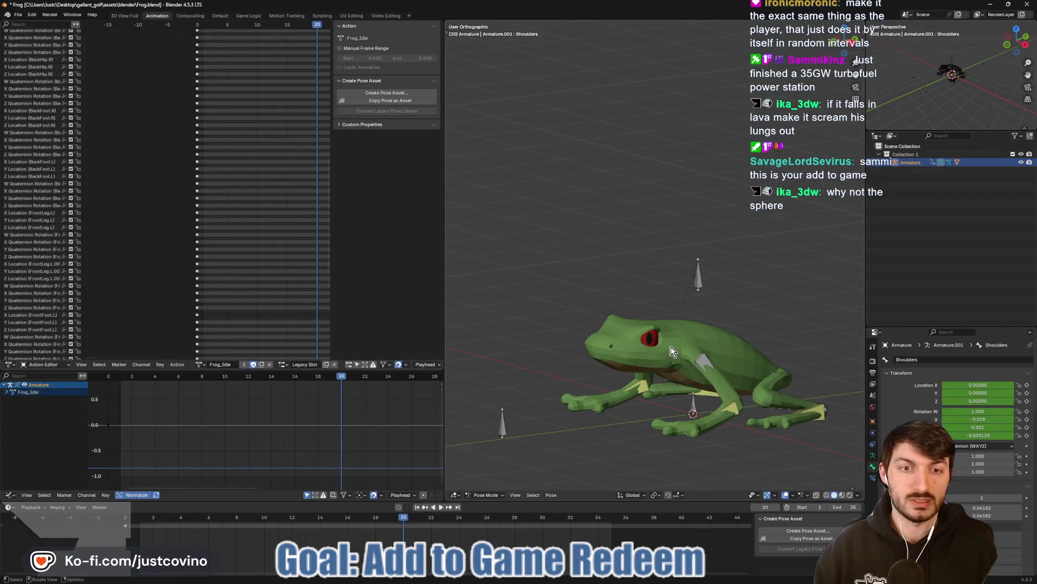
pyautogui.click(734, 310)
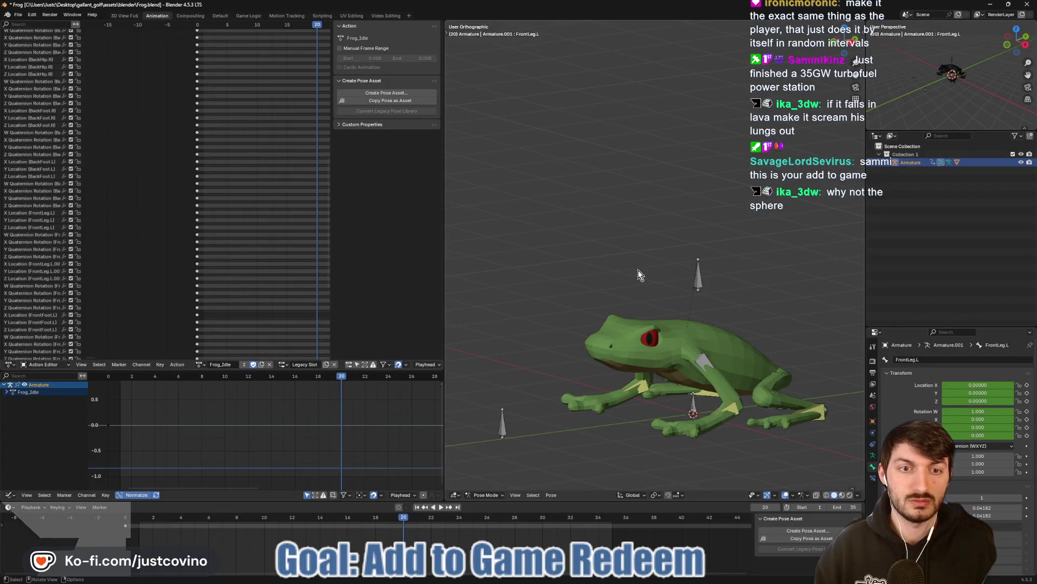
pyautogui.click(124, 15)
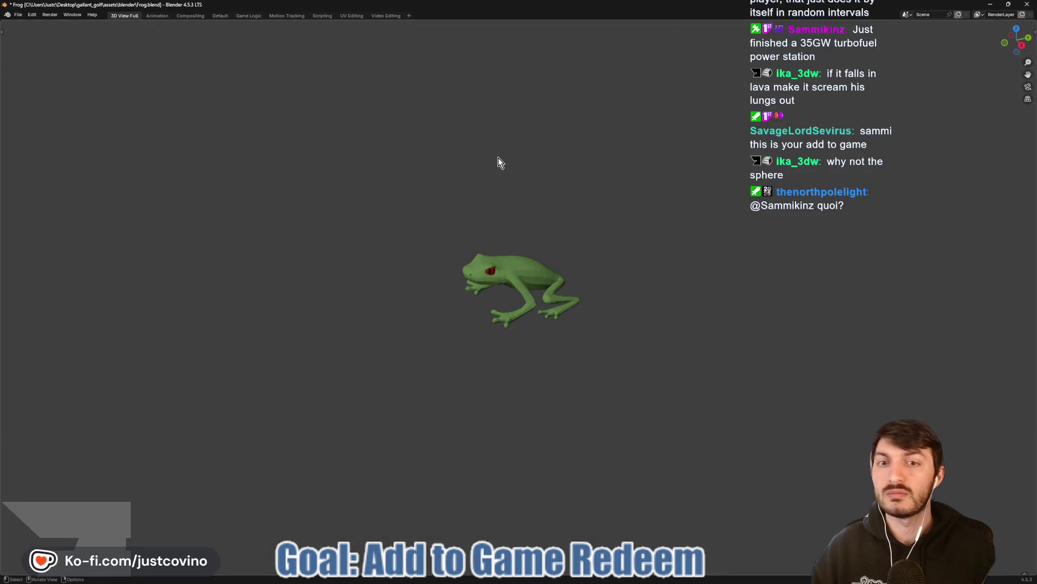
pyautogui.click(218, 17)
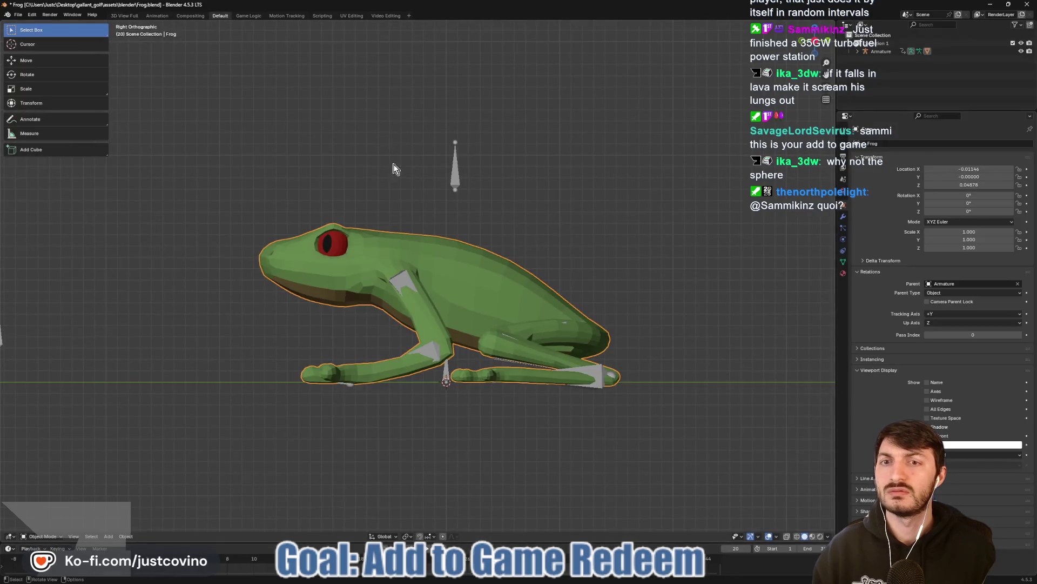
# Shade the frog mesh smooth, save Frog.blend, and return to Godot.
pyautogui.rightClick(405, 265)
pyautogui.click(406, 266)
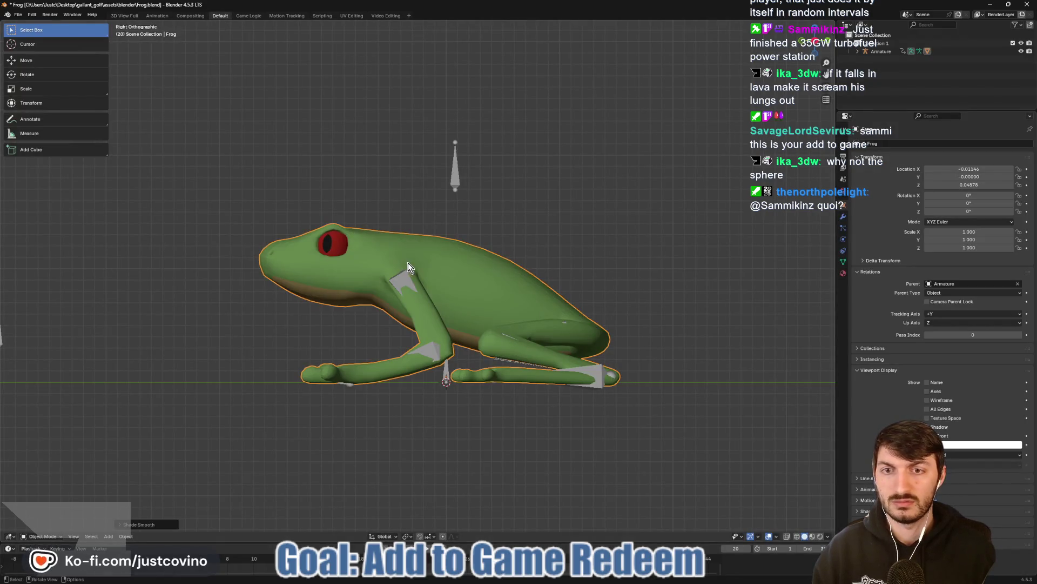
pyautogui.hotkey('ctrl', 's')
pyautogui.moveTo(562, 580)
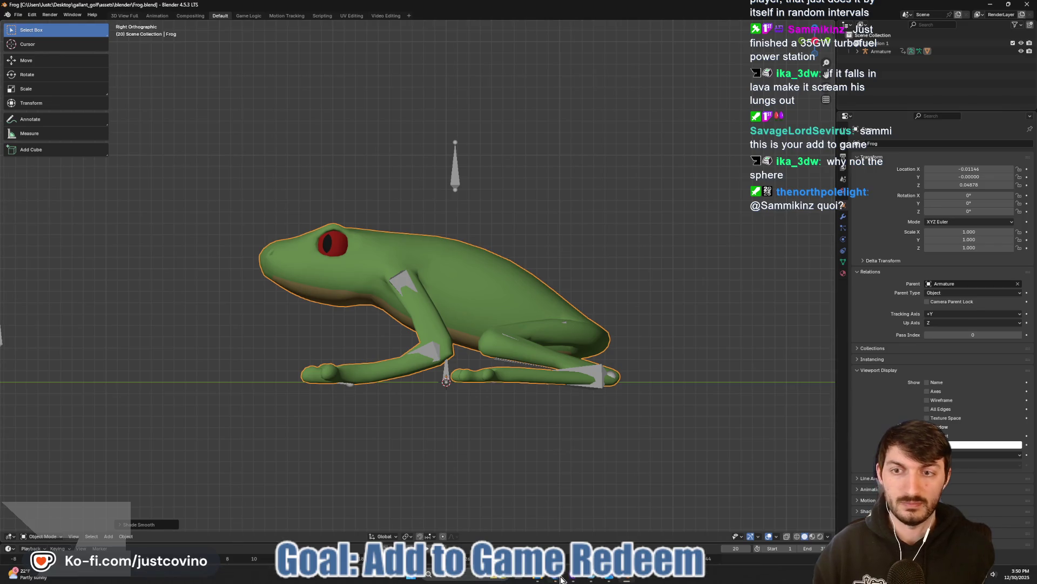
pyautogui.click(594, 580)
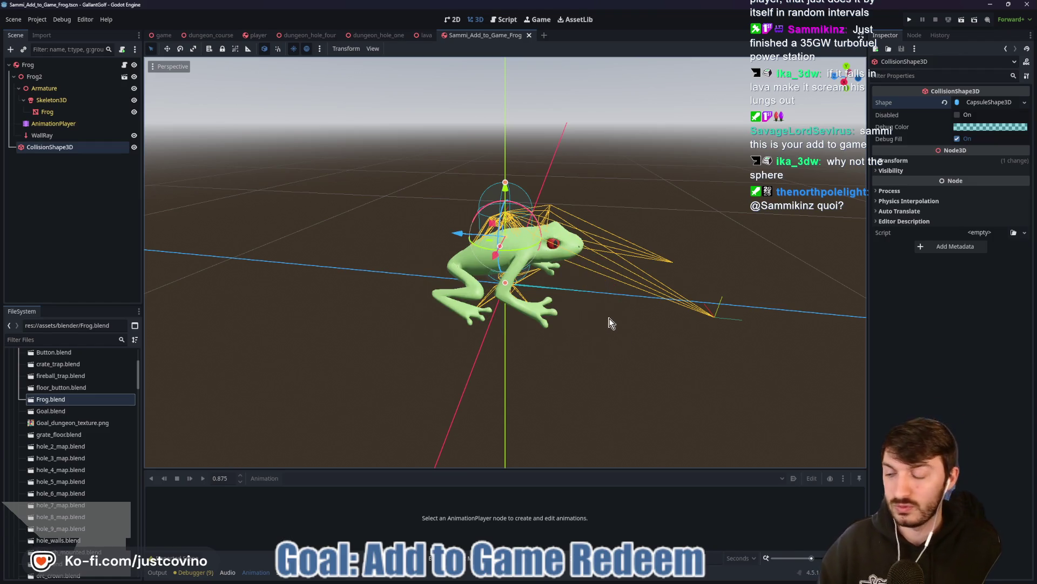
# Move CollisionShape3D to the top of Frog's children, save, and open sammi_add_to_game_frog.gd.
pyautogui.moveTo(603, 316)
pyautogui.mouseDown()
pyautogui.moveTo(540, 254)
pyautogui.moveTo(486, 303)
pyautogui.moveTo(725, 349)
pyautogui.moveTo(626, 346)
pyautogui.moveTo(653, 345)
pyautogui.mouseUp()
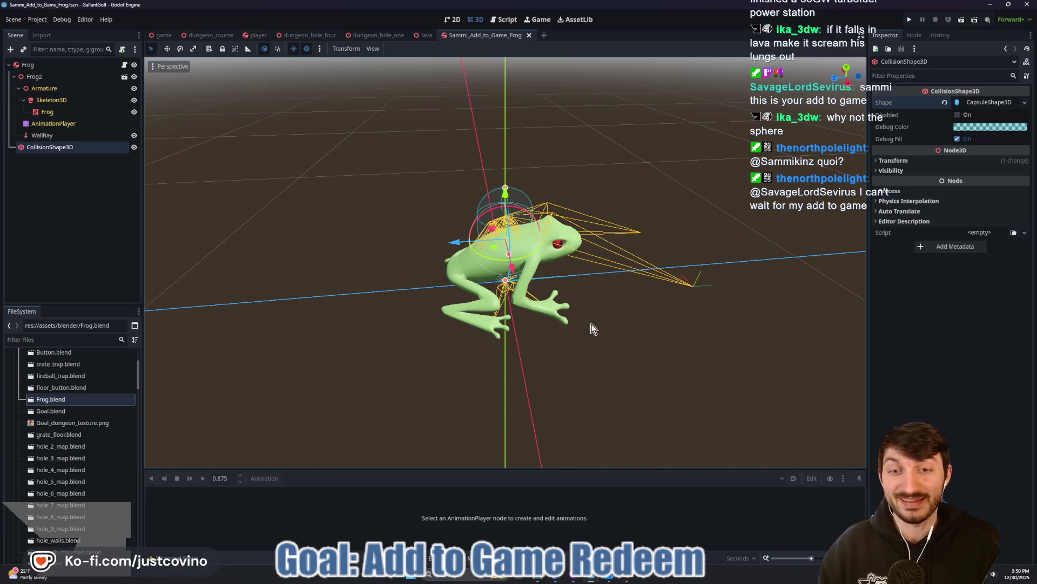
pyautogui.moveTo(29, 147)
pyautogui.mouseDown()
pyautogui.moveTo(27, 87)
pyautogui.moveTo(61, 68)
pyautogui.mouseUp()
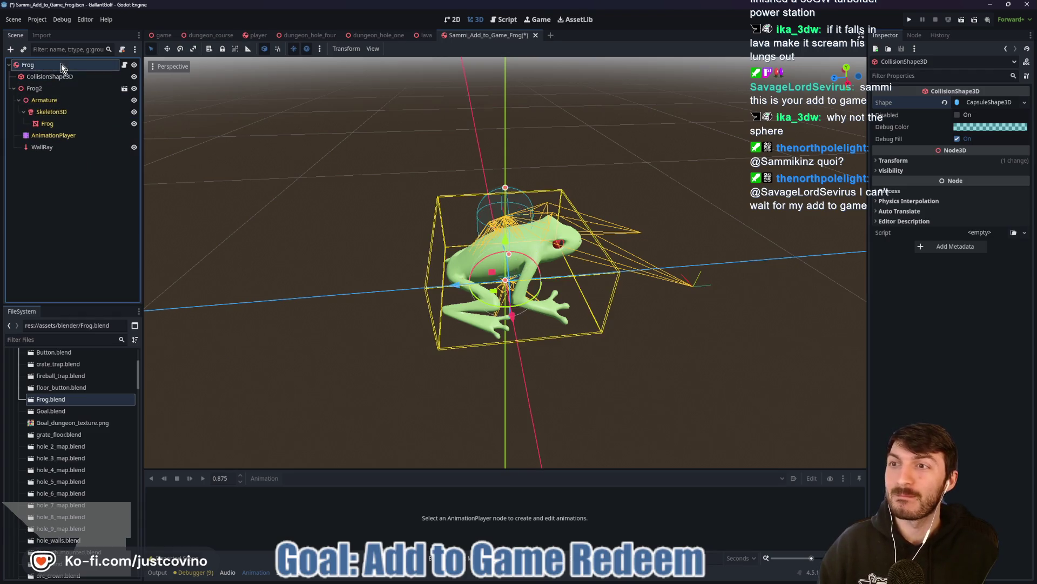
pyautogui.click(62, 67)
pyautogui.hotkey('ctrl', 's')
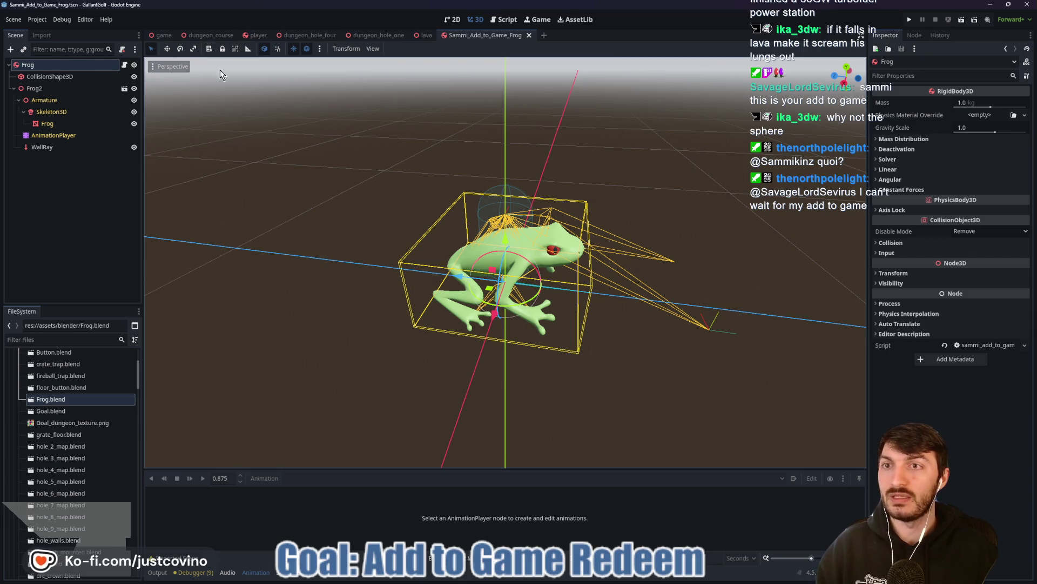
pyautogui.click(124, 64)
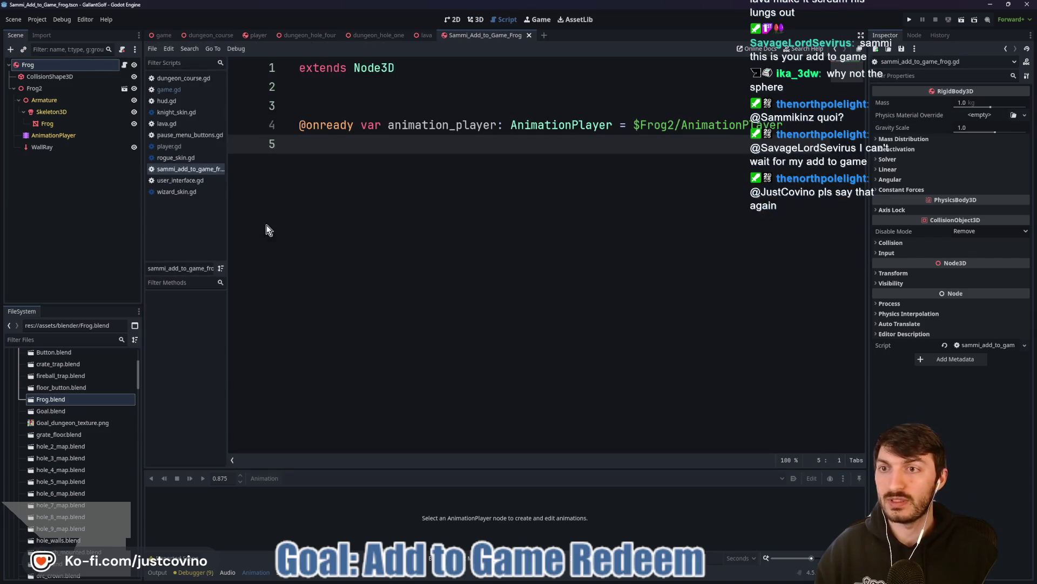
# Open player.gd and delete the print("Item used") line and its leftover blank line.
pyautogui.click(176, 145)
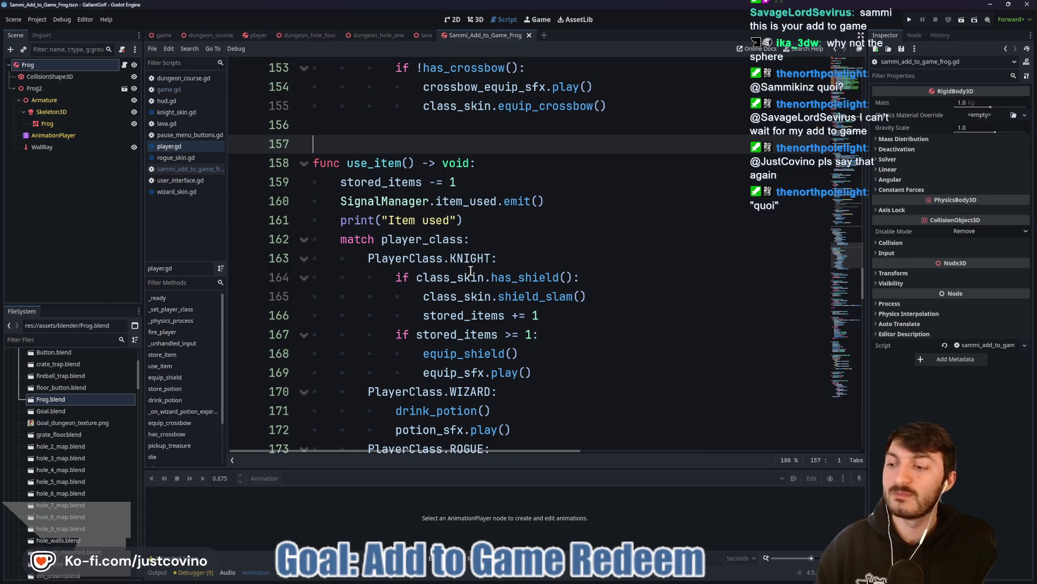
pyautogui.moveTo(453, 263)
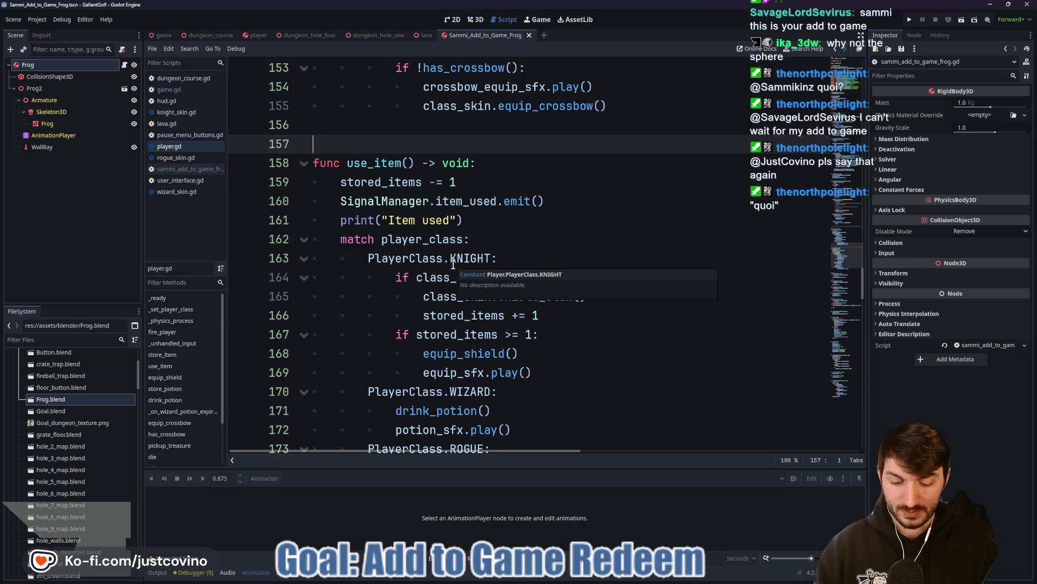
pyautogui.scroll(2, 480, 228)
pyautogui.moveTo(478, 334); pyautogui.dragTo(317, 334)
pyautogui.press('BackSpace')
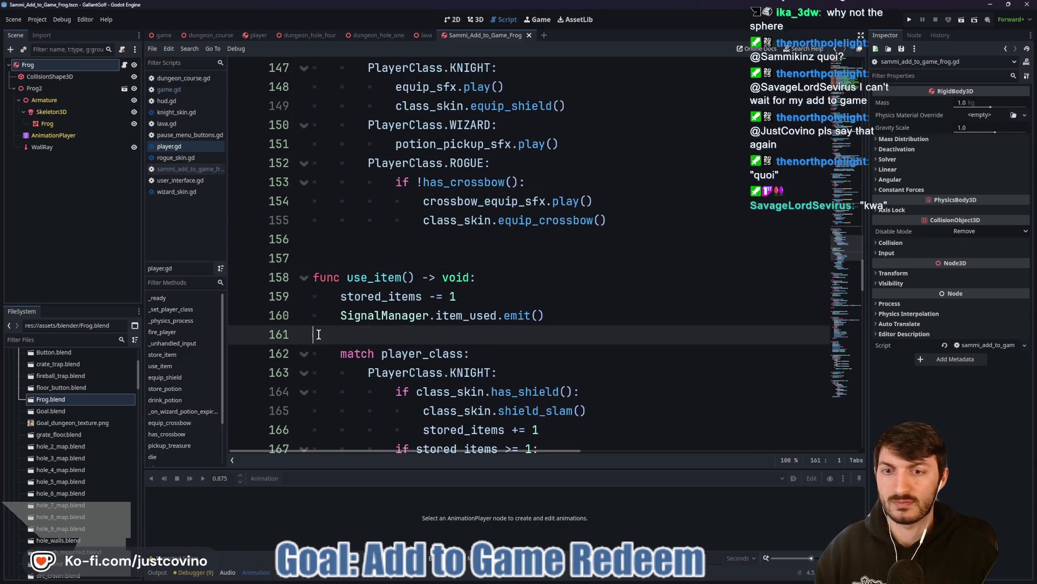
pyautogui.press('BackSpace')
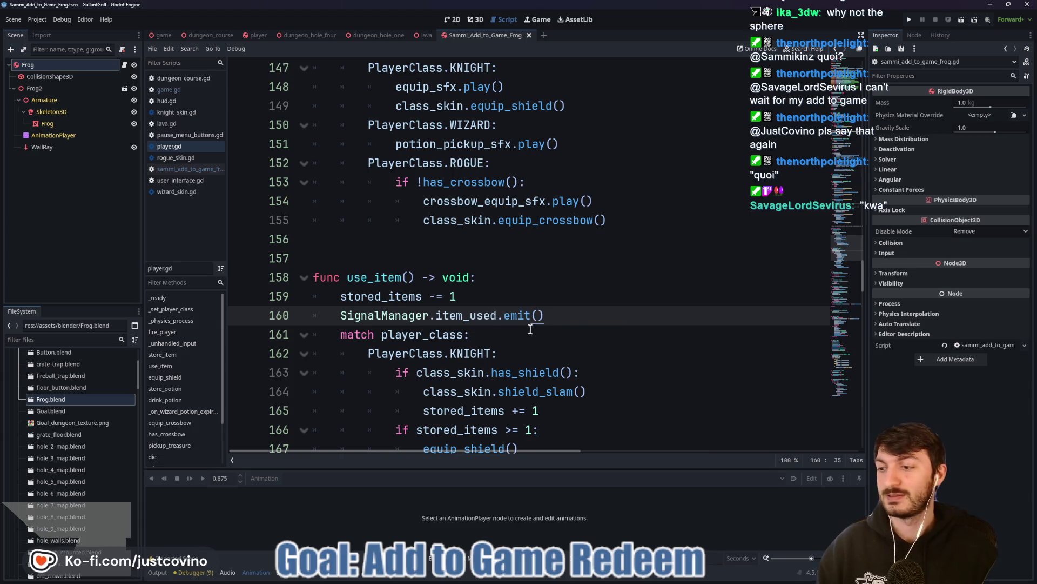
# Scroll through player.gd reviewing the code around line 141.
pyautogui.scroll(6, 595, 348)
pyautogui.click(524, 295)
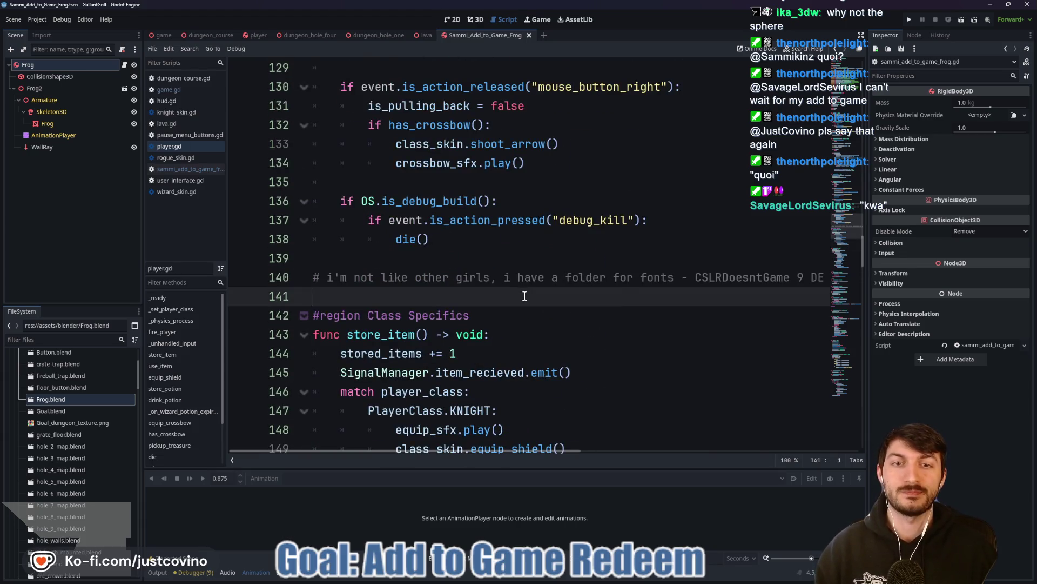
pyautogui.scroll(10, 554, 269)
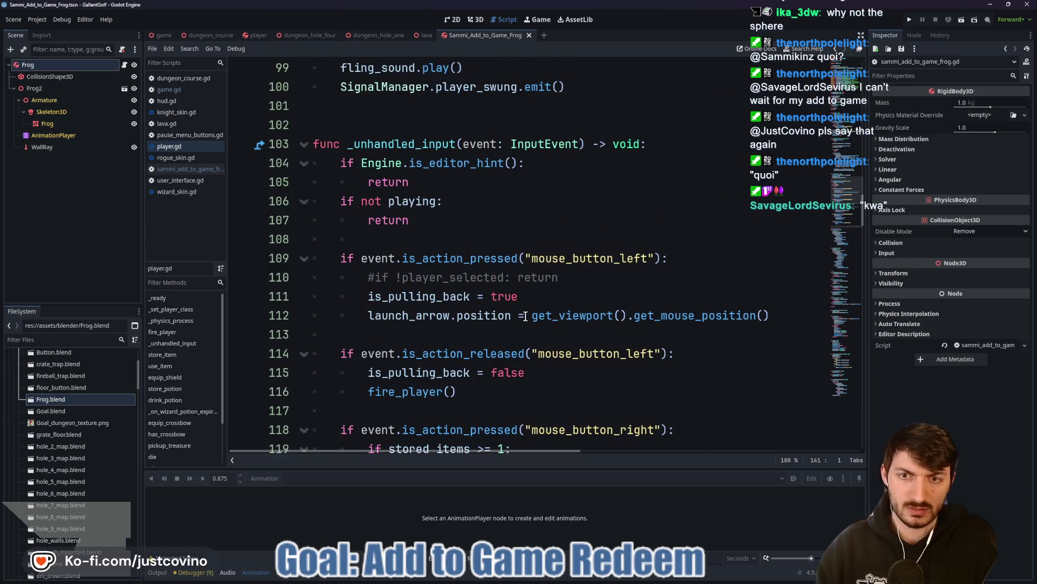
pyautogui.scroll(10, 522, 316)
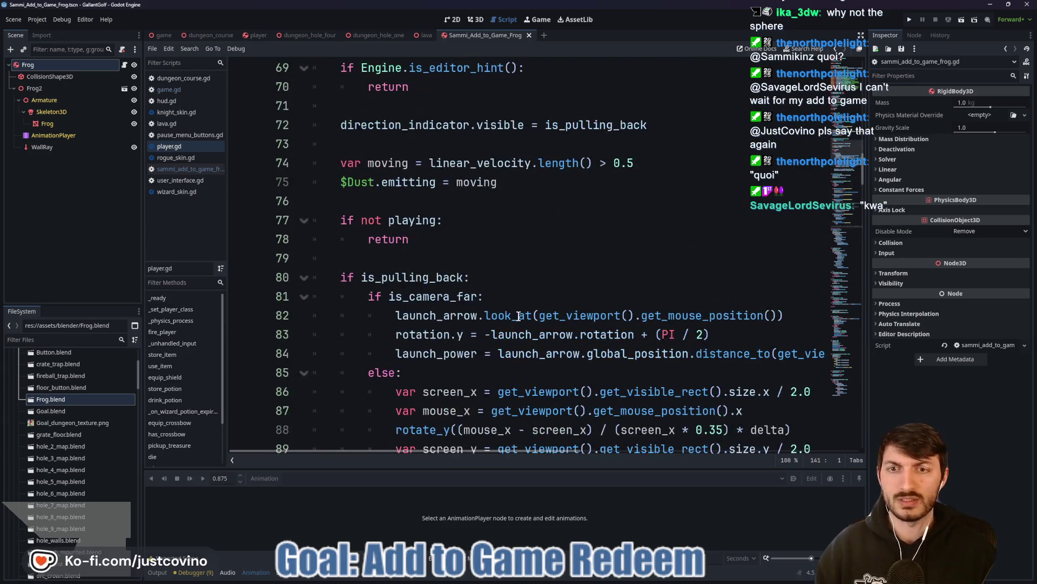
pyautogui.scroll(-2, 513, 313)
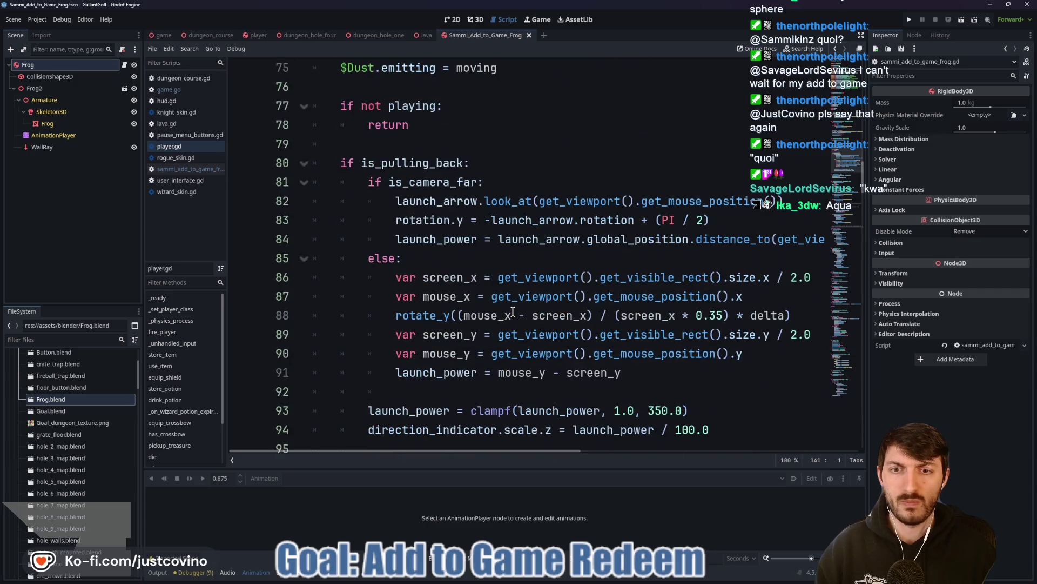
pyautogui.scroll(9, 504, 308)
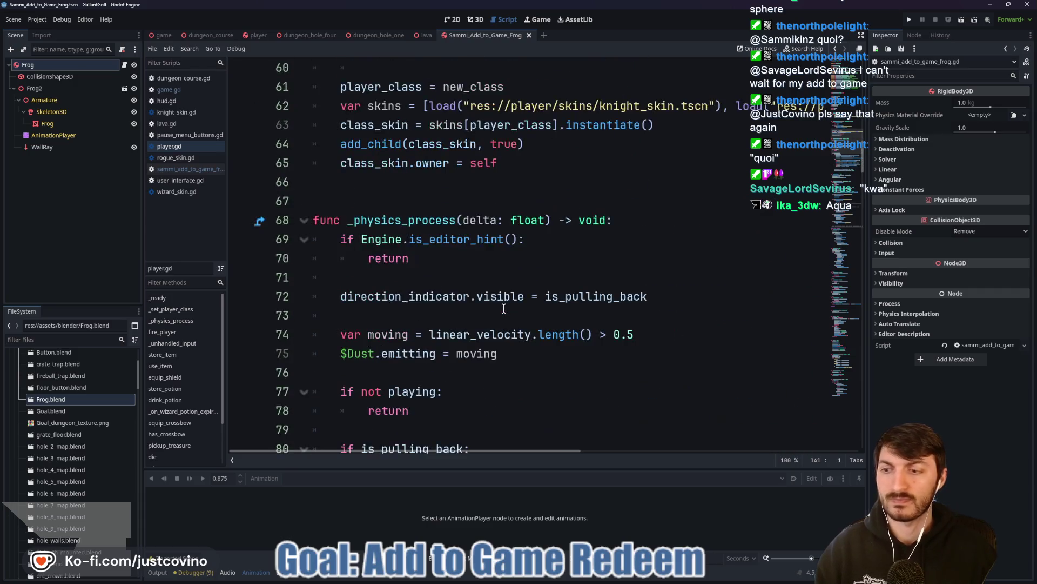
pyautogui.scroll(4, 502, 308)
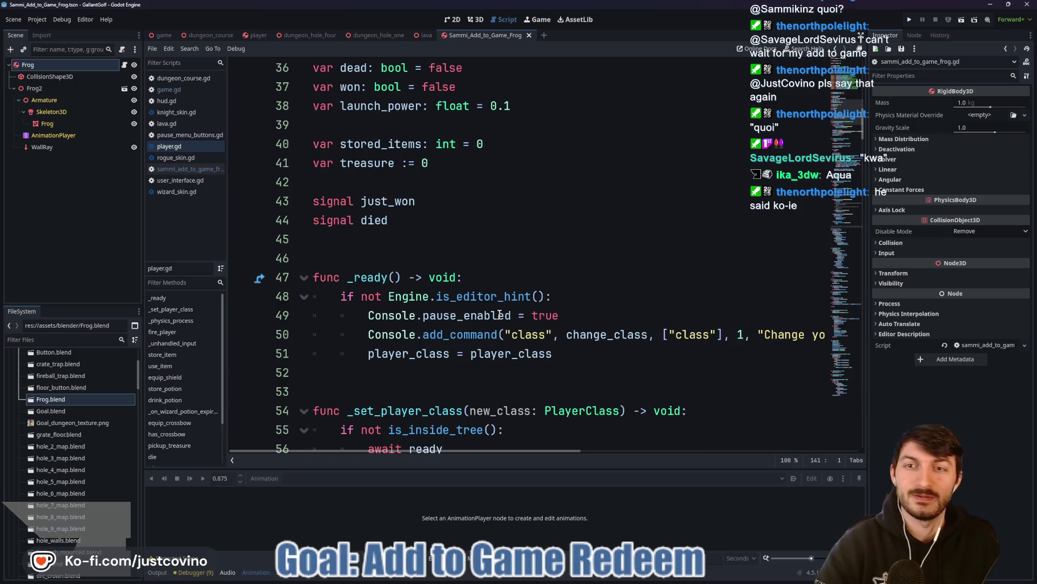
pyautogui.scroll(8, 480, 139)
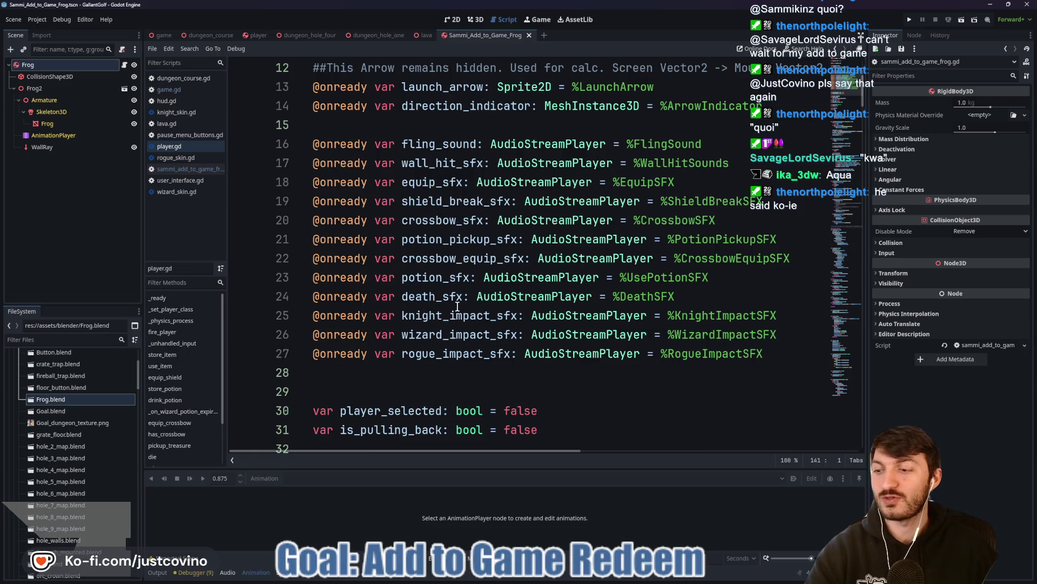
pyautogui.scroll(4, 452, 299)
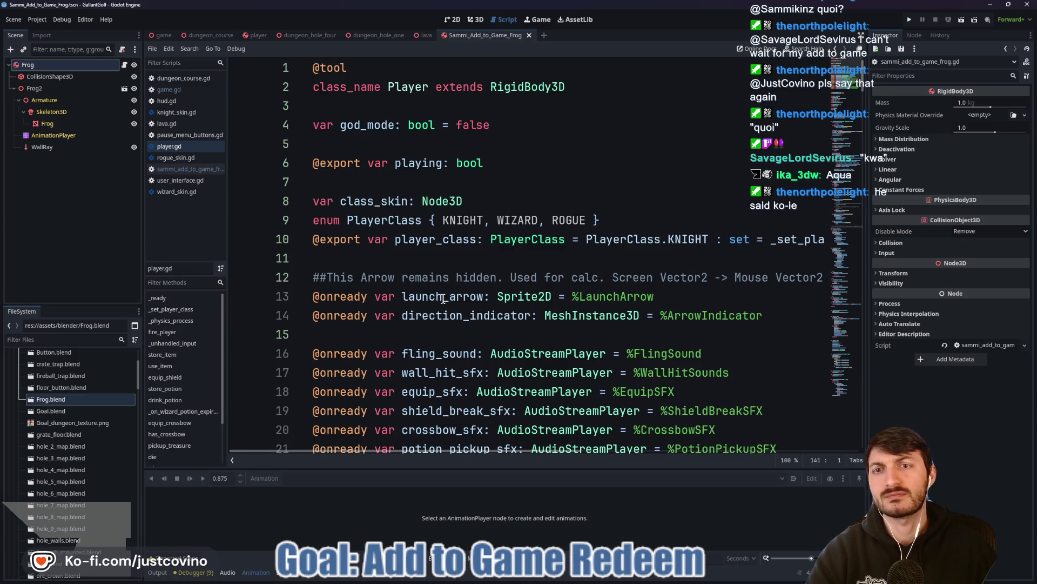
pyautogui.scroll(-17, 443, 298)
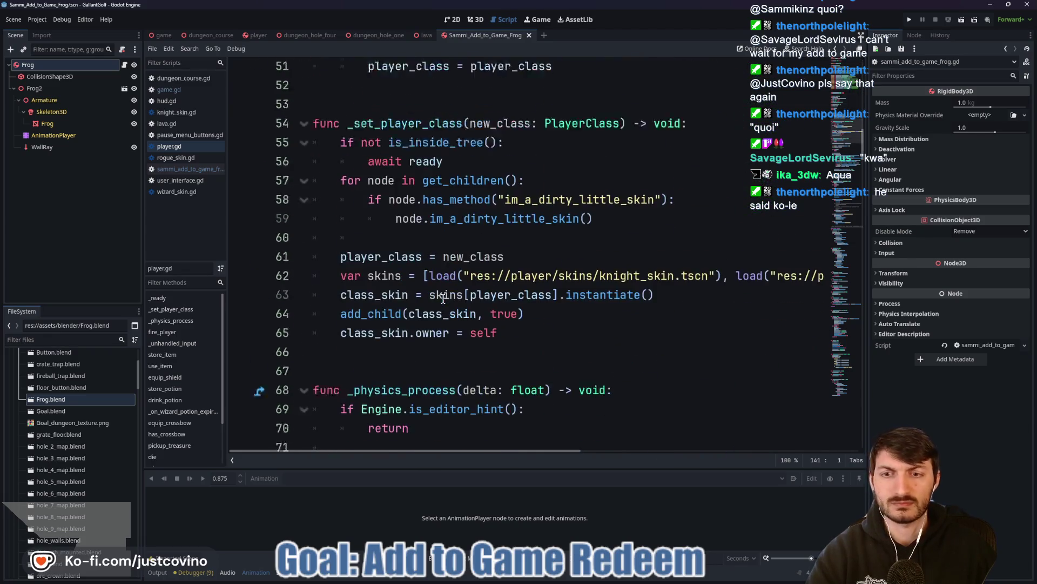
pyautogui.scroll(-5, 443, 299)
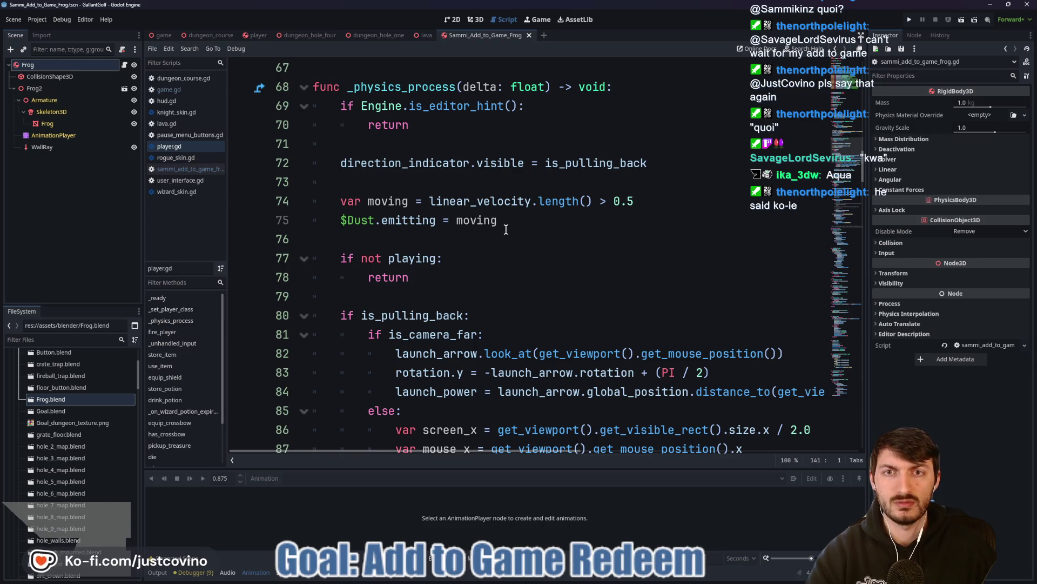
pyautogui.scroll(-3, 507, 230)
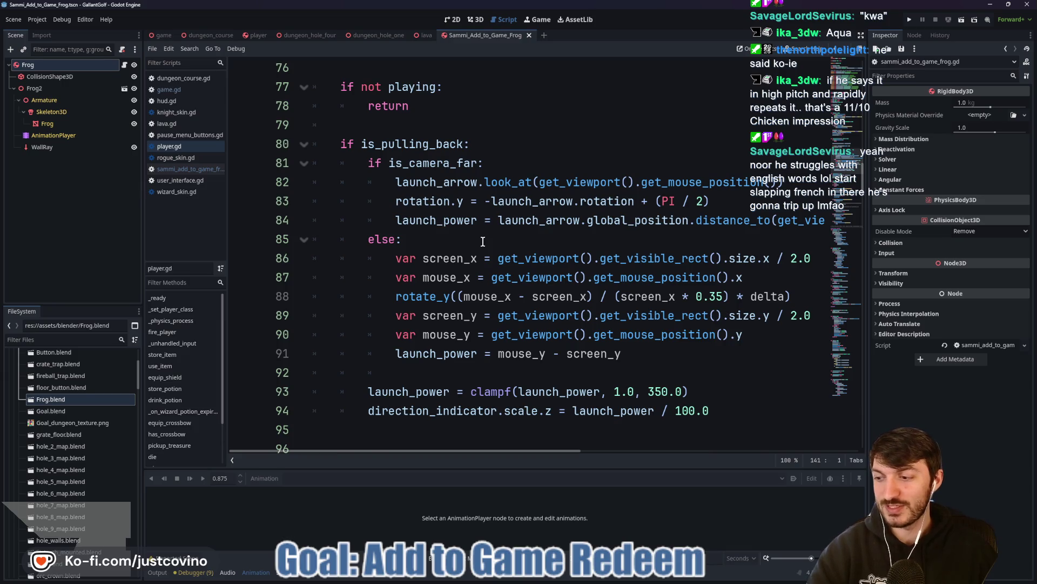
pyautogui.scroll(-5, 530, 248)
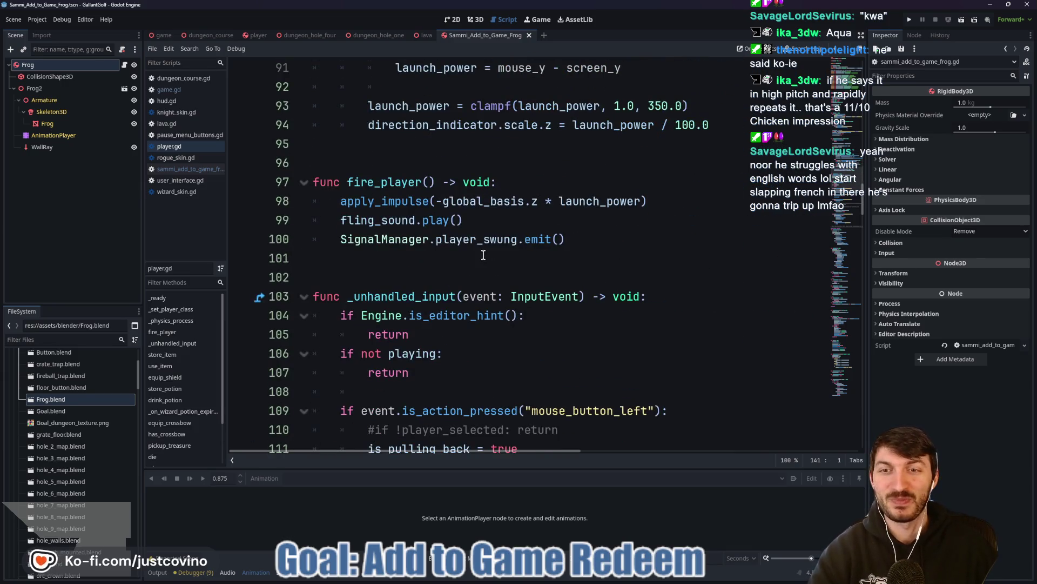
# Review more of player.gd, inspecting apply_impulse on line 98, then return to the frog script.
pyautogui.click(461, 265)
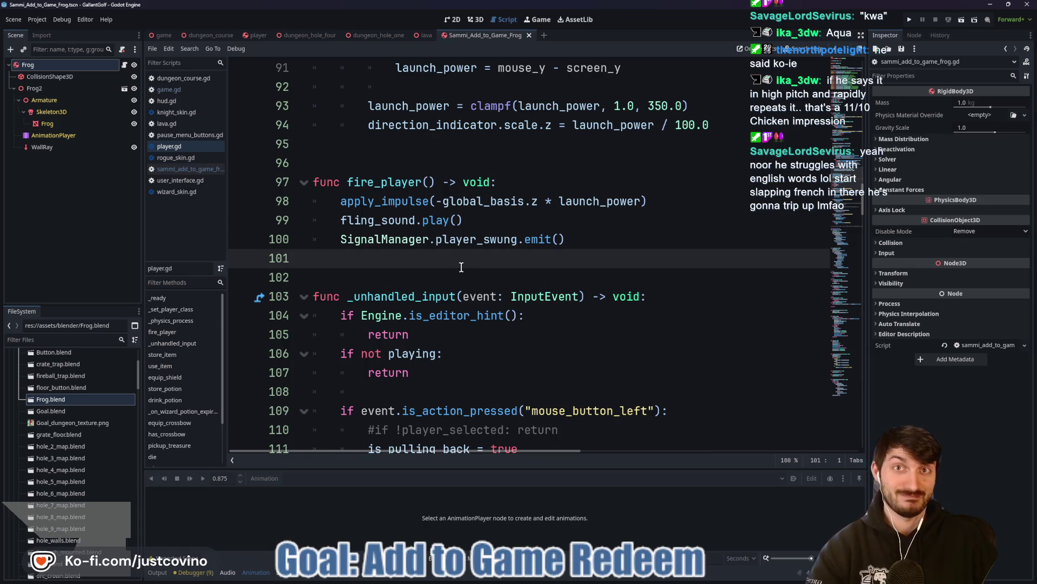
pyautogui.scroll(-3, 461, 267)
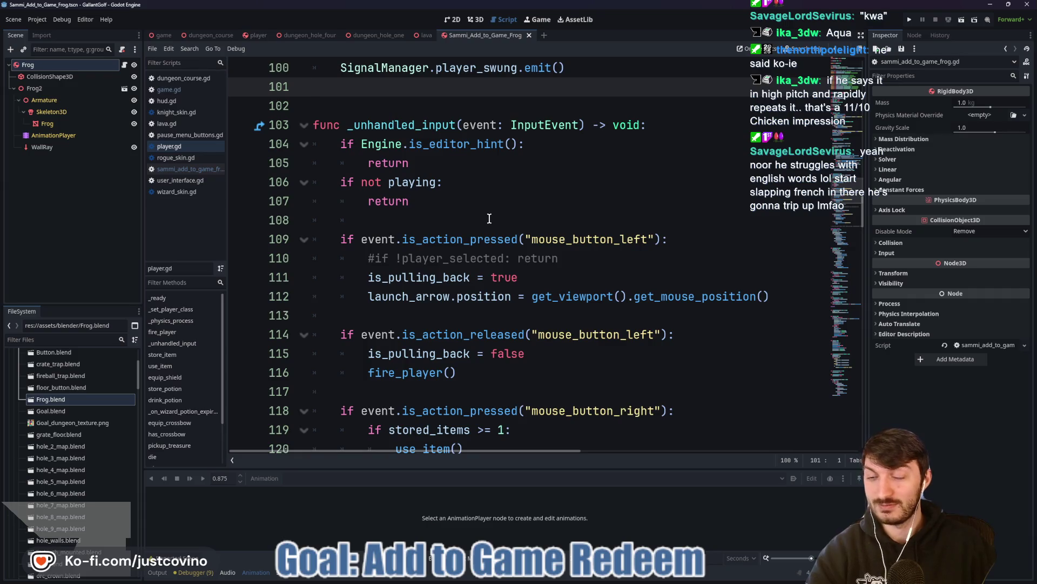
pyautogui.scroll(-5, 489, 218)
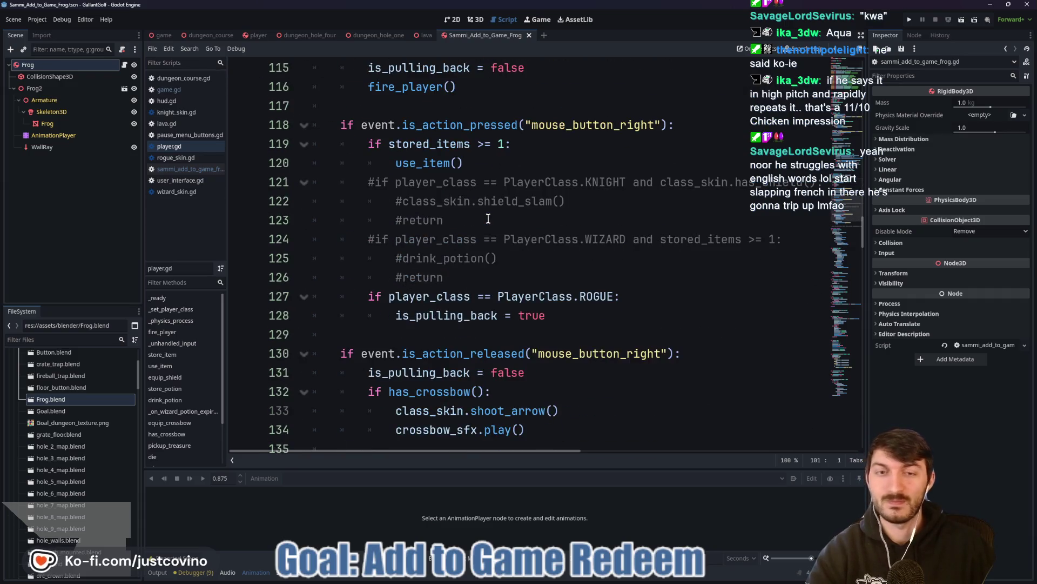
pyautogui.scroll(-2, 496, 219)
pyautogui.click(480, 216)
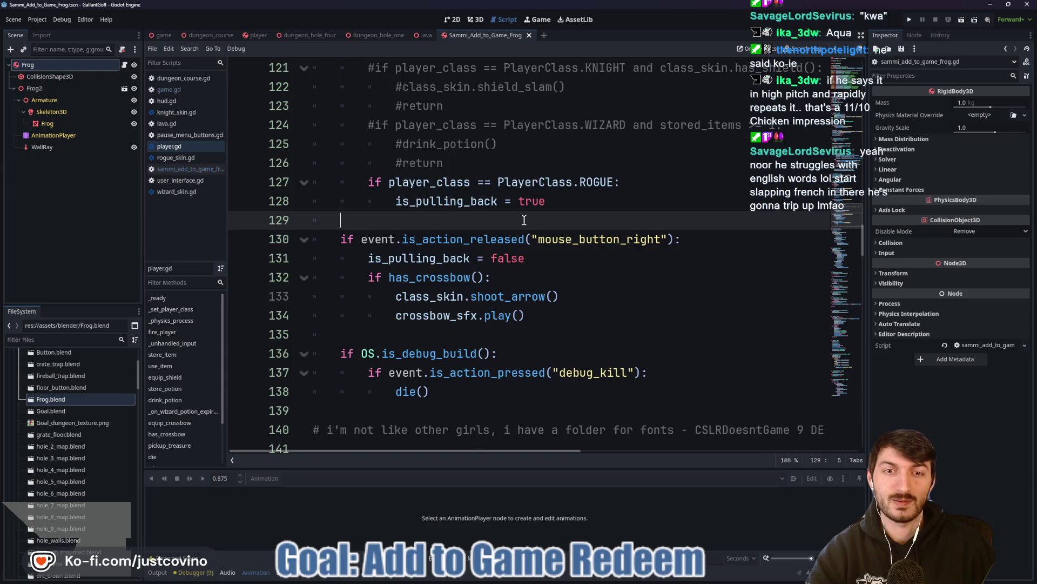
pyautogui.scroll(-3, 523, 219)
pyautogui.scroll(-13, 541, 216)
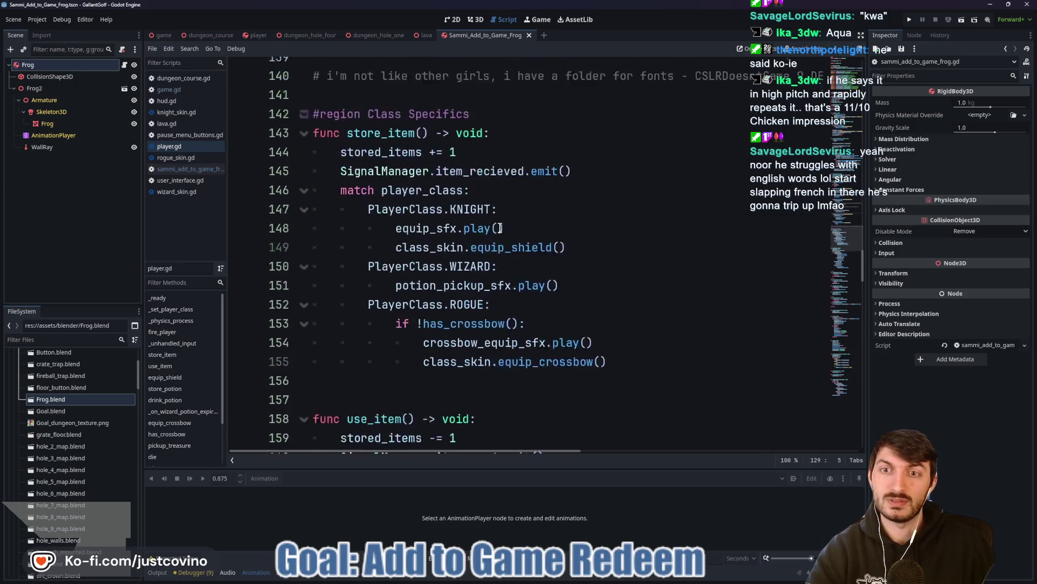
pyautogui.scroll(-13, 497, 227)
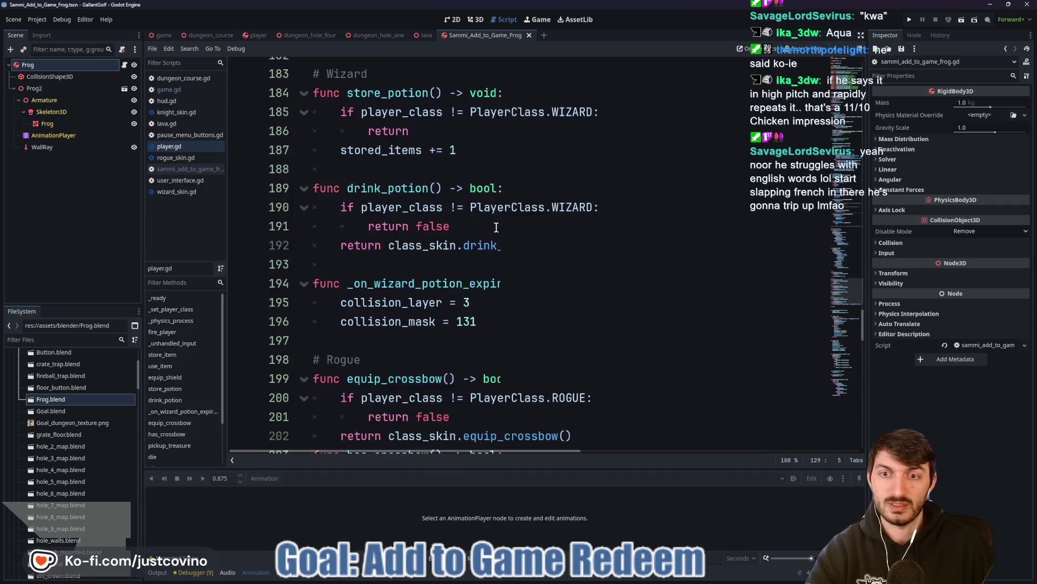
pyautogui.scroll(-8, 496, 227)
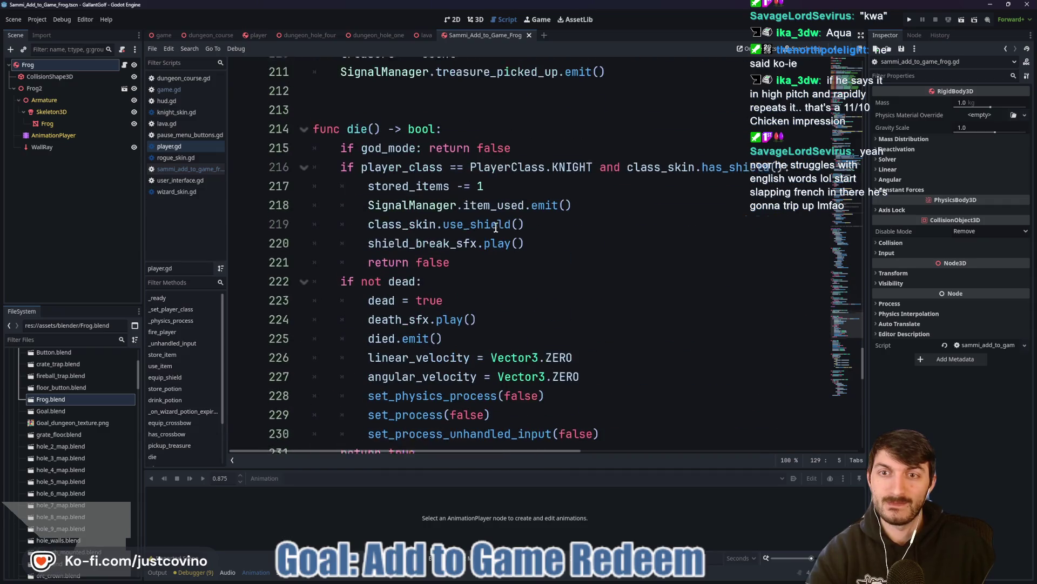
pyautogui.scroll(-10, 496, 227)
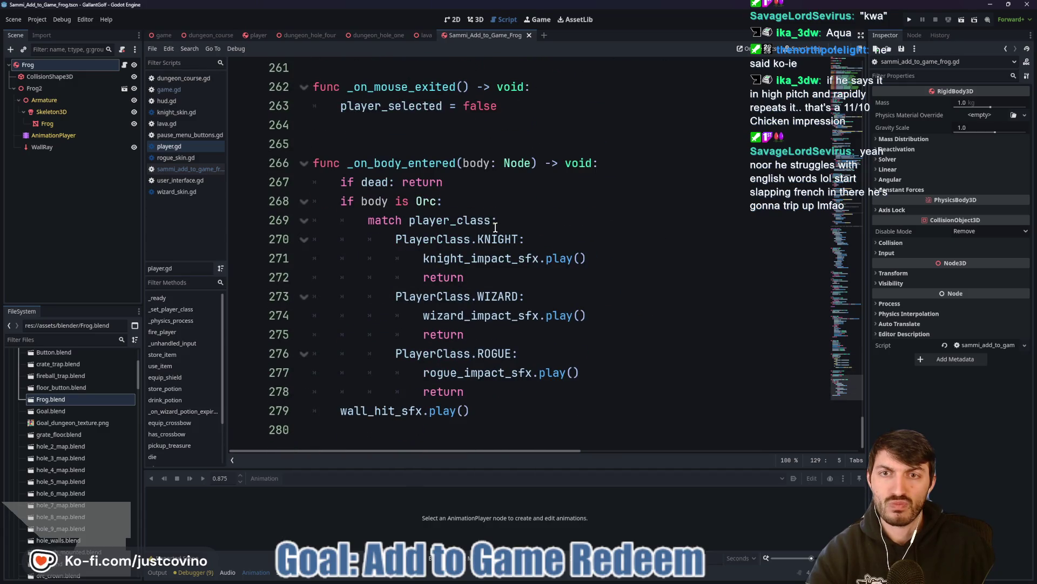
pyautogui.scroll(20, 495, 227)
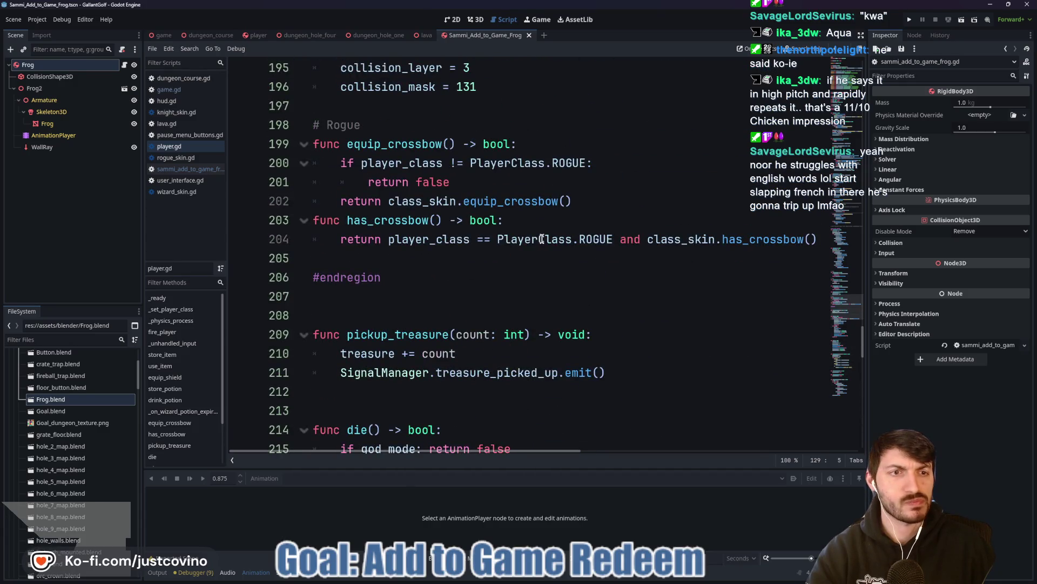
pyautogui.scroll(17, 546, 238)
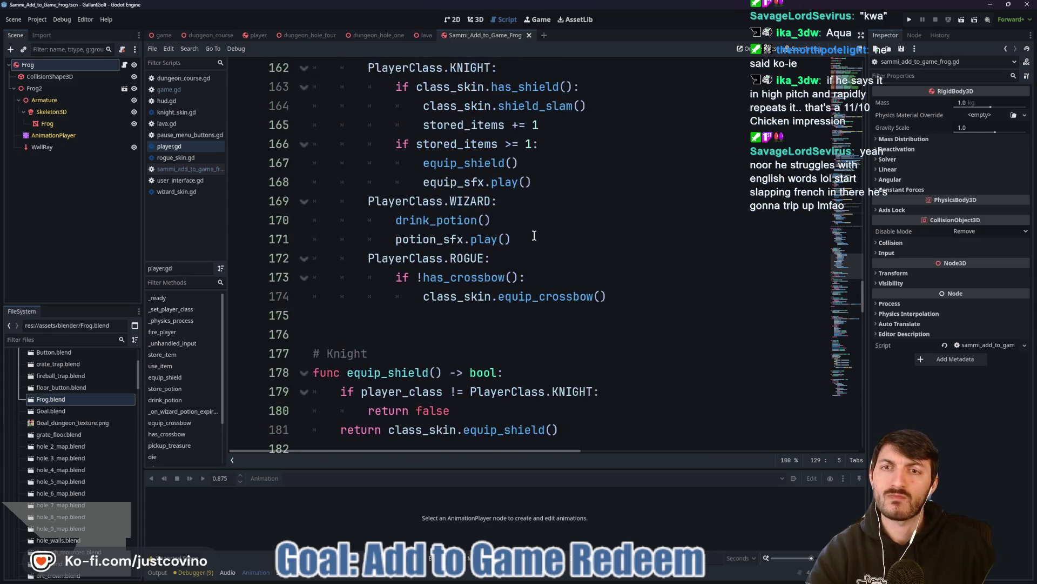
pyautogui.scroll(18, 535, 236)
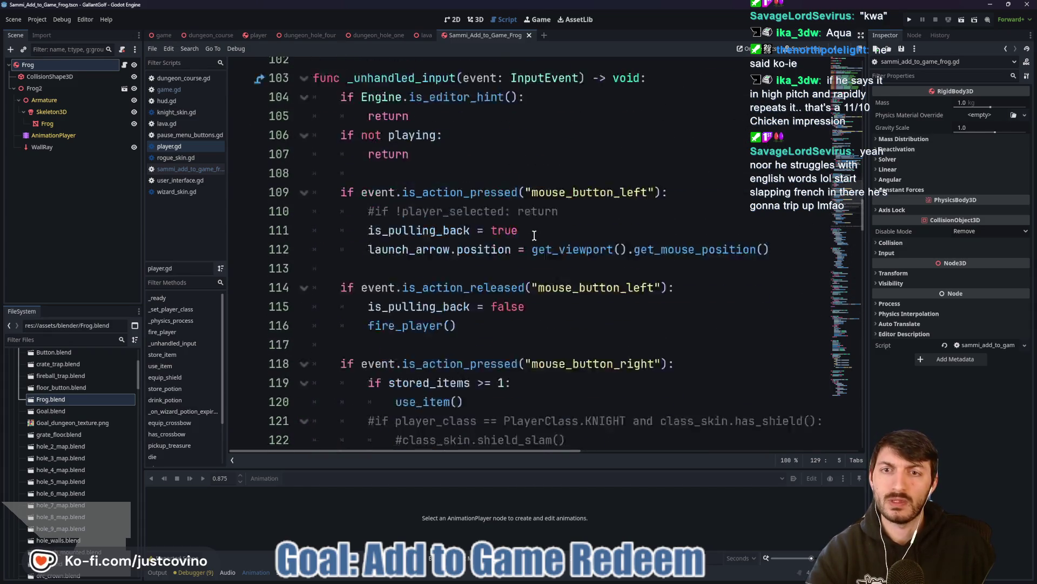
pyautogui.scroll(1, 534, 236)
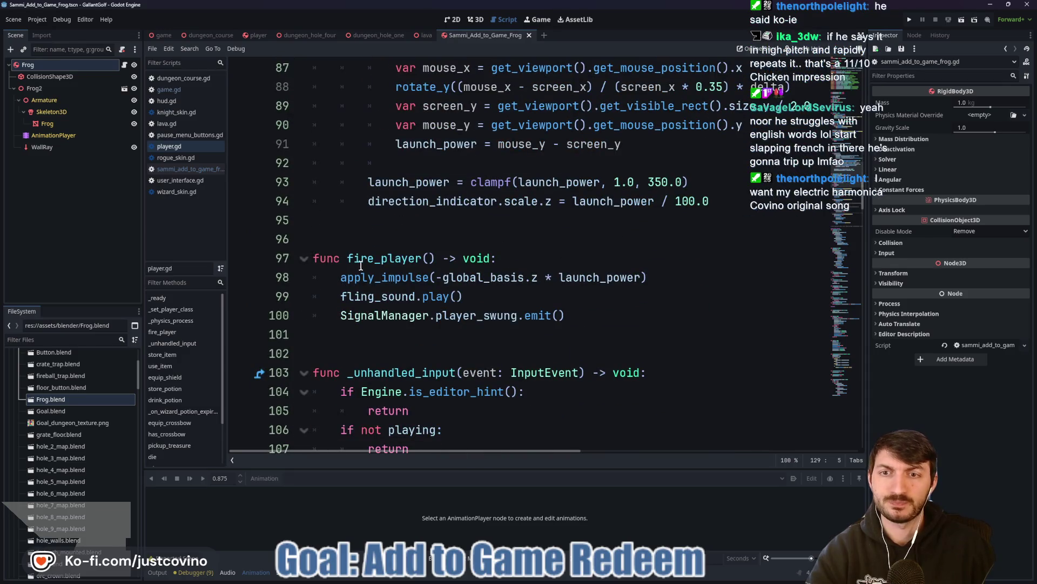
pyautogui.doubleClick(381, 275)
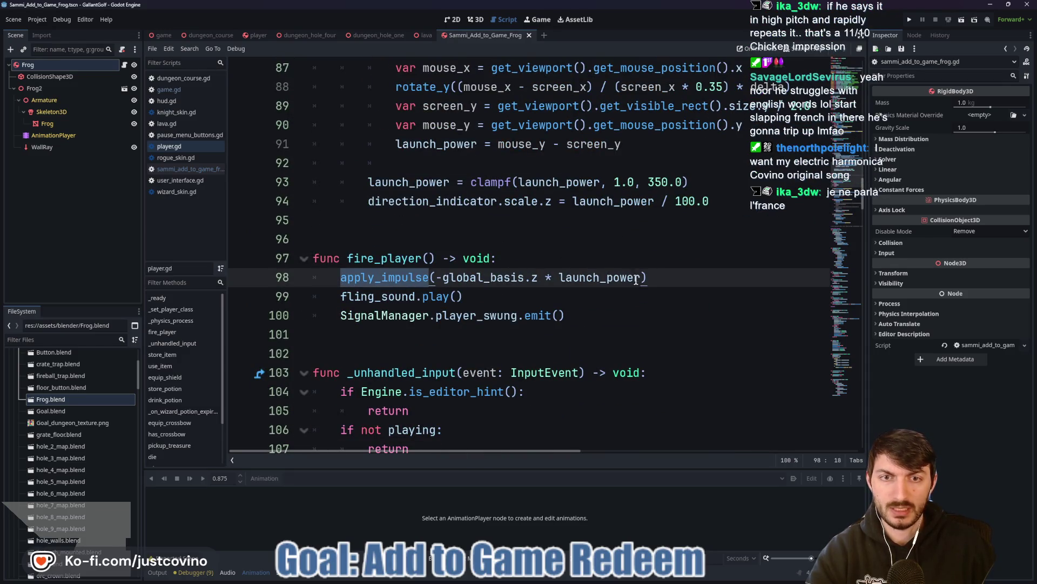
pyautogui.moveTo(635, 273)
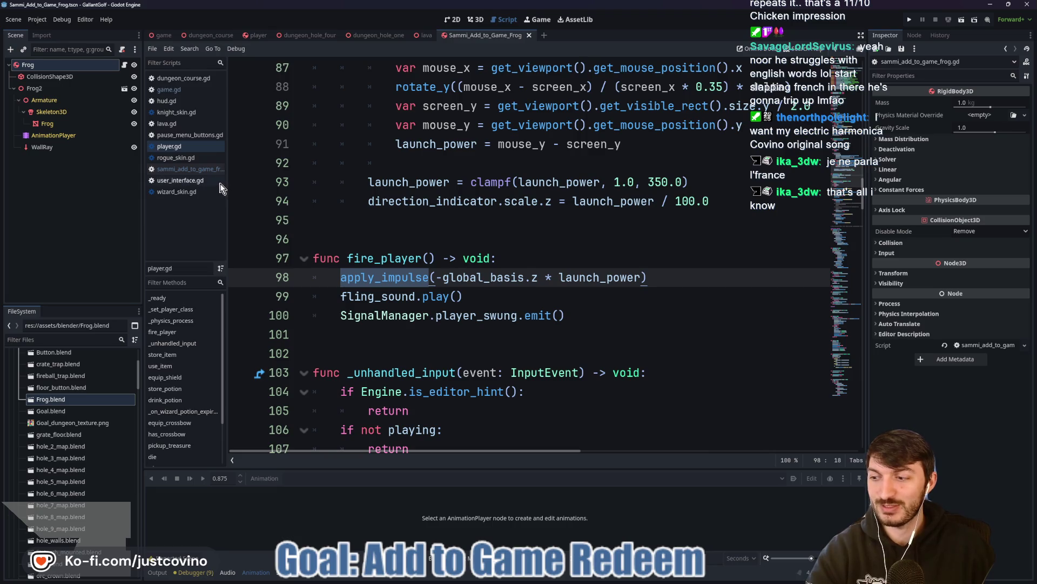
pyautogui.click(123, 65)
# Add an empty 'func hop() -> void:' below line 5 of the frog script.
pyautogui.click(329, 145)
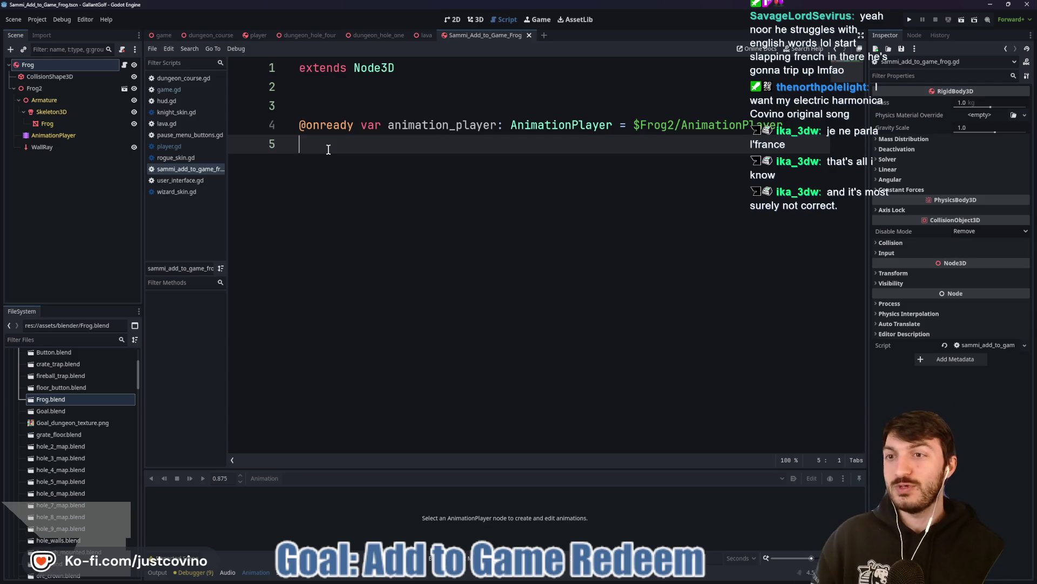
pyautogui.press('Return')
pyautogui.press('Return')
pyautogui.write('func')
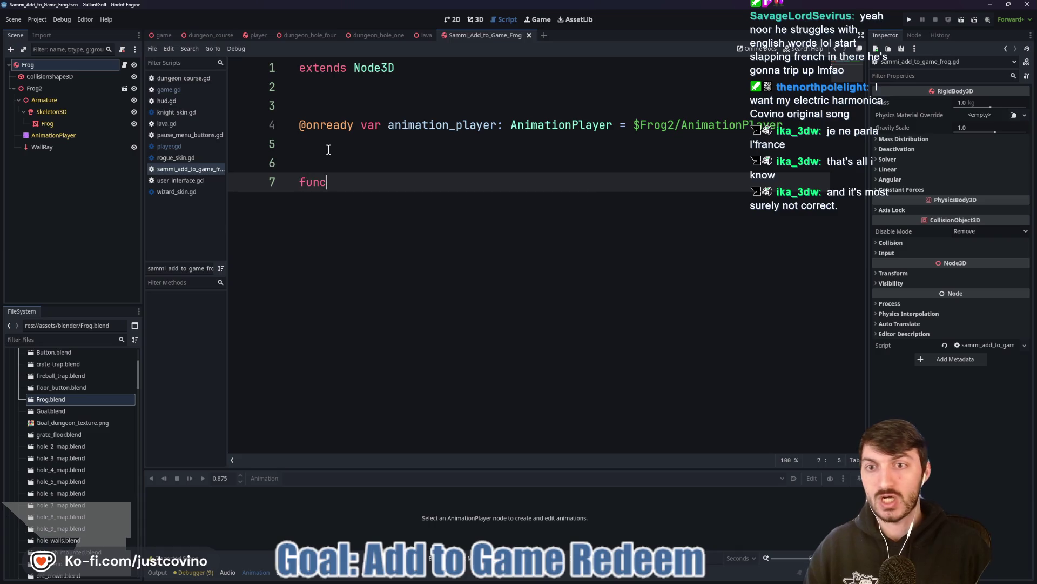
pyautogui.write('hop)')
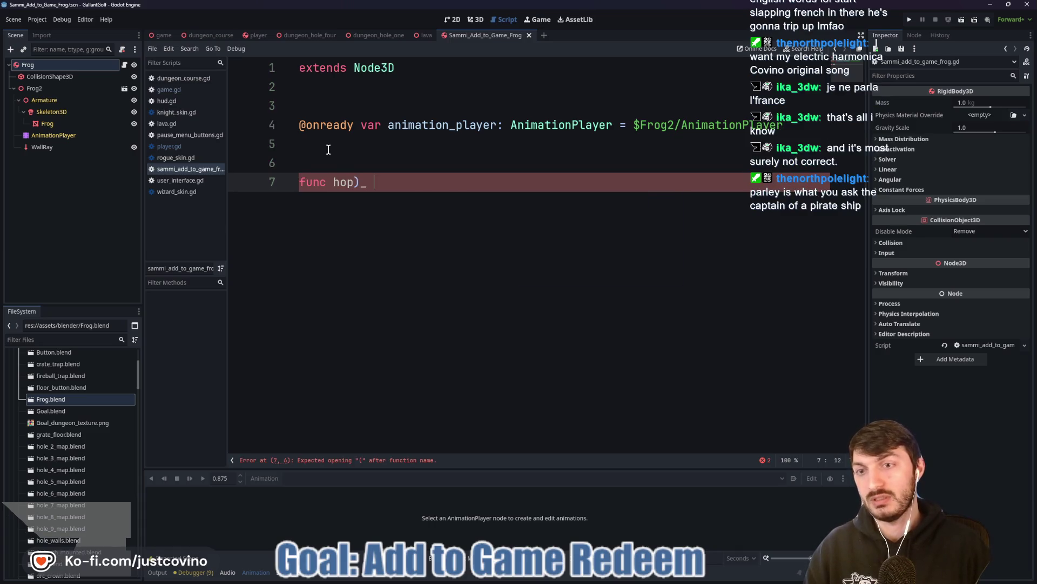
pyautogui.press('BackSpace')
pyautogui.write('() -')
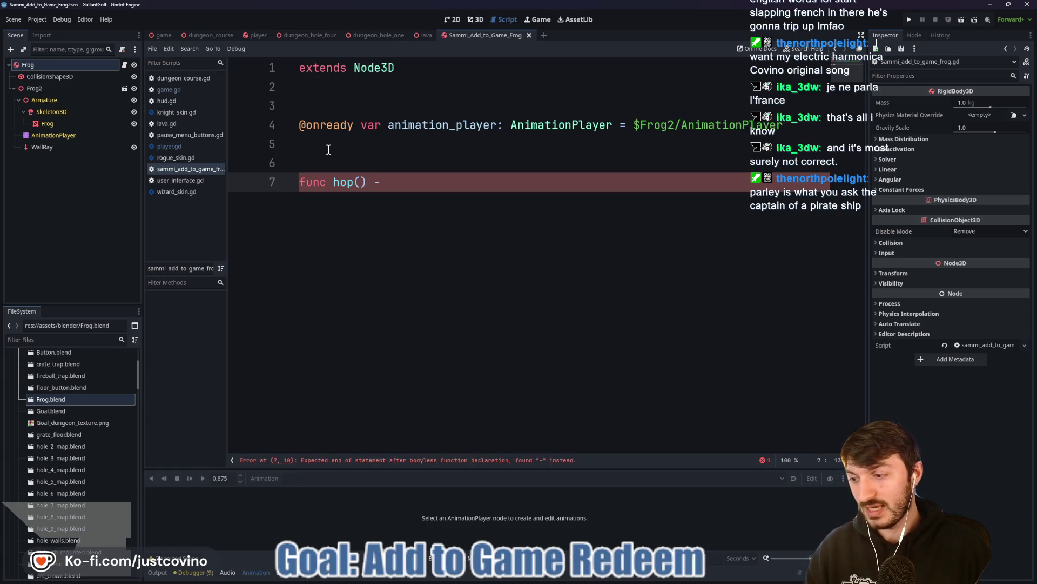
pyautogui.write(' col')
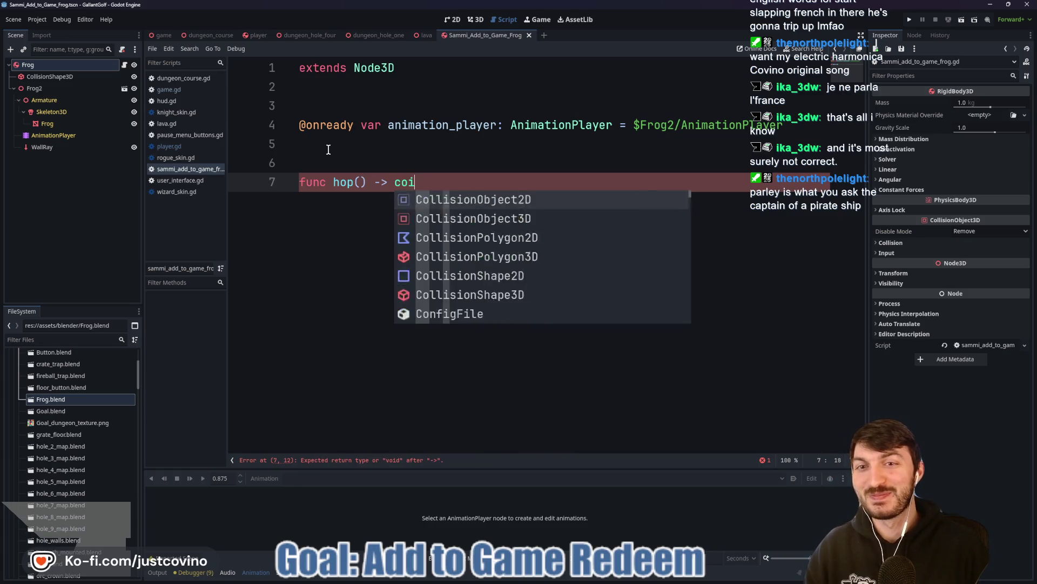
pyautogui.press('BackSpace')
pyautogui.press('BackSpace')
pyautogui.press('BackSpace')
pyautogui.write('visu')
pyautogui.press('BackSpace')
pyautogui.press('BackSpace')
pyautogui.press('BackSpace')
pyautogui.write('oid:')
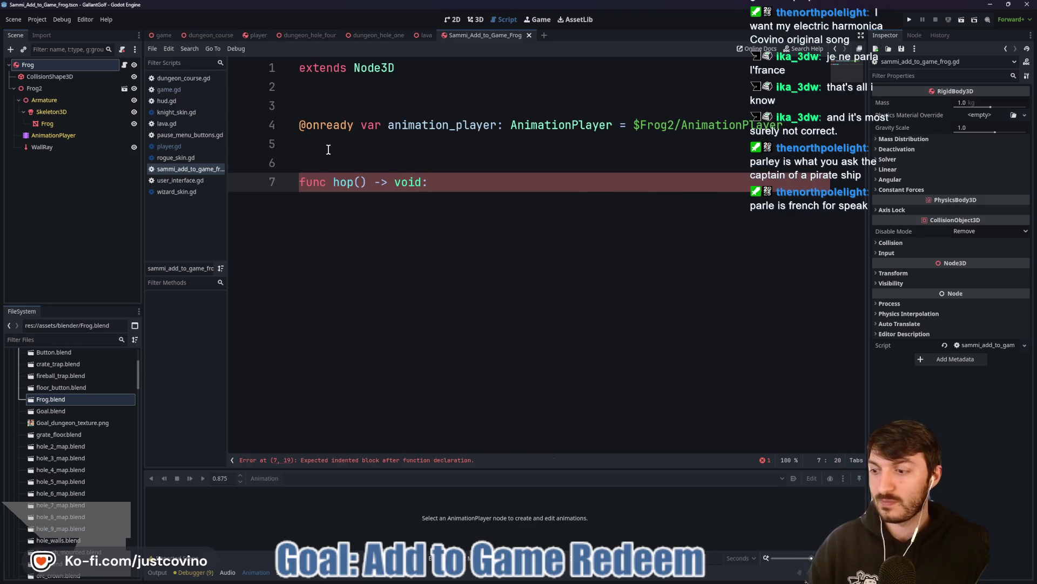
pyautogui.press('Return')
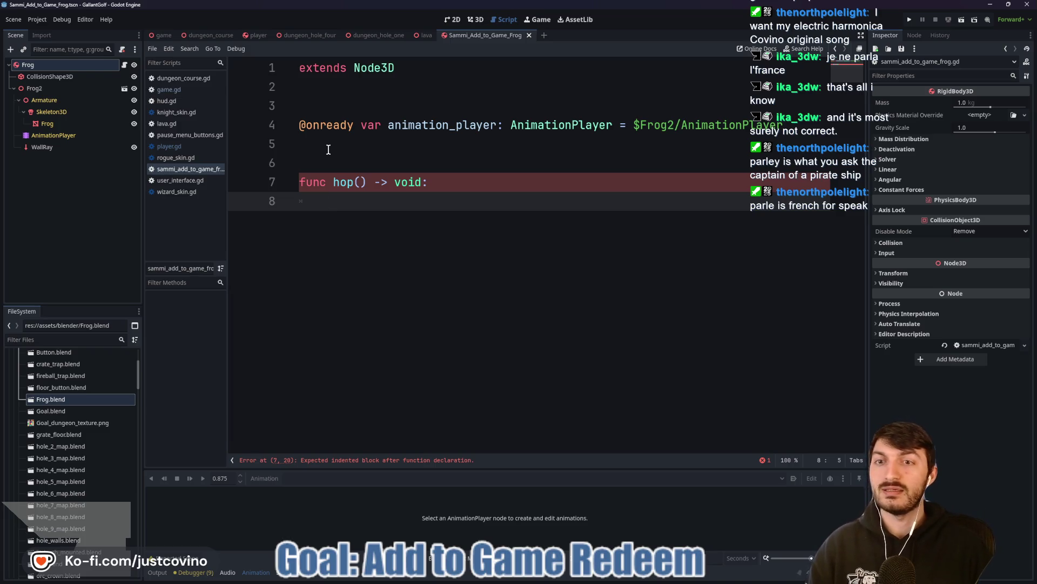
pyautogui.click(41, 147)
# Delete the WallRay node and add an apply_impulse(global_basis.z * HOP_POWER) call in hop().
pyautogui.press('Delete')
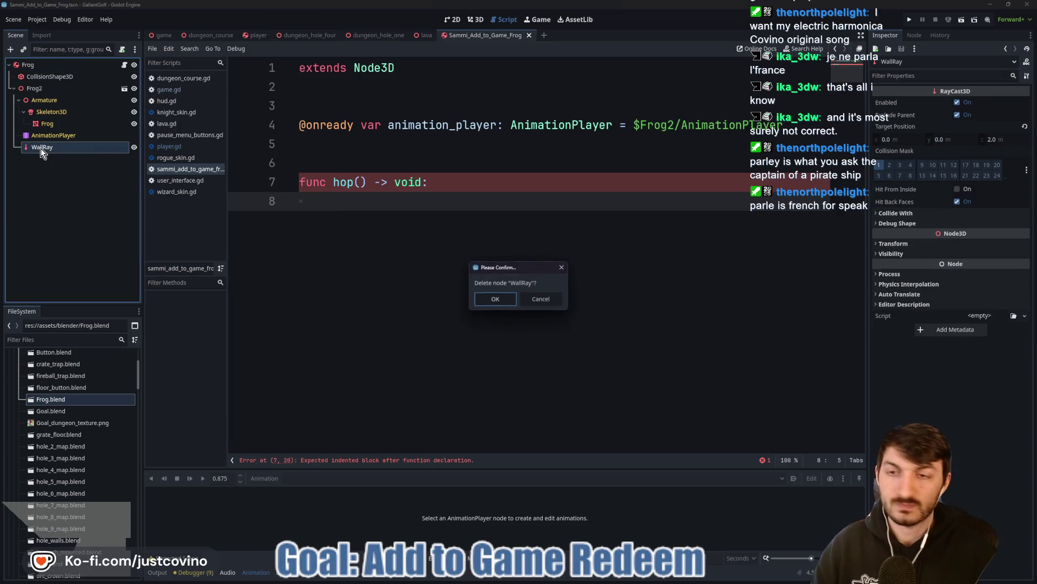
pyautogui.click(495, 299)
pyautogui.click(326, 202)
pyautogui.write('appluy')
pyautogui.write('y_im')
pyautogui.write('(-')
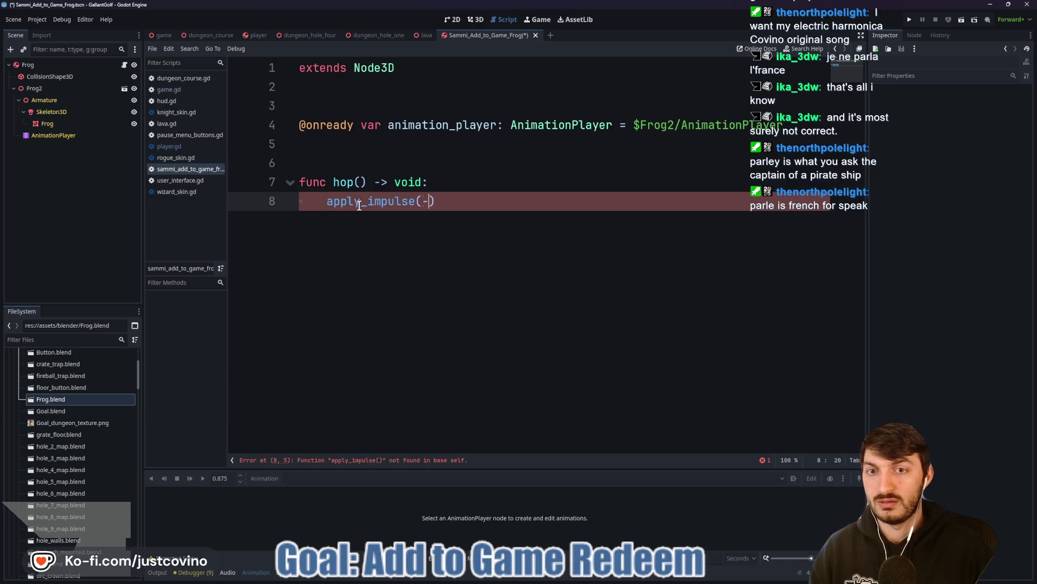
pyautogui.write('global')
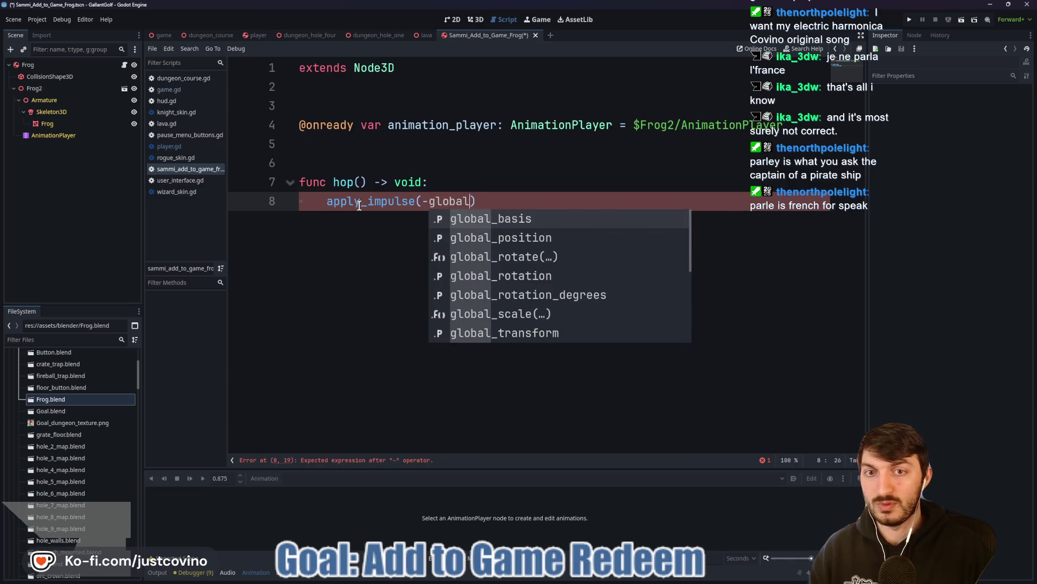
pyautogui.write('_basis')
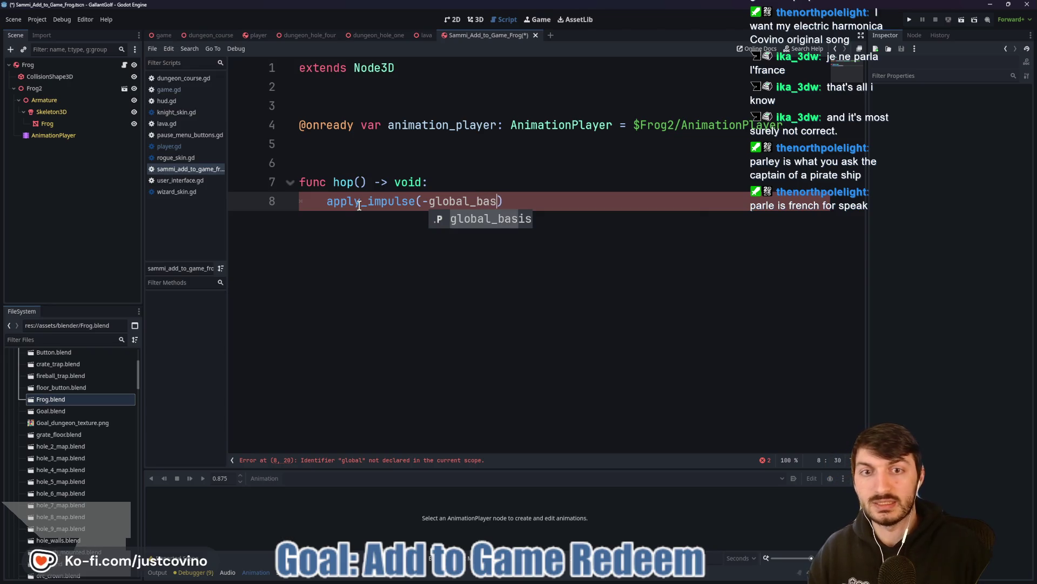
pyautogui.write('.z')
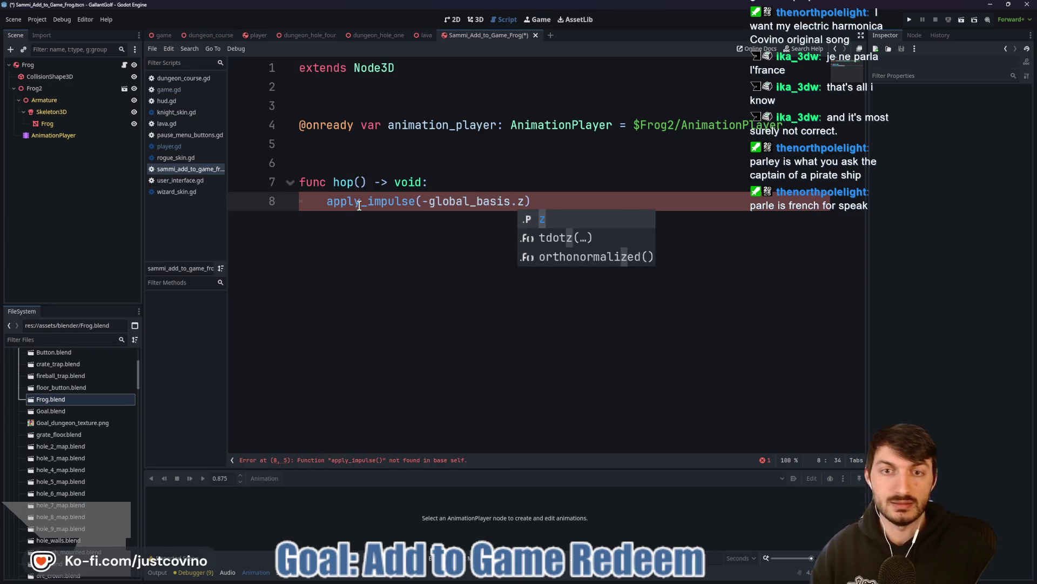
pyautogui.write(' * HOP_')
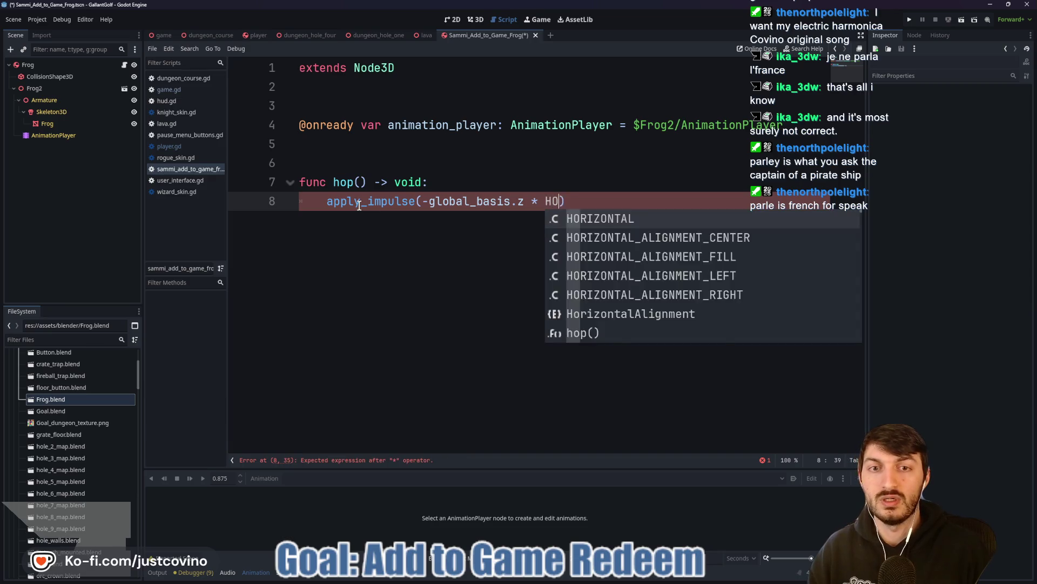
pyautogui.write('POWER')
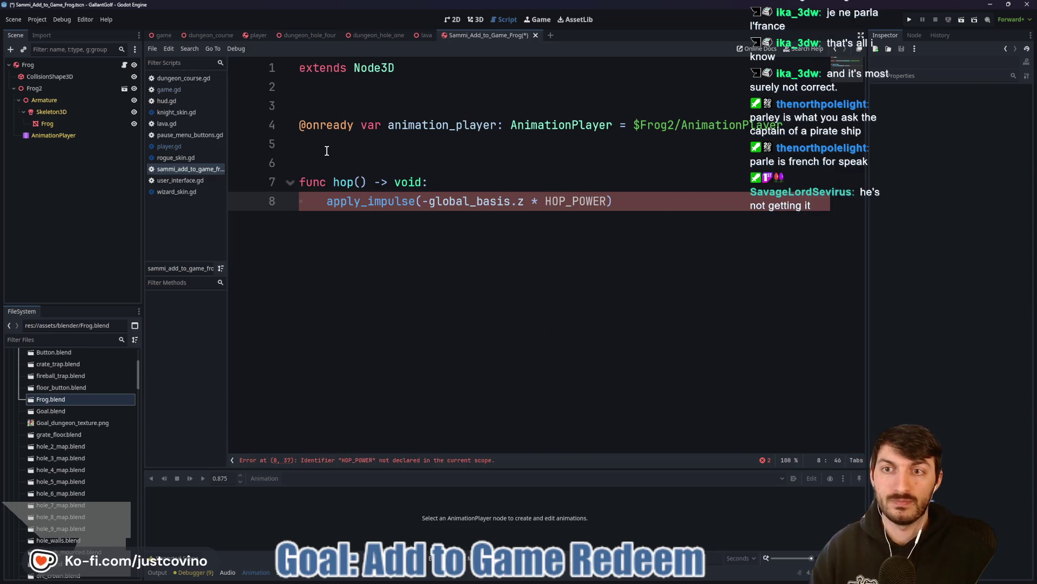
# Declare const HOP_POWER: float = 10.0 above the hop() function.
pyautogui.click(327, 150)
pyautogui.press('Return')
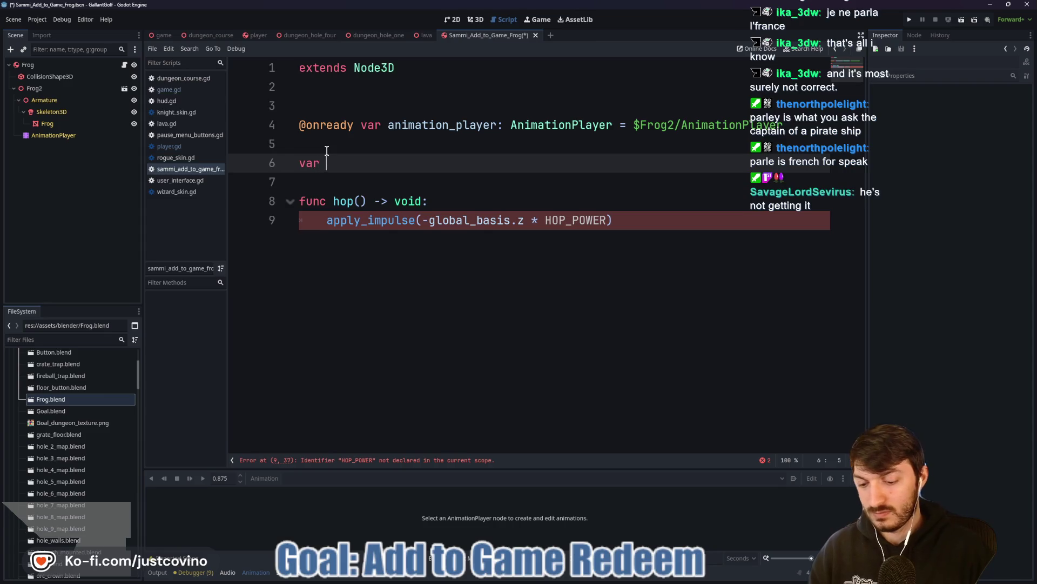
pyautogui.write('hop')
pyautogui.press('BackSpace')
pyautogui.press('BackSpace')
pyautogui.press('BackSpace')
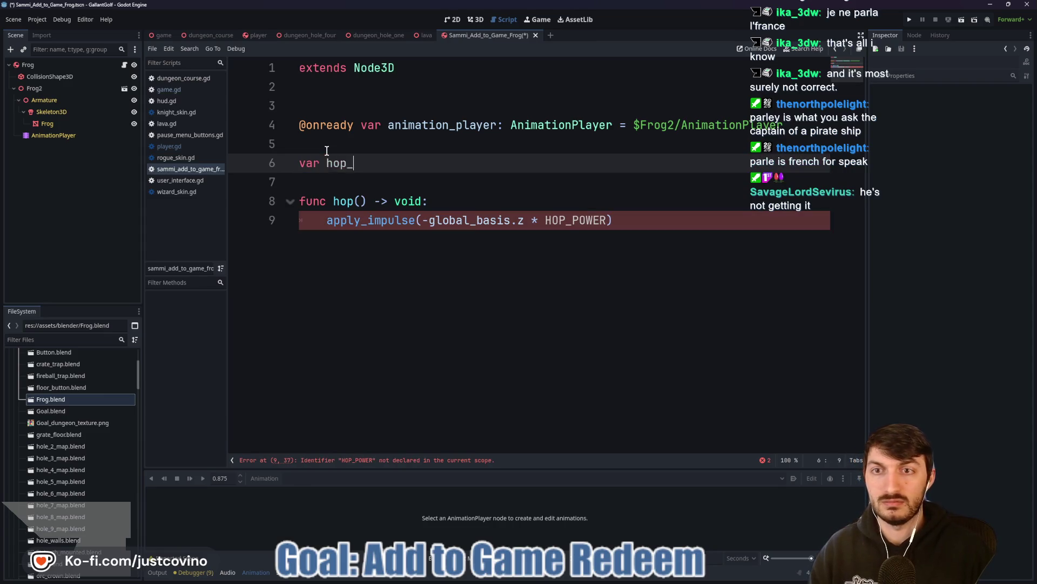
pyautogui.write('const HOP')
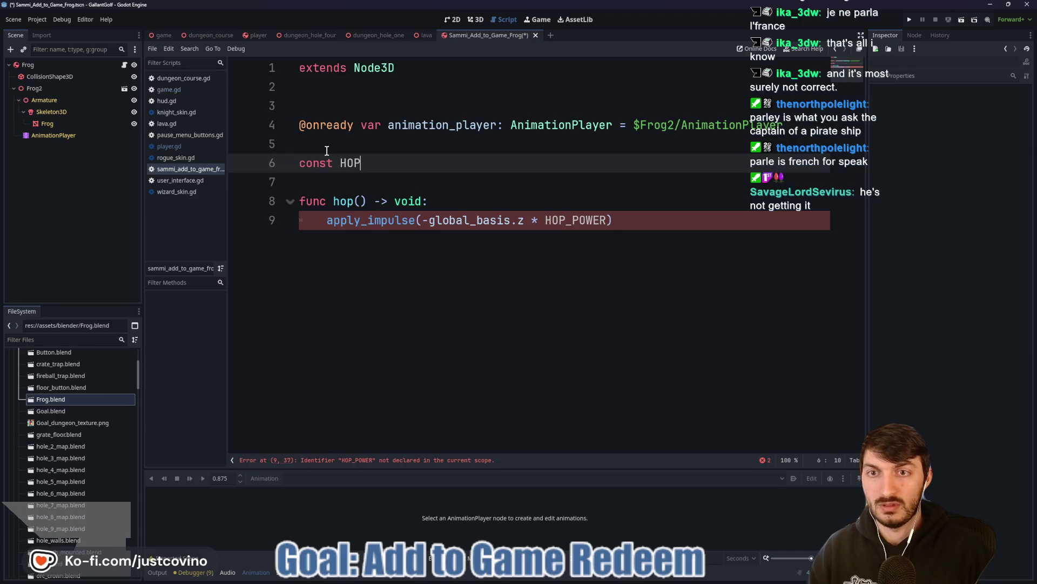
pyautogui.write('_POWER: float = ')
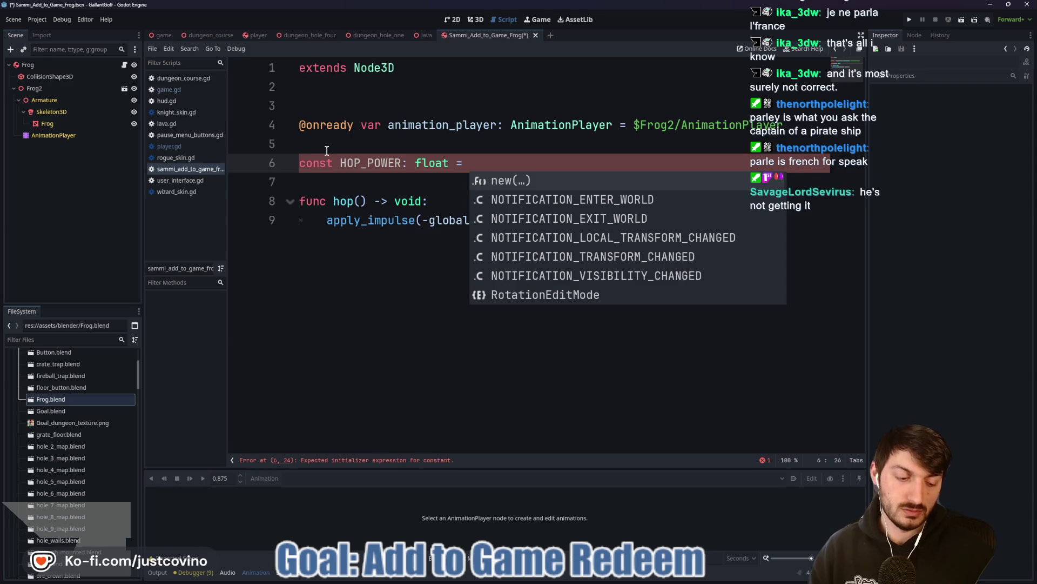
pyautogui.write('10.0')
pyautogui.press('Down')
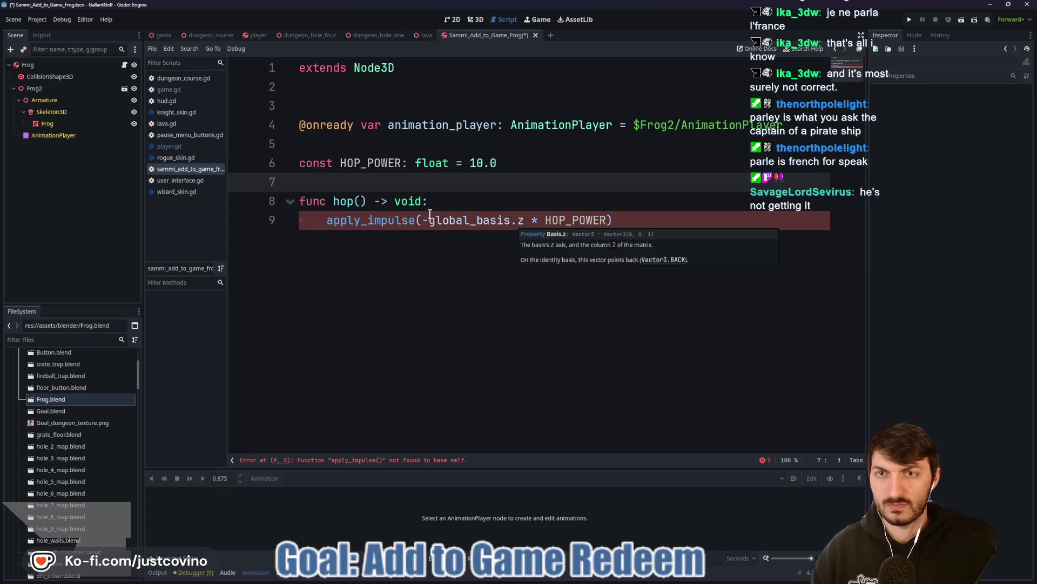
pyautogui.doubleClick(376, 68)
# Change the frog script's extends line to RigidBody3D and save it.
pyautogui.write('RigidBody')
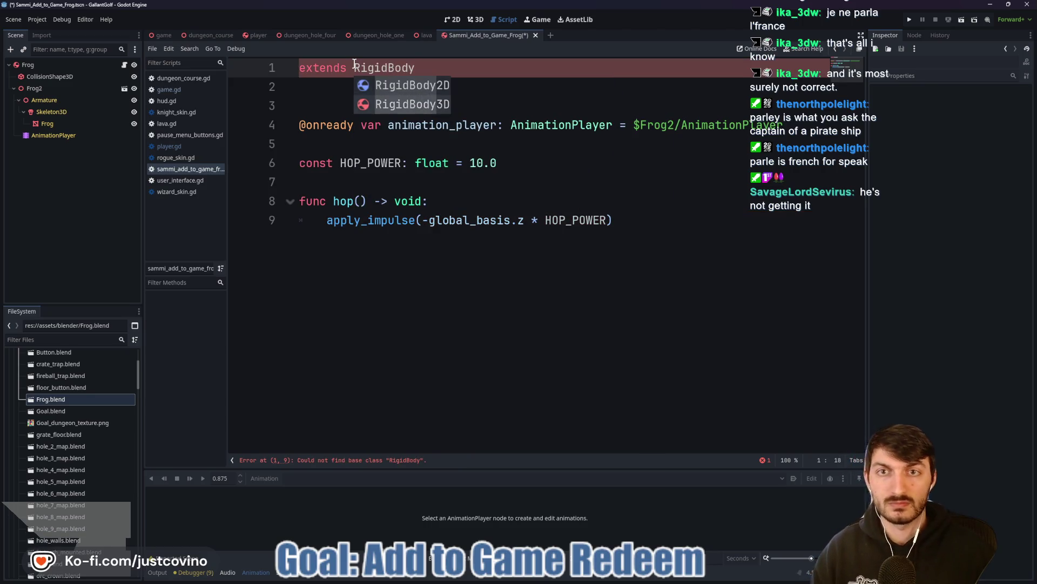
pyautogui.write('3D')
pyautogui.click(364, 103)
pyautogui.hotkey('ctrl', 's')
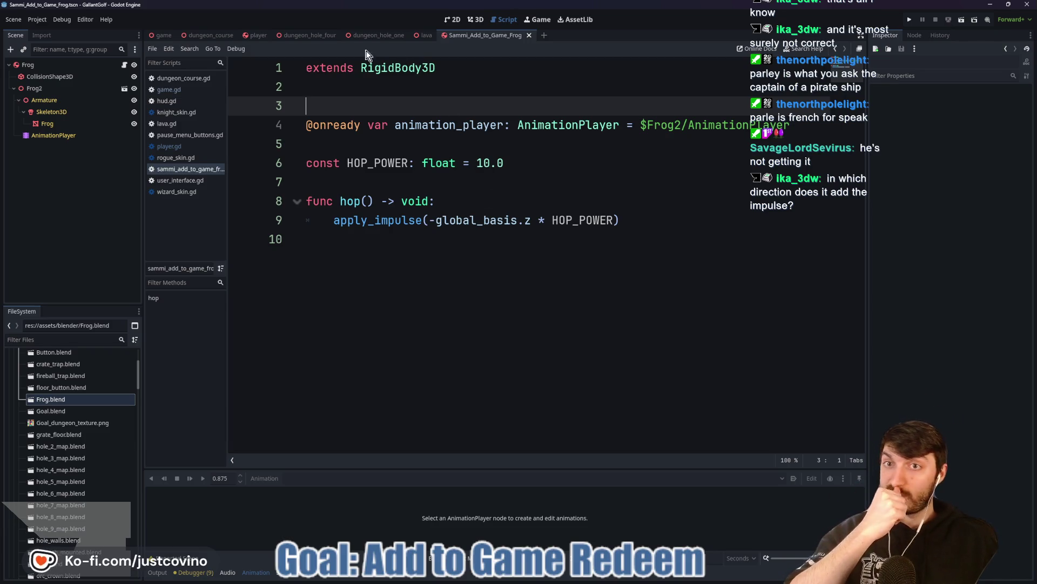
# Review fire_player() in player.gd, then return to the line after hop's body.
pyautogui.click(258, 37)
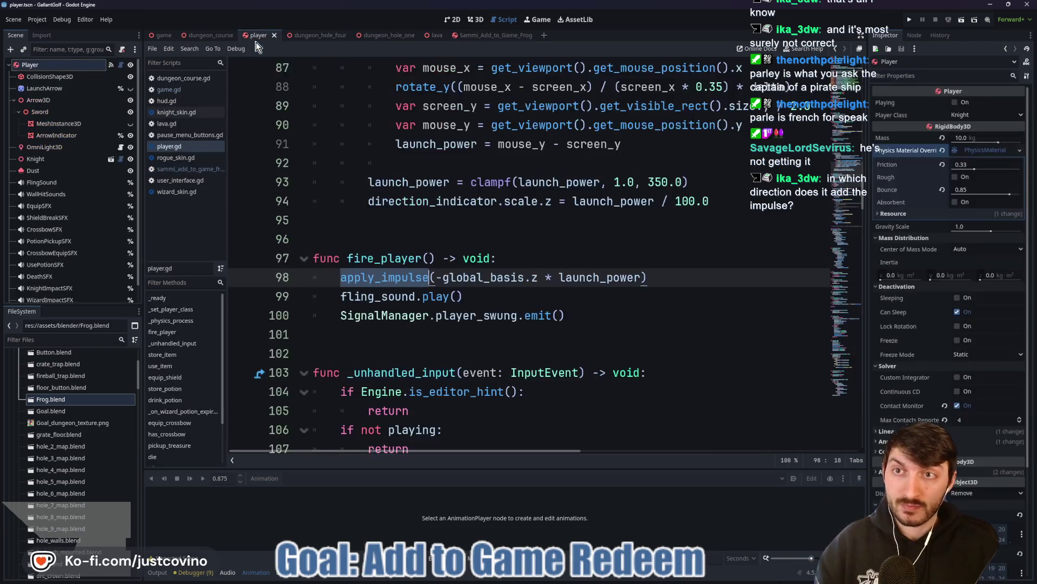
pyautogui.click(527, 295)
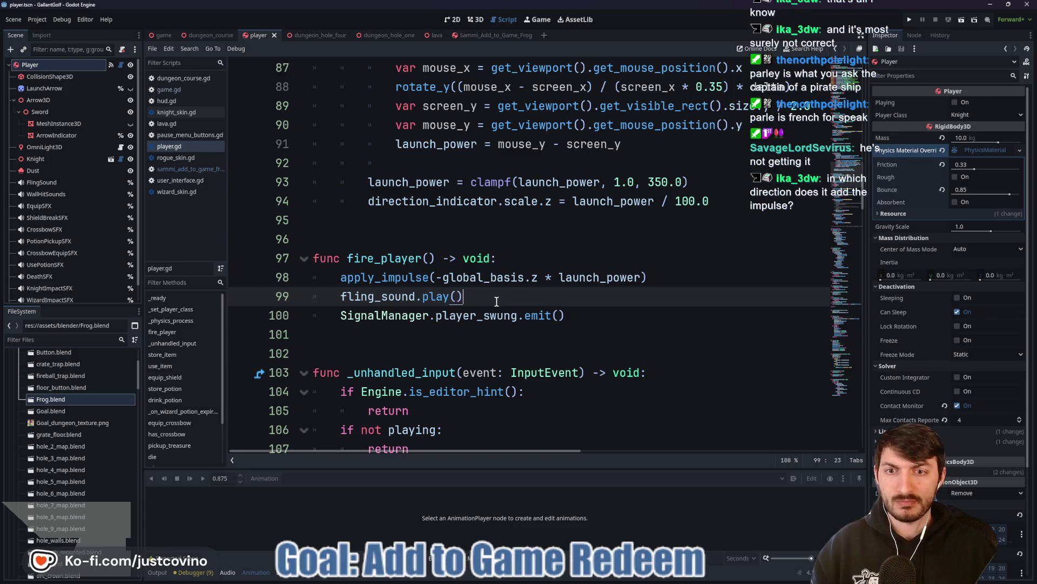
pyautogui.scroll(-1, 495, 301)
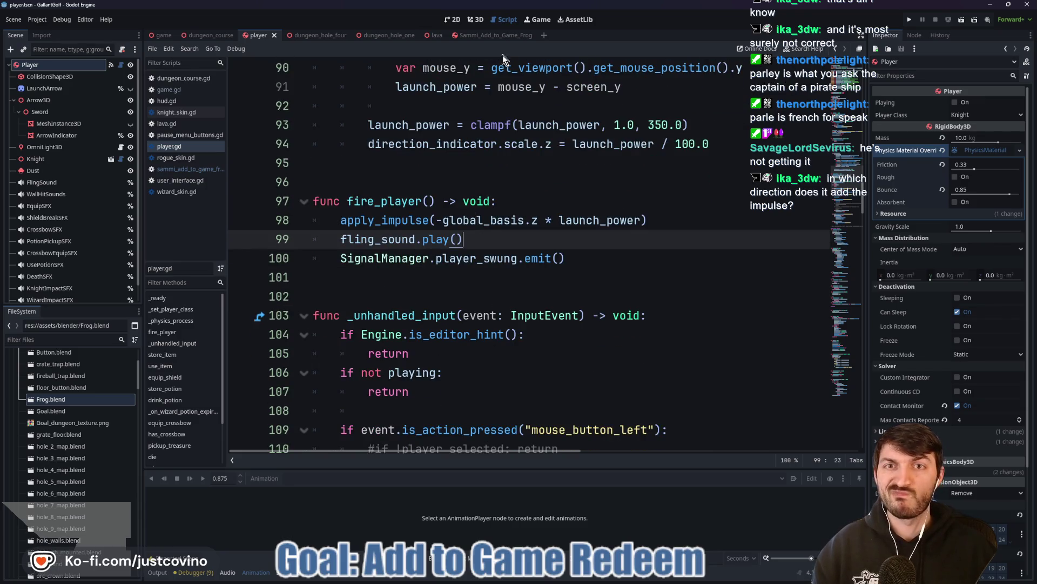
pyautogui.click(490, 35)
pyautogui.click(377, 252)
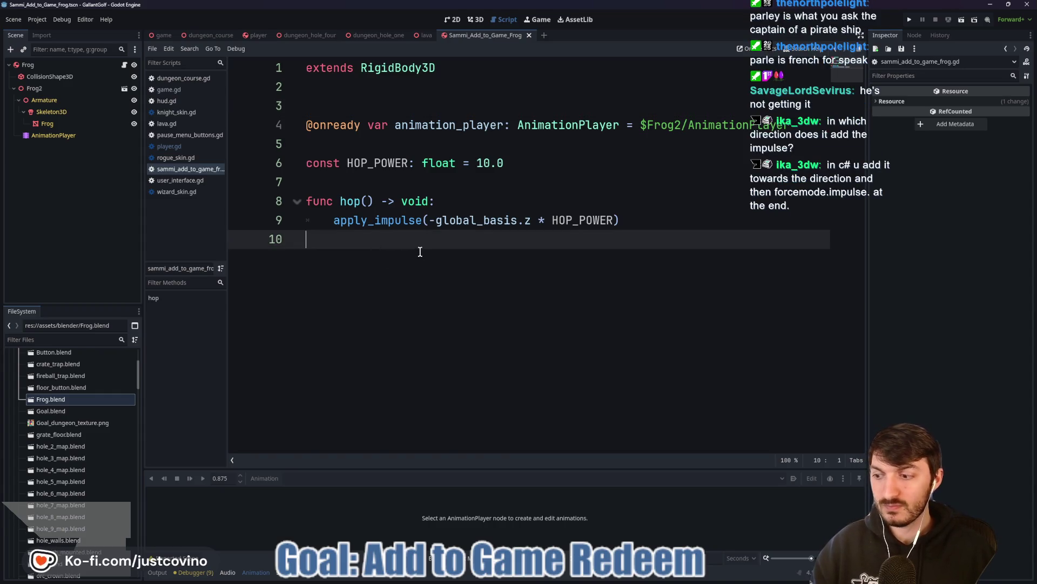
# Make hop() play the Frog_Jump animation via animation_player after its impulse.
pyautogui.press('Return')
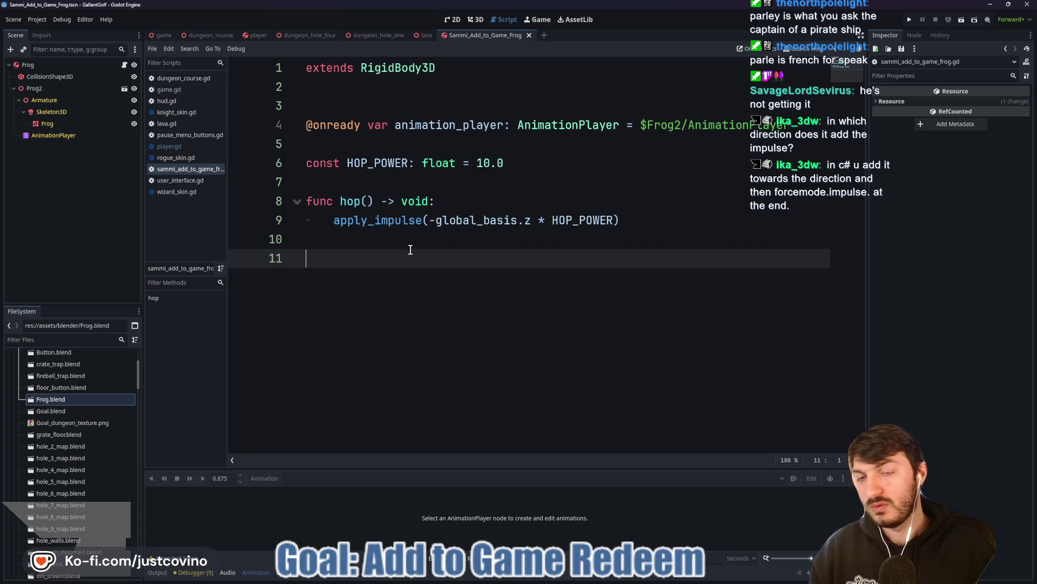
pyautogui.click(343, 186)
pyautogui.click(379, 237)
pyautogui.press('Tab')
pyautogui.write('animt')
pyautogui.press('Return')
pyautogui.write('.play')
pyautogui.press('Return')
pyautogui.press('Down')
pyautogui.press('Down')
pyautogui.press('Down')
pyautogui.press('Return')
pyautogui.click(604, 239)
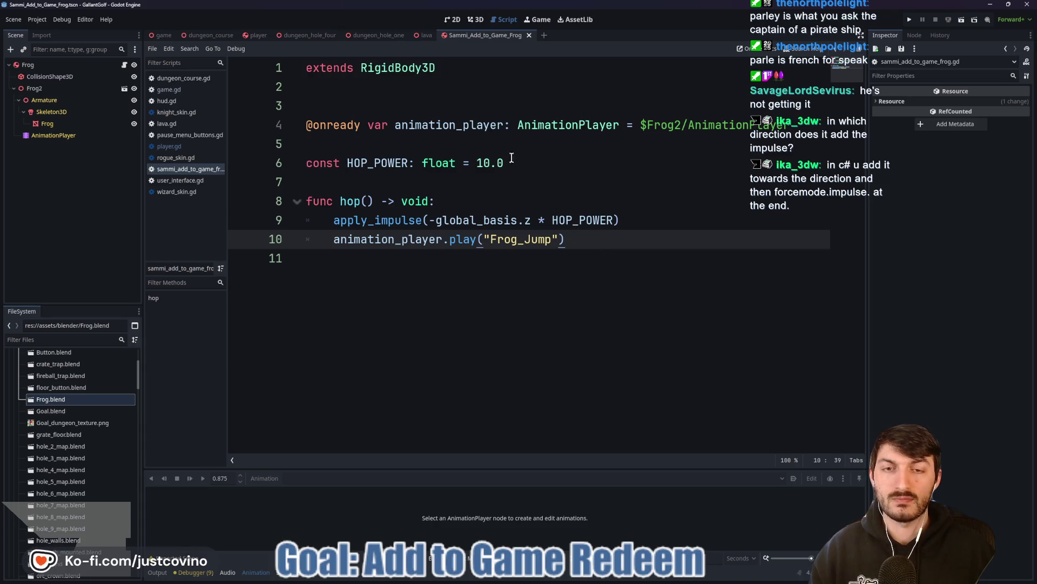
# Draft a _physics_process with an is_on_floor check above hop, then delete it.
pyautogui.click(395, 176)
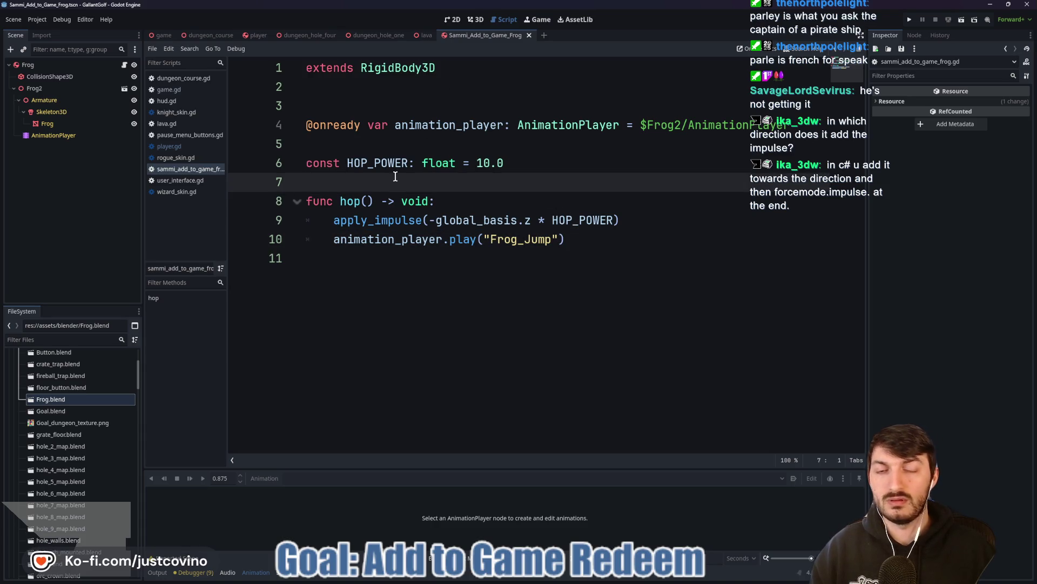
pyautogui.press('Return')
pyautogui.press('Return')
pyautogui.press('Return')
pyautogui.press('Up')
pyautogui.press('Up')
pyautogui.write('func _pro')
pyautogui.press('BackSpace')
pyautogui.press('BackSpace')
pyautogui.press('BackSpace')
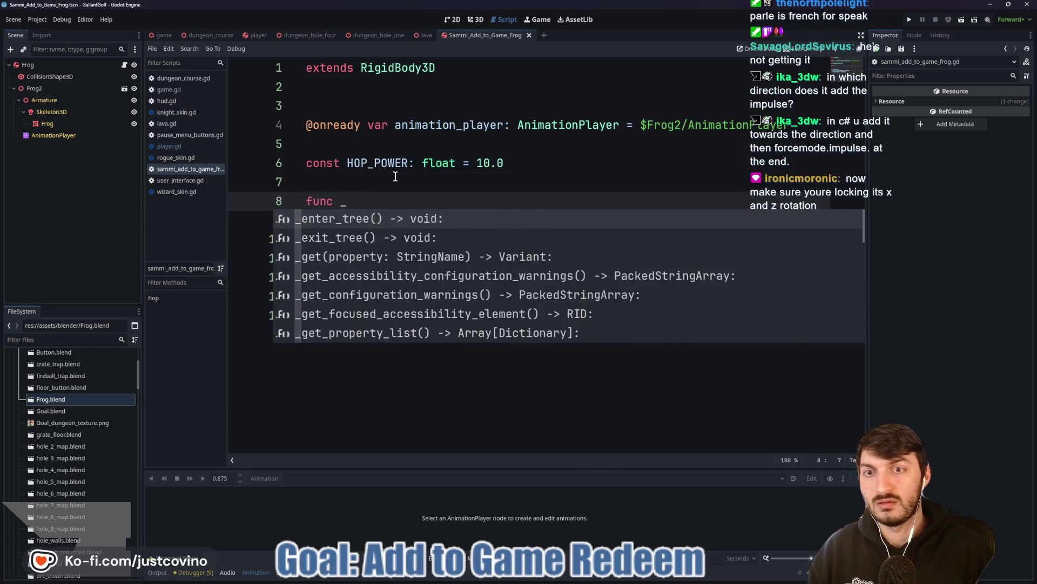
pyautogui.write('phy')
pyautogui.press('Return')
pyautogui.press('Return')
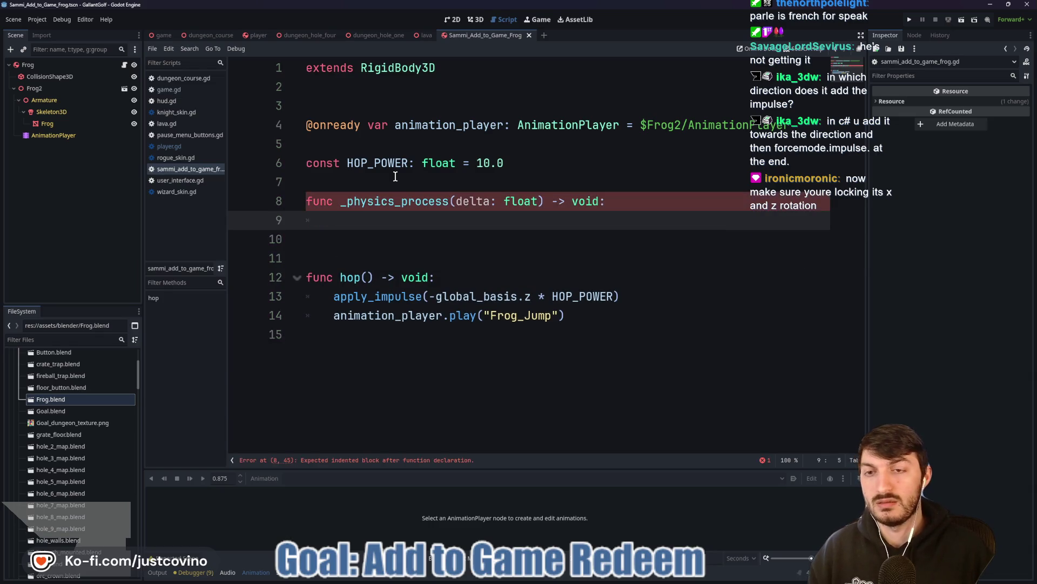
pyautogui.write('if is_on_fl')
pyautogui.moveTo(411, 220); pyautogui.dragTo(283, 207)
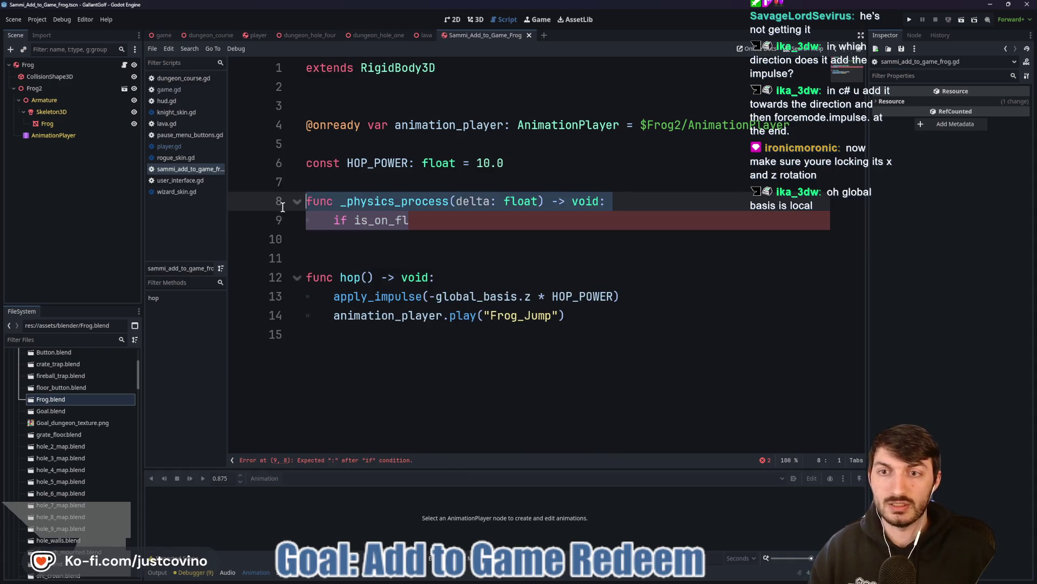
pyautogui.press('BackSpace')
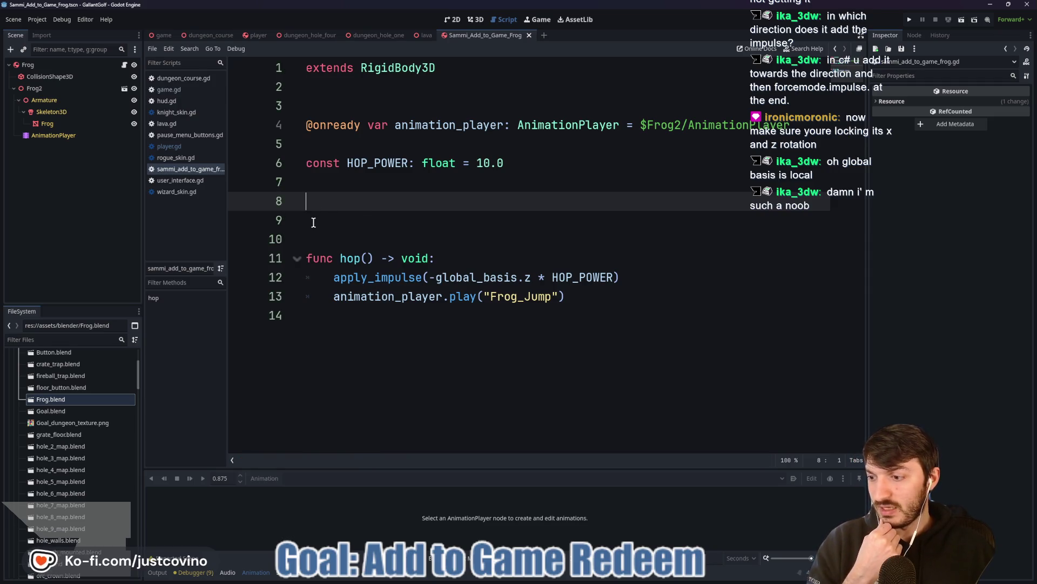
# Turn on the Frog rigid body's Angular X and Angular Z axis locks and save the scene.
pyautogui.click(43, 64)
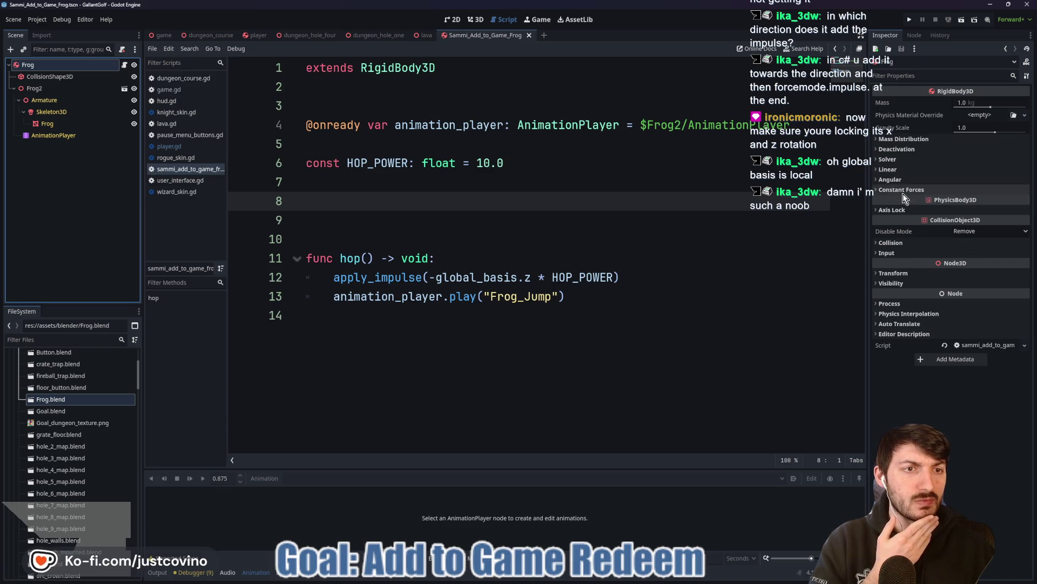
pyautogui.click(894, 211)
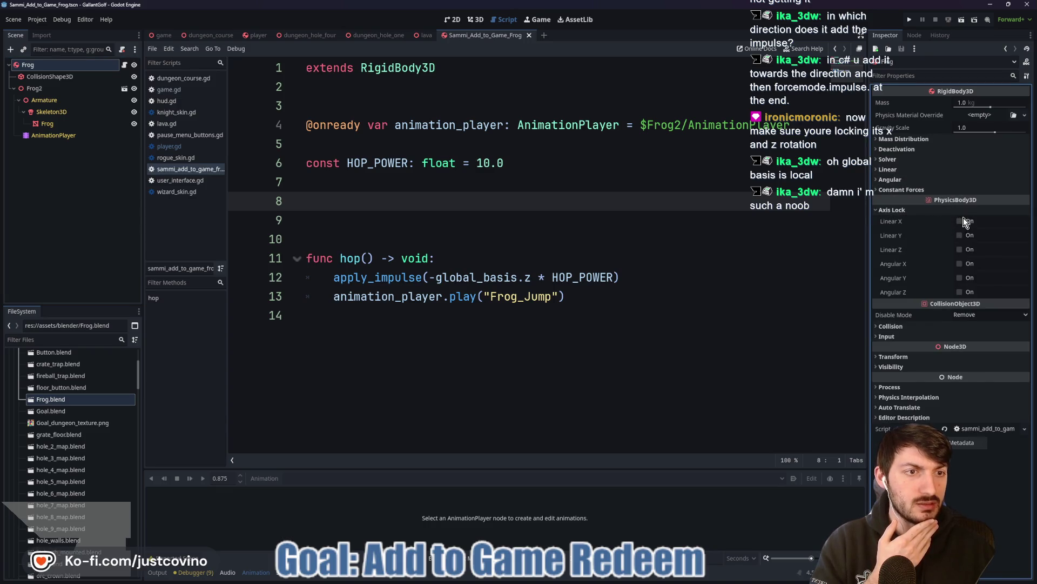
pyautogui.click(960, 264)
pyautogui.click(960, 292)
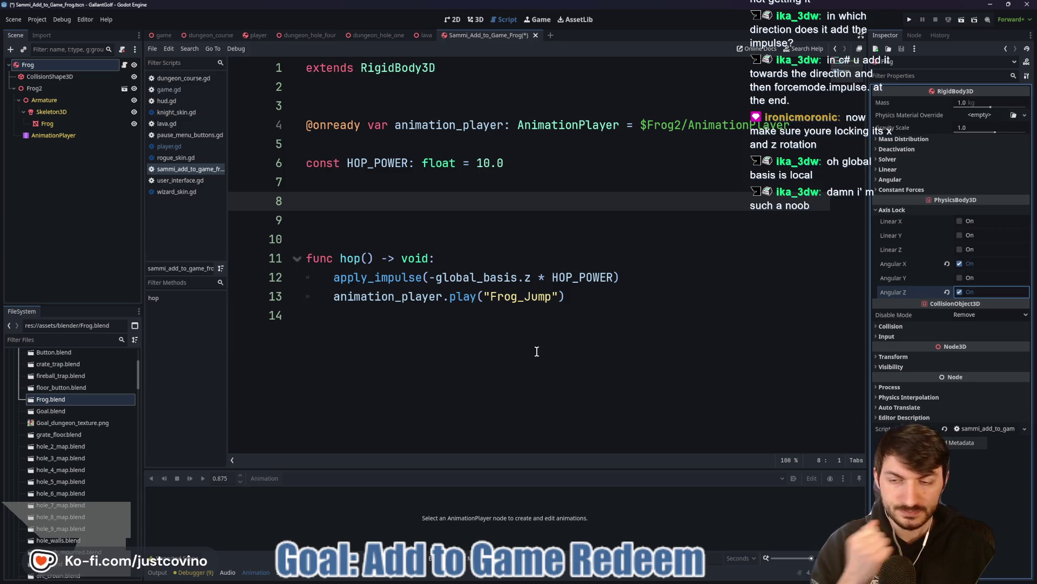
pyautogui.click(482, 365)
pyautogui.hotkey('ctrl', 's')
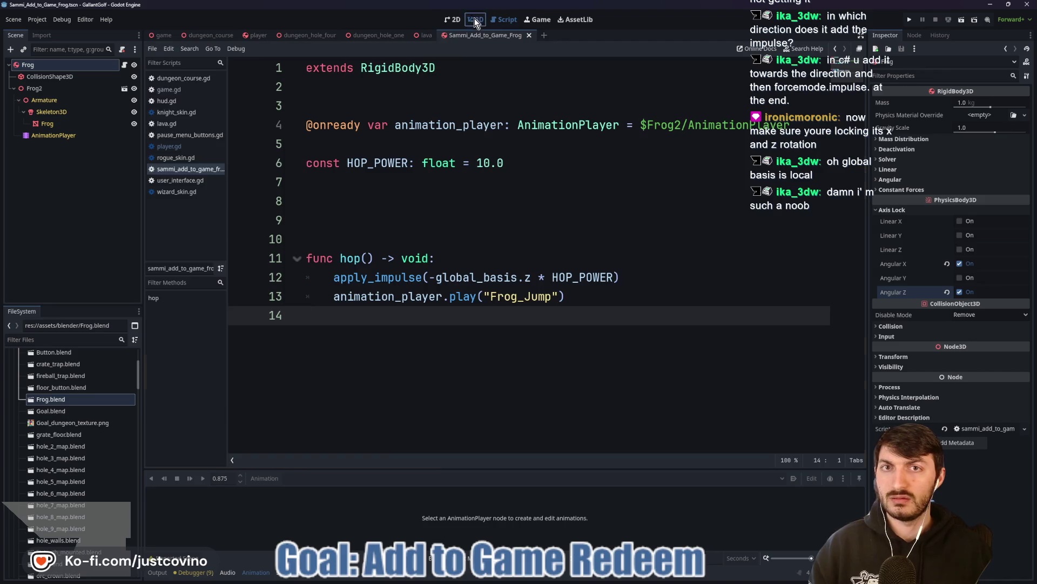
# Play the Frog_Jump animation on the frog's AnimationPlayer in 3D, three times.
pyautogui.click(475, 20)
pyautogui.click(54, 135)
pyautogui.click(311, 478)
pyautogui.click(302, 524)
pyautogui.click(202, 478)
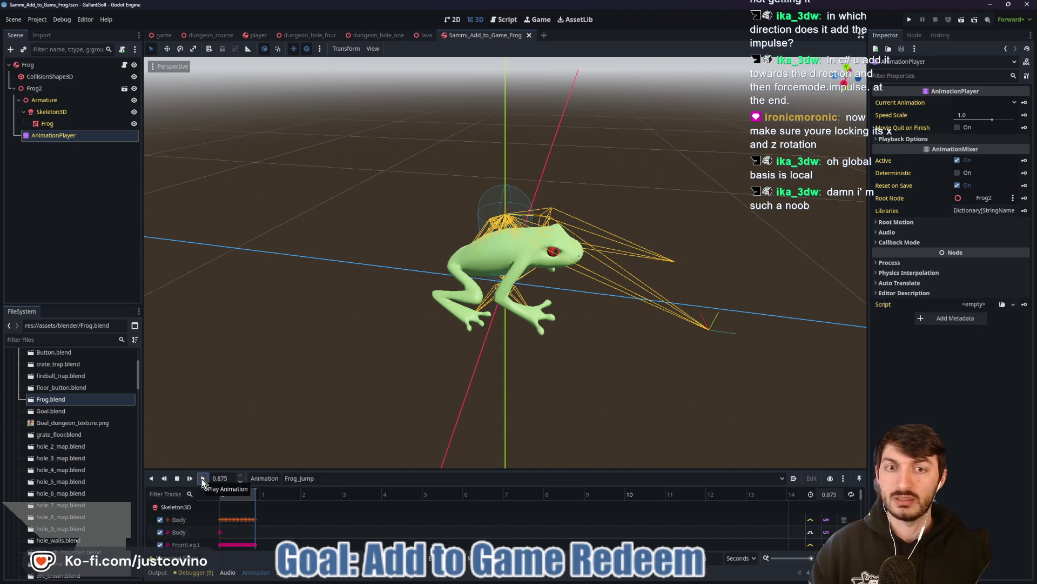
pyautogui.click(202, 478)
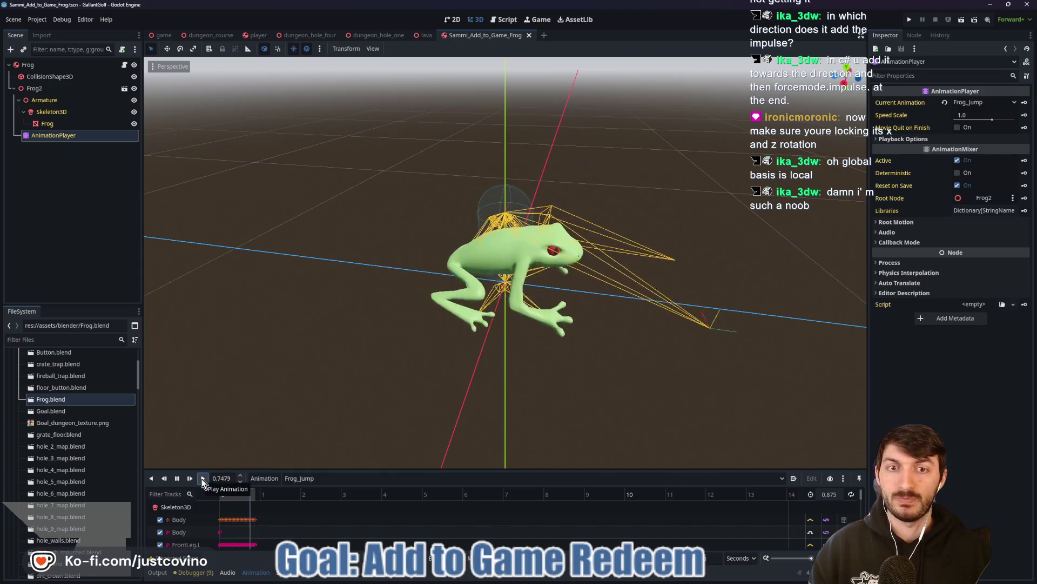
pyautogui.click(202, 478)
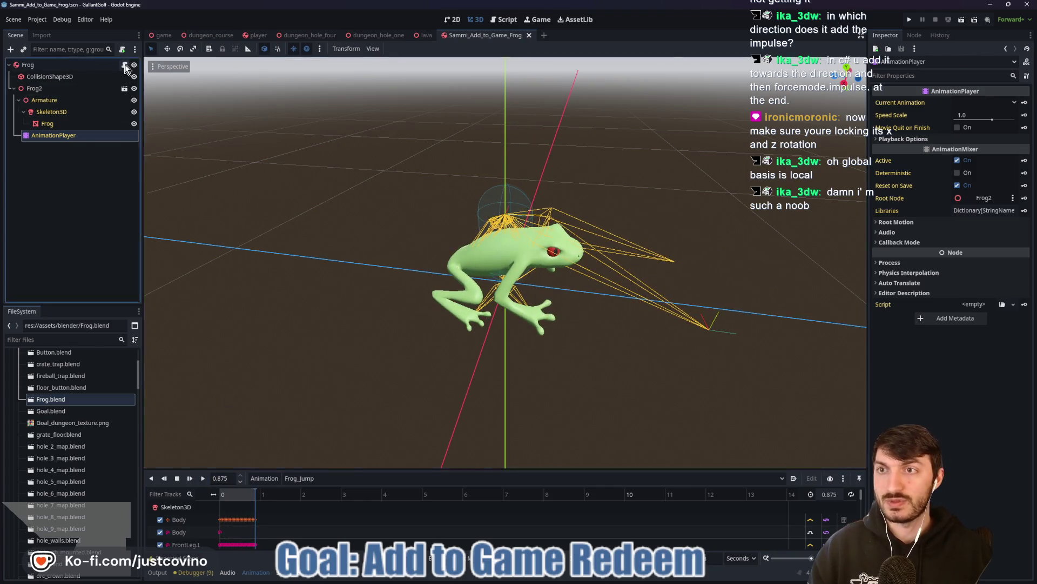
# Change HOP_POWER in the frog script from 10.0 to 2.0.
pyautogui.click(125, 65)
pyautogui.click(480, 159)
pyautogui.write('2')
pyautogui.press('End')
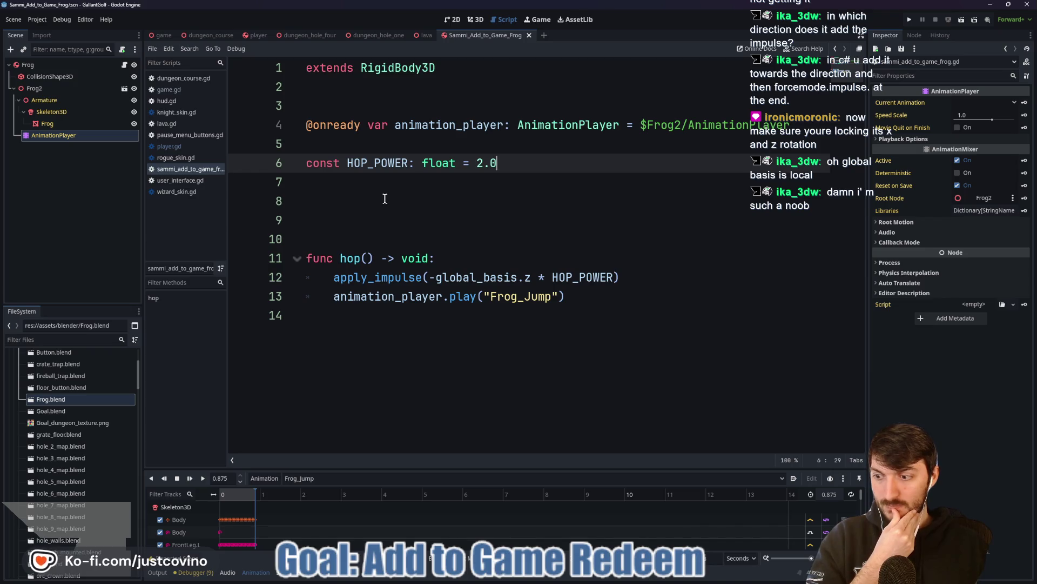
# Add a Timer child under Frog, rename it HopTimer and give it a scene-unique name.
pyautogui.click(28, 65)
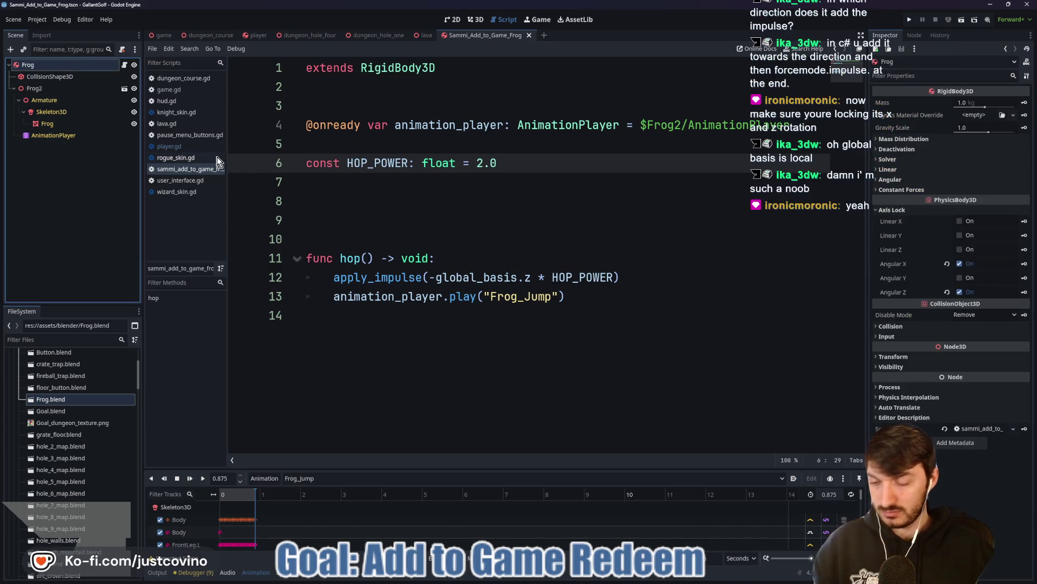
pyautogui.hotkey('ctrl', 'a')
pyautogui.write('tim')
pyautogui.press('Return')
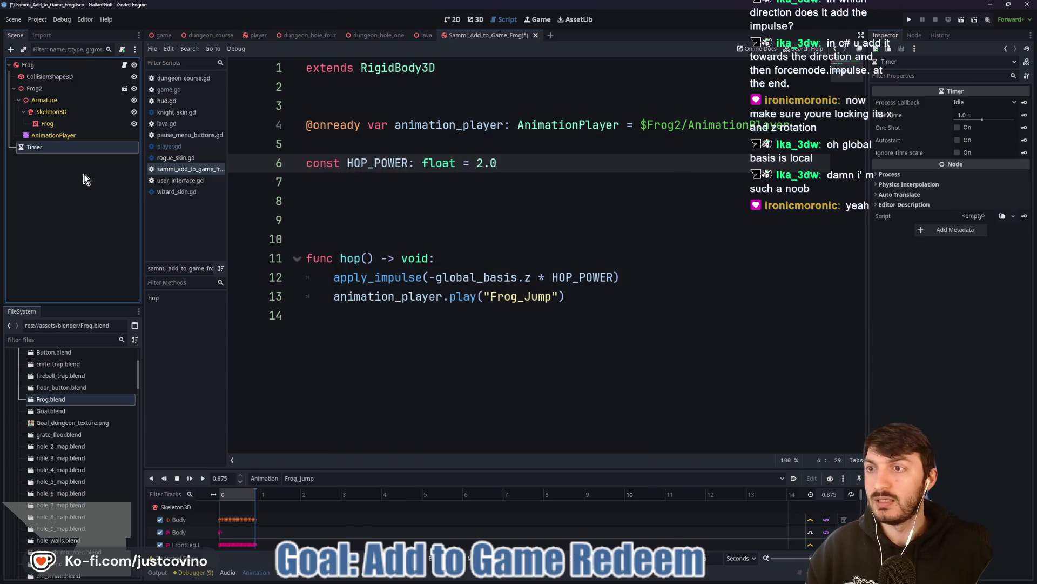
pyautogui.doubleClick(51, 150)
pyautogui.write('HopTimer')
pyautogui.press('Return')
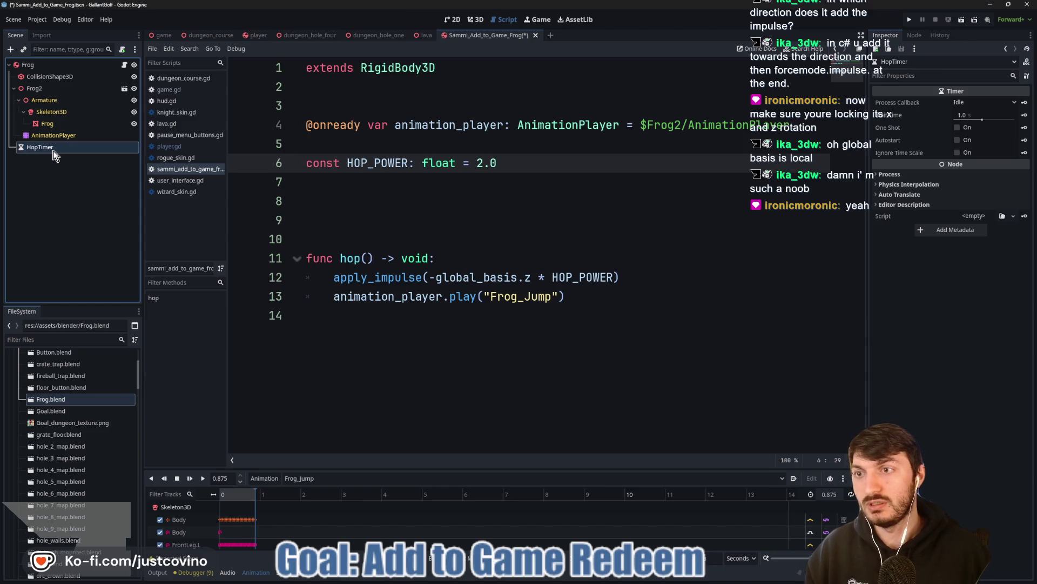
pyautogui.rightClick(53, 149)
pyautogui.click(91, 367)
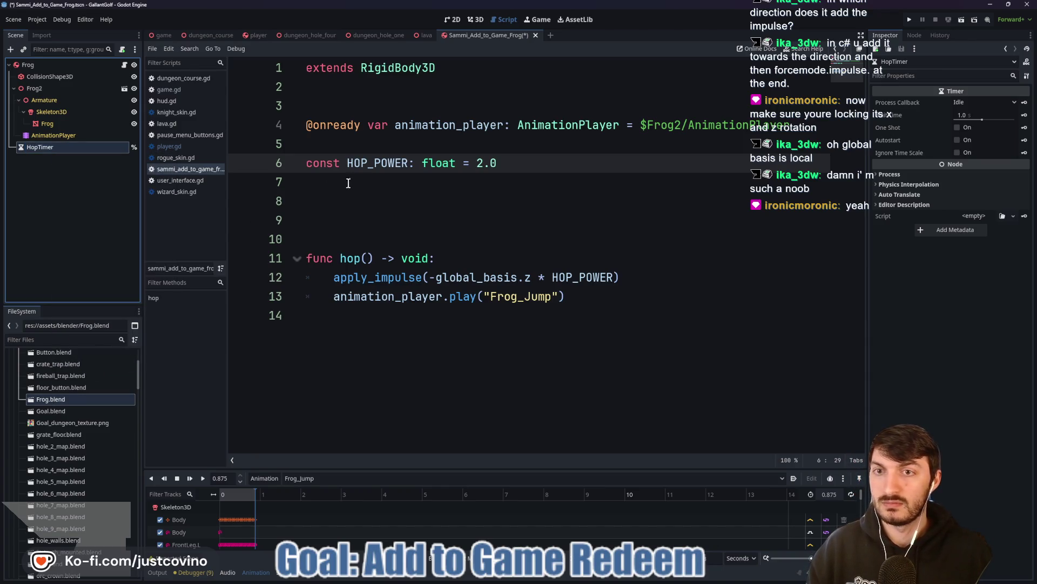
pyautogui.click(338, 133)
pyautogui.click(341, 142)
pyautogui.press('Return')
pyautogui.press('Return')
pyautogui.click(341, 142)
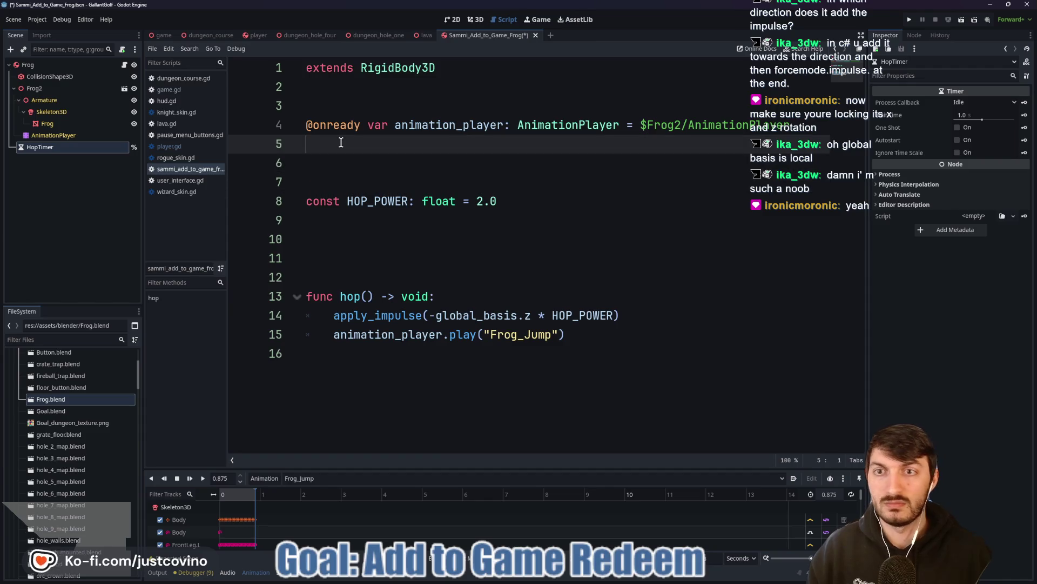
pyautogui.click(54, 159)
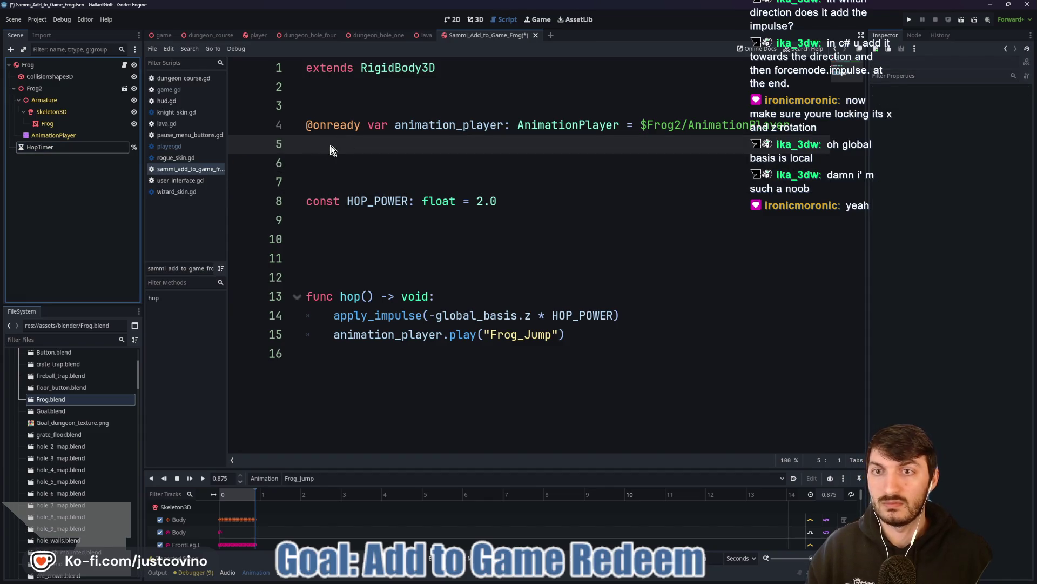
pyautogui.moveTo(70, 150); pyautogui.dragTo(340, 147)
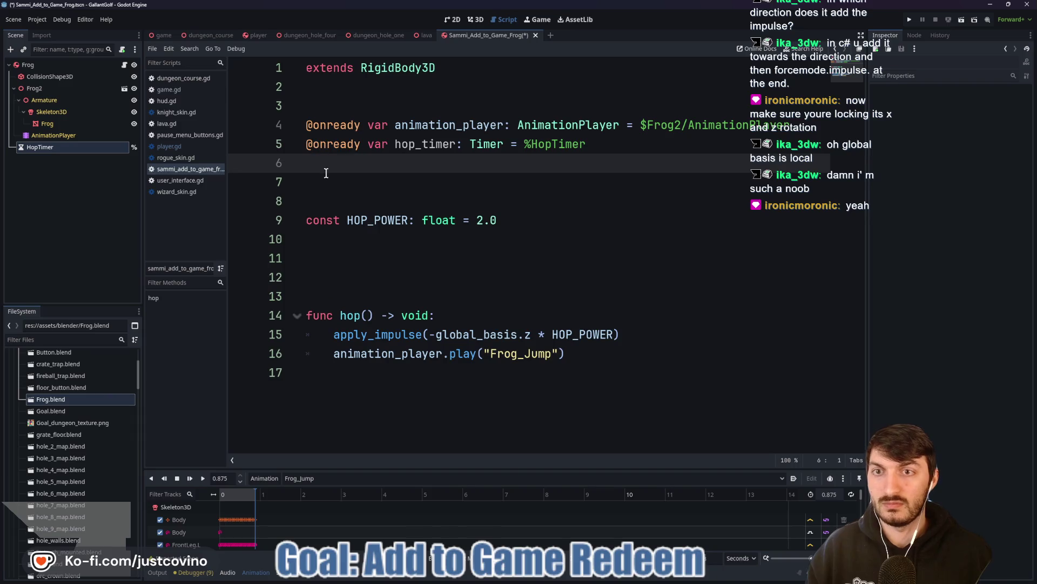
# Write _ready() connecting hop_timer.timeout to _on_hop_timer_timeout.
pyautogui.click(346, 257)
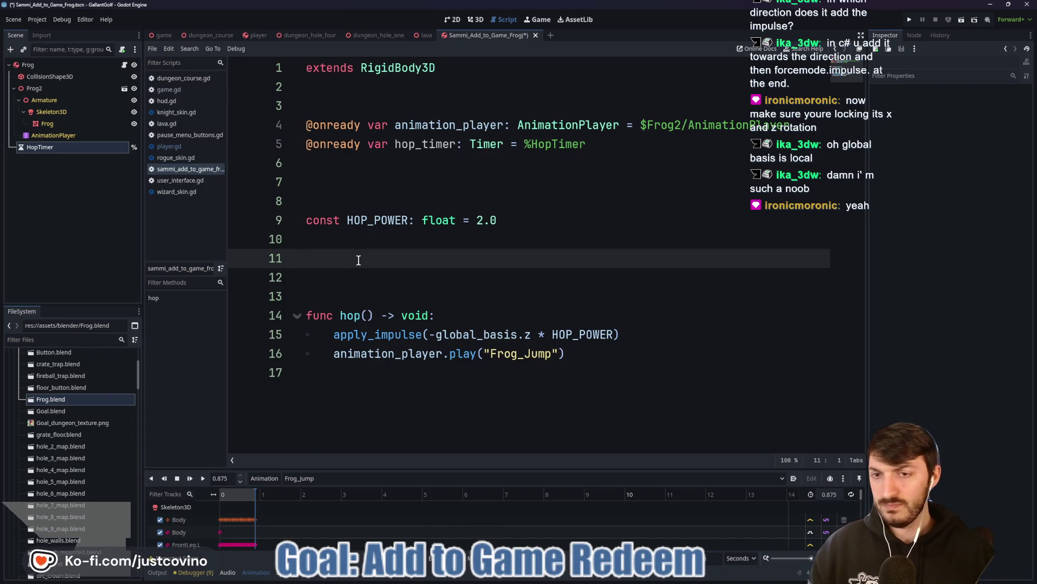
pyautogui.write('func _r')
pyautogui.press('Return')
pyautogui.press('Return')
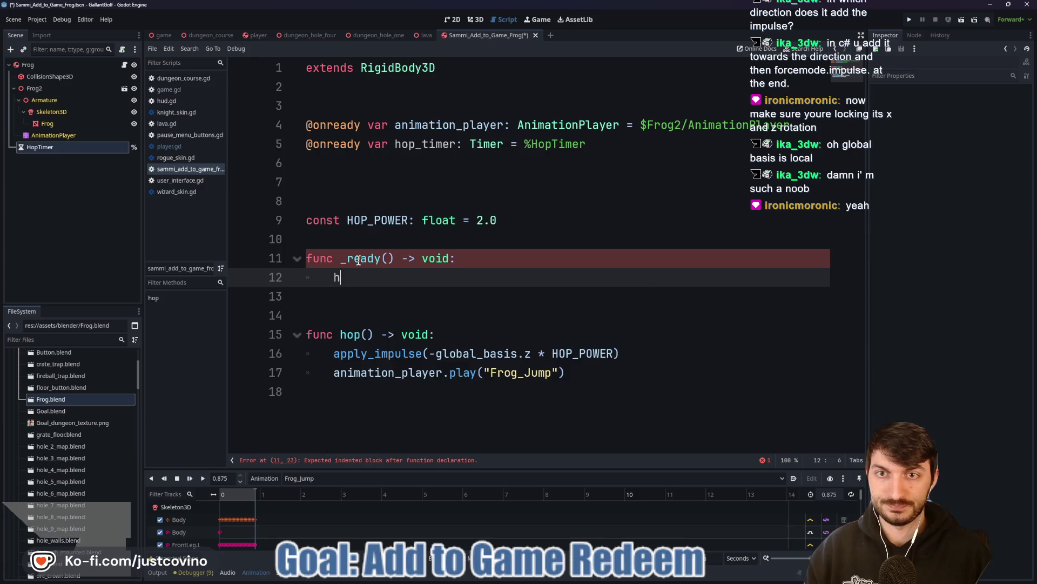
pyautogui.write('hop')
pyautogui.press('Down')
pyautogui.press('Return')
pyautogui.write('.ti')
pyautogui.press('Return')
pyautogui.write('.co')
pyautogui.press('Return')
pyautogui.write('_on_hop_timer')
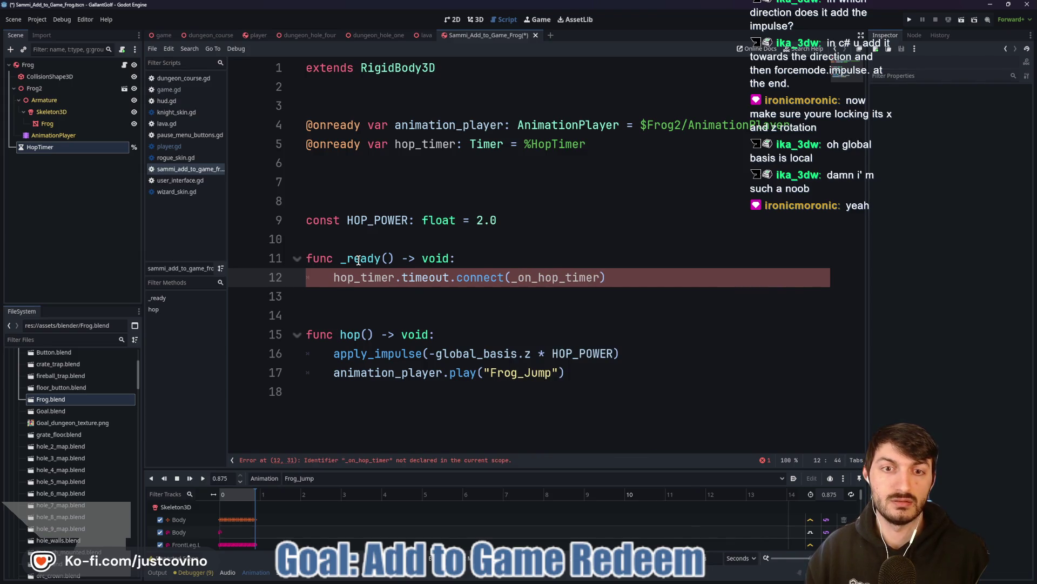
pyautogui.write('_timeout')
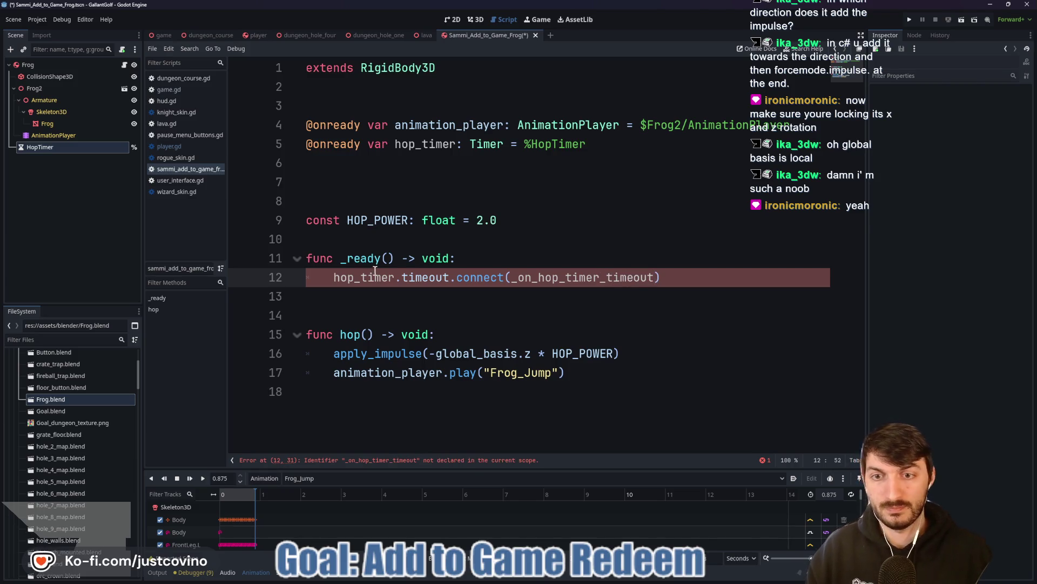
pyautogui.click(341, 314)
# Add an _on_hop_timer_timeout handler that calls hop(), then save.
pyautogui.press('Return')
pyautogui.press('Return')
pyautogui.press('Up')
pyautogui.write('func _on_hop')
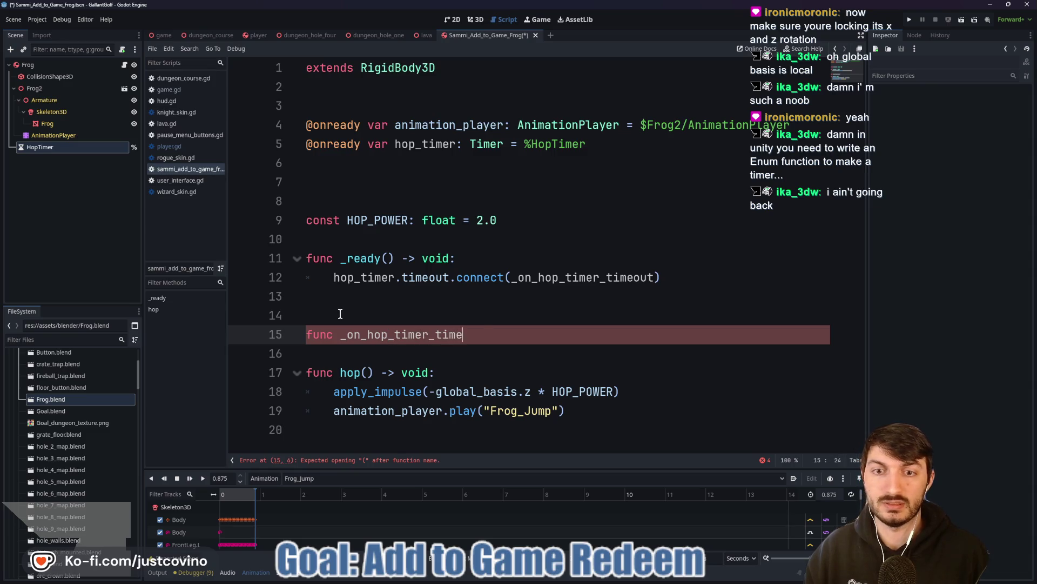
pyautogui.write(' void:')
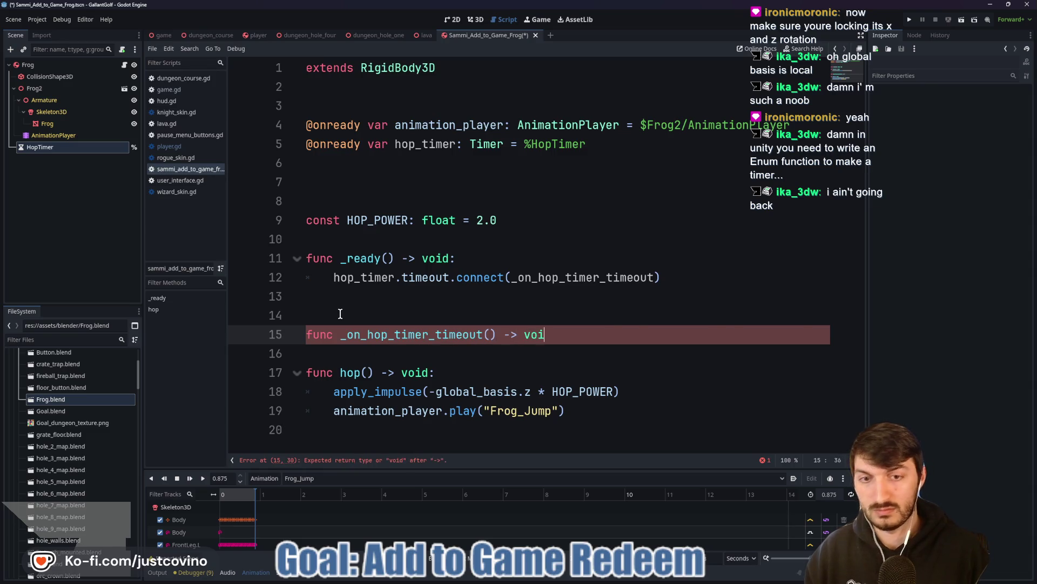
pyautogui.press('Return')
pyautogui.write('hop')
pyautogui.press('Return')
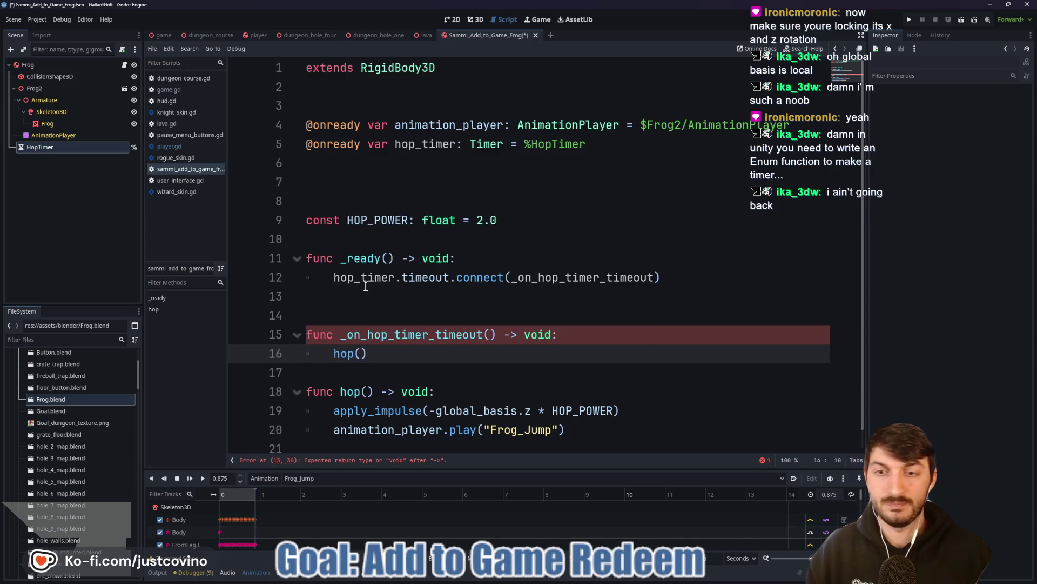
pyautogui.press('Return')
# Remove the extra blank lines below _ready and above func hop.
pyautogui.press('Return')
pyautogui.hotkey('ctrl', 's')
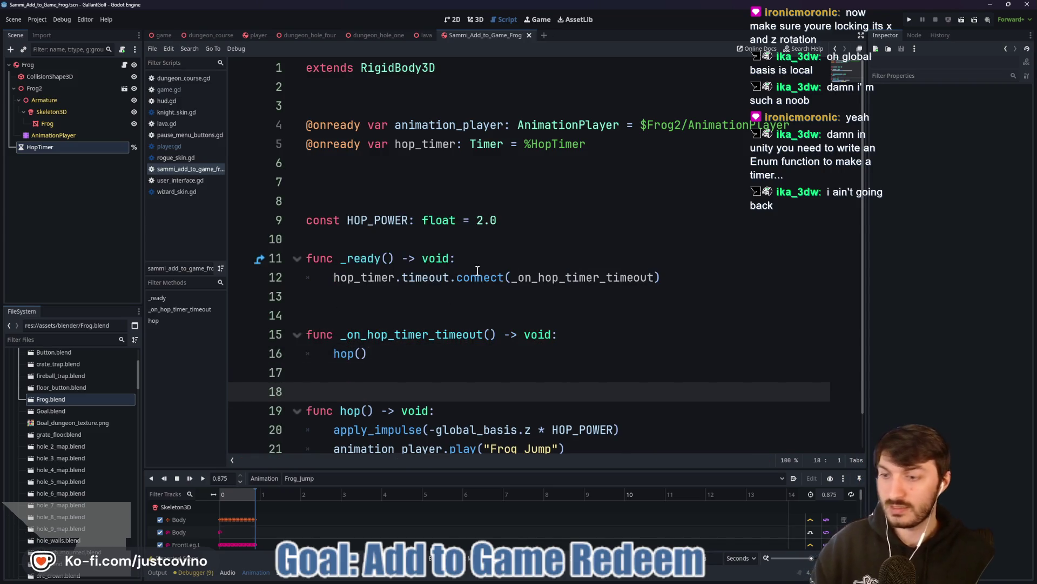
pyautogui.click(408, 315)
pyautogui.press('BackSpace')
pyautogui.press('Return')
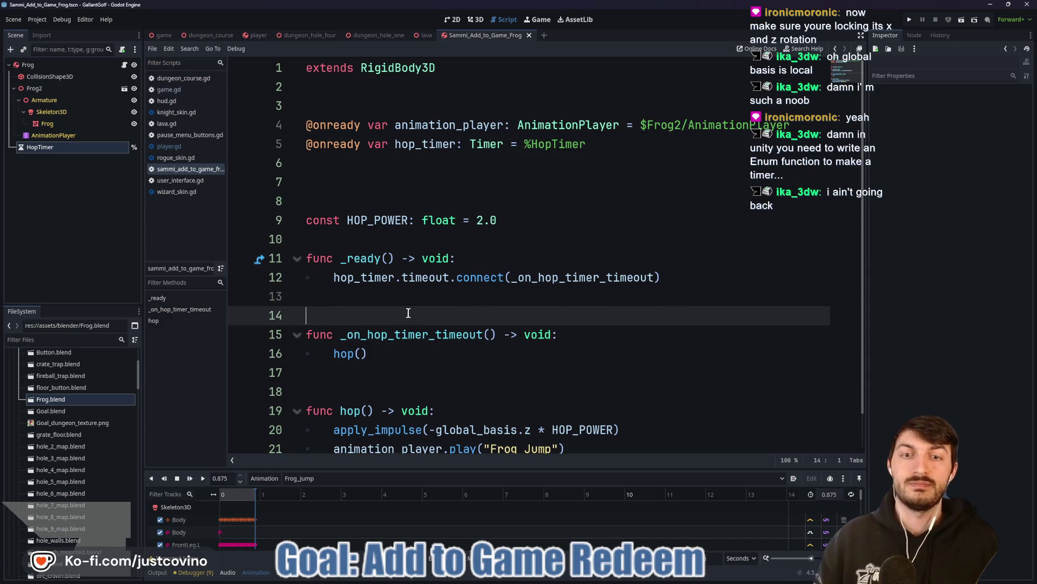
pyautogui.click(312, 390)
pyautogui.press('BackSpace')
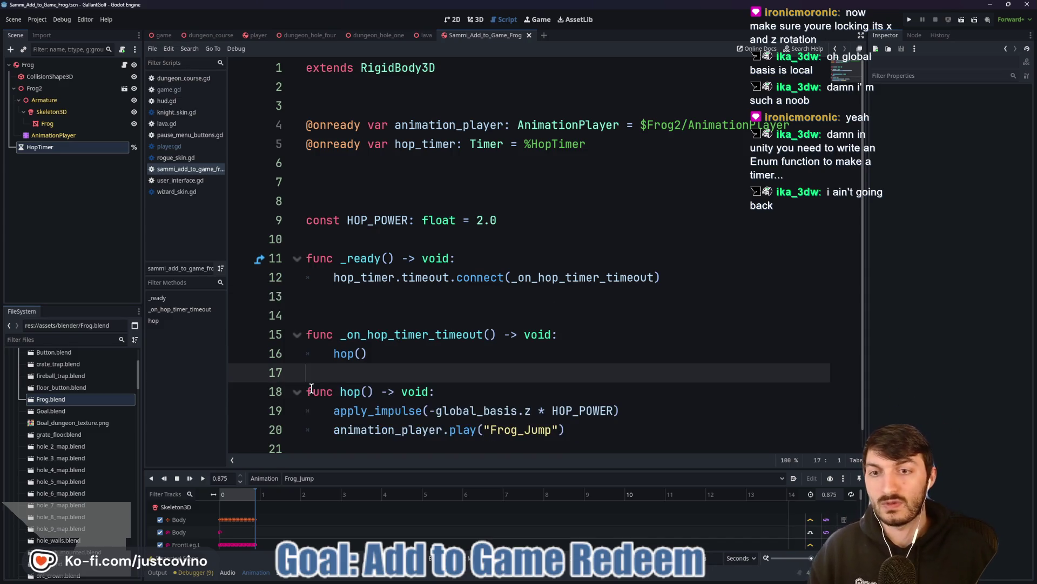
# Write hop_timer.wait_time = randf_range(1.0, 5.0) on line 13 inside _ready.
pyautogui.click(525, 299)
pyautogui.write('hop')
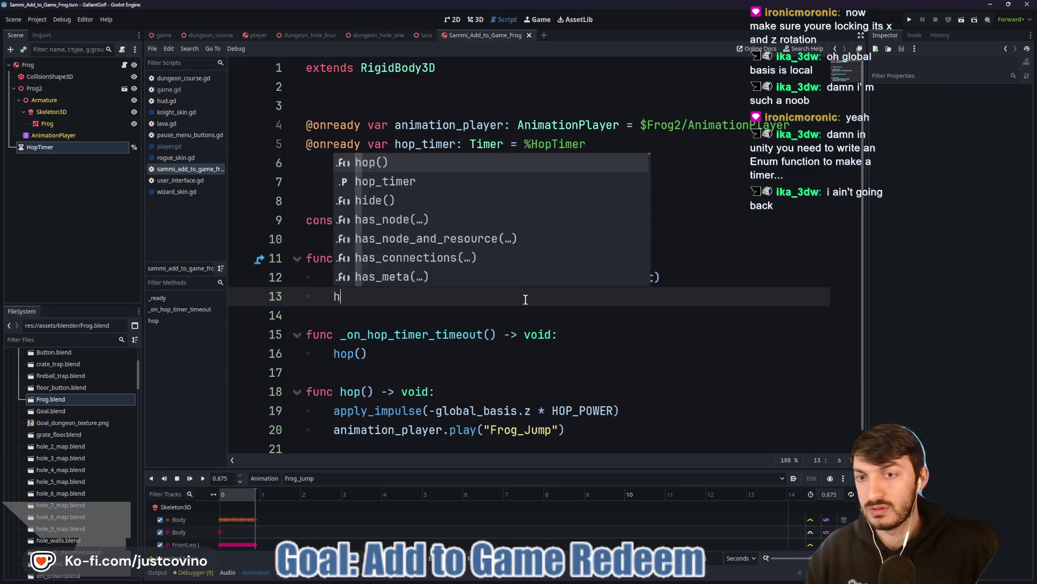
pyautogui.press('Return')
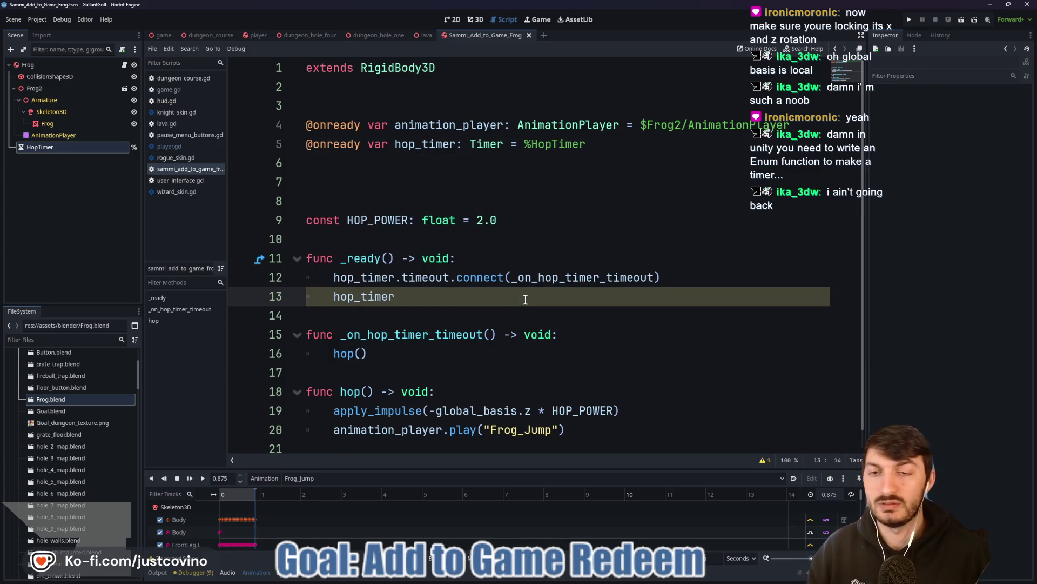
pyautogui.press('BackSpace')
pyautogui.press('BackSpace')
pyautogui.press('BackSpace')
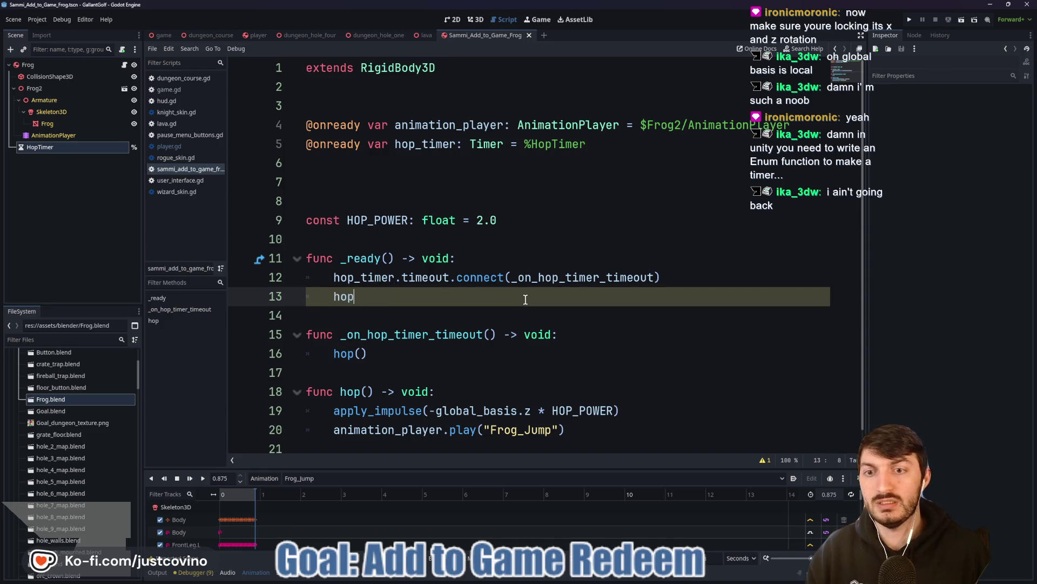
pyautogui.write('p')
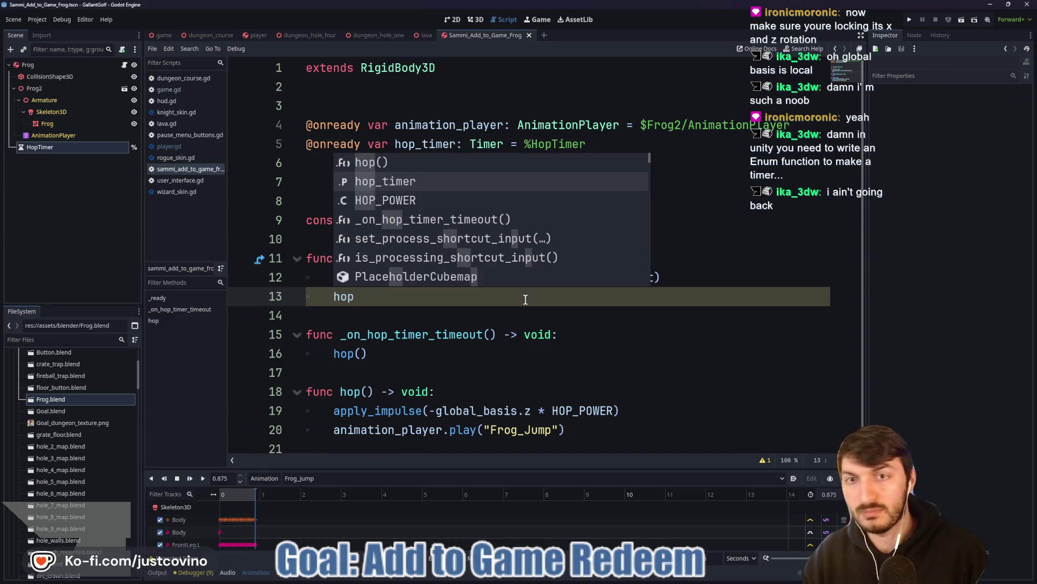
pyautogui.press('Return')
pyautogui.write('.wa')
pyautogui.press('Return')
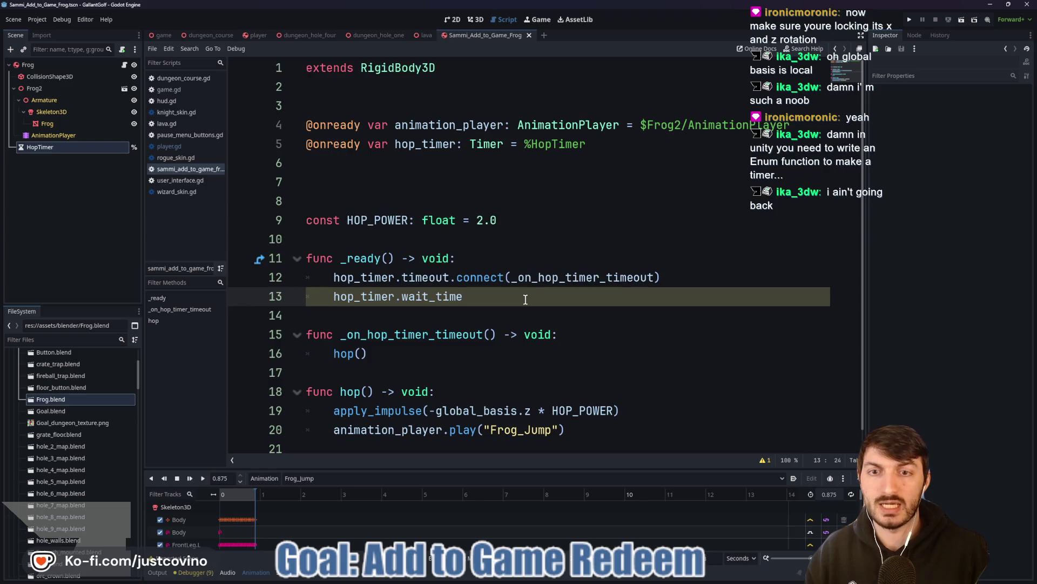
pyautogui.write(' = ran')
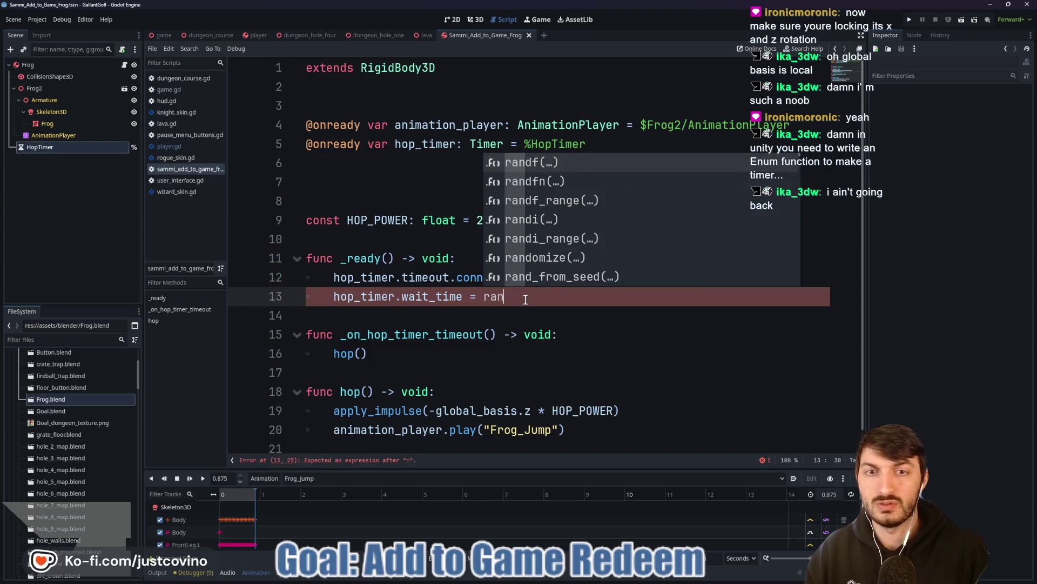
pyautogui.write('df')
pyautogui.press('Down')
pyautogui.press('Down')
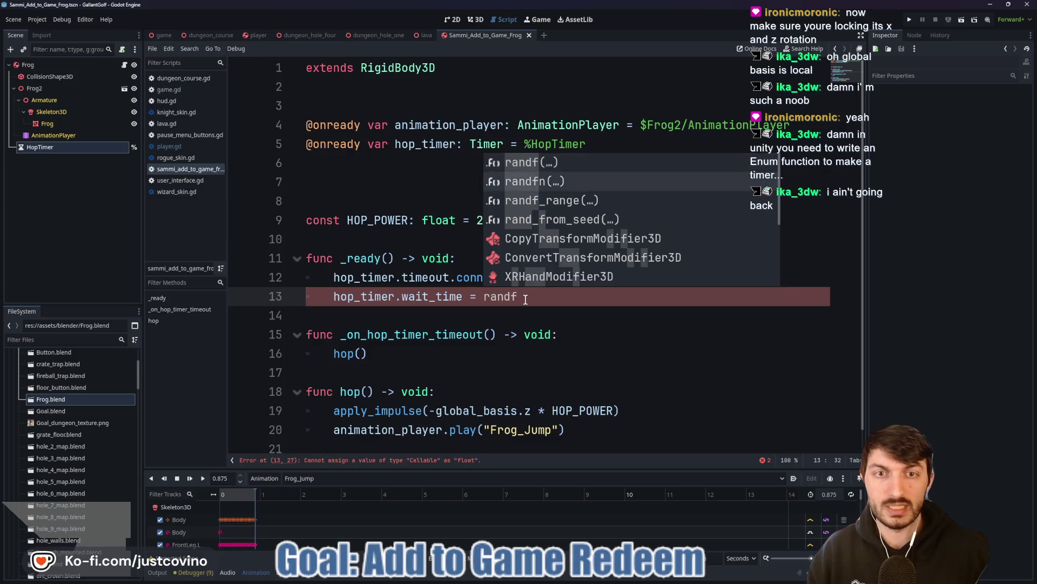
pyautogui.press('Return')
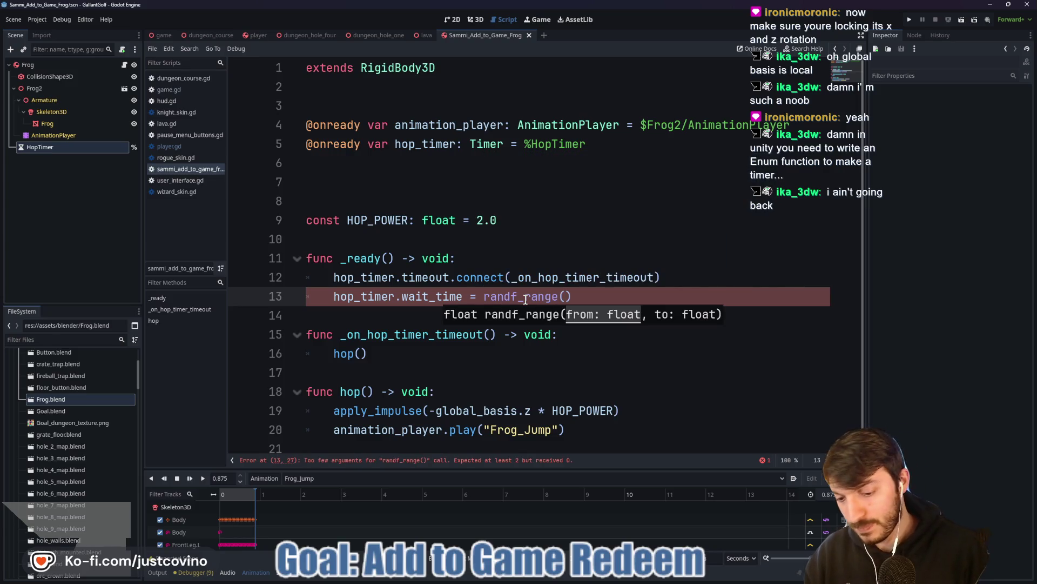
pyautogui.write('1, 5')
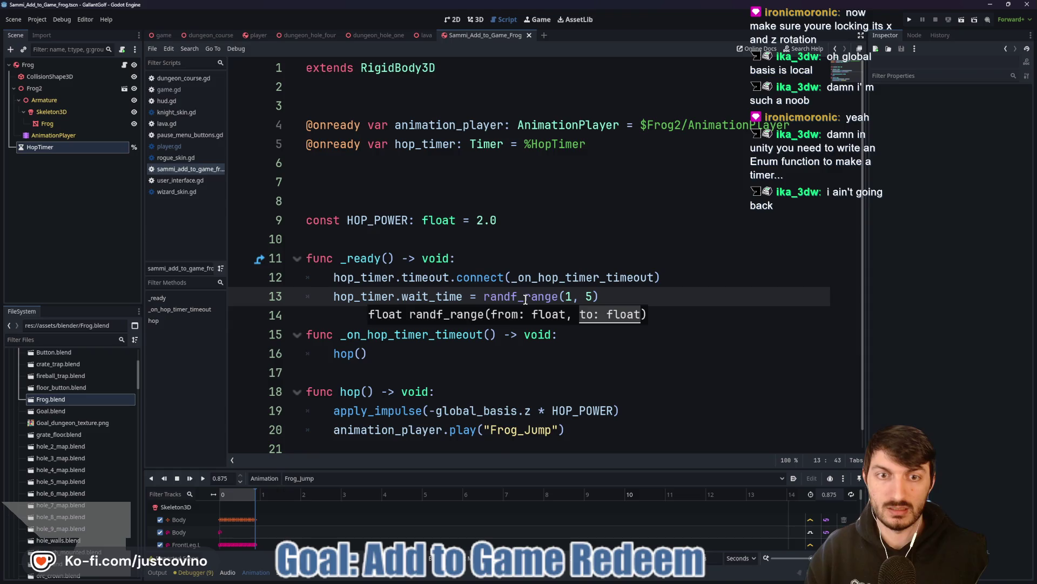
pyautogui.press('Left')
pyautogui.press('Left')
pyautogui.press('Left')
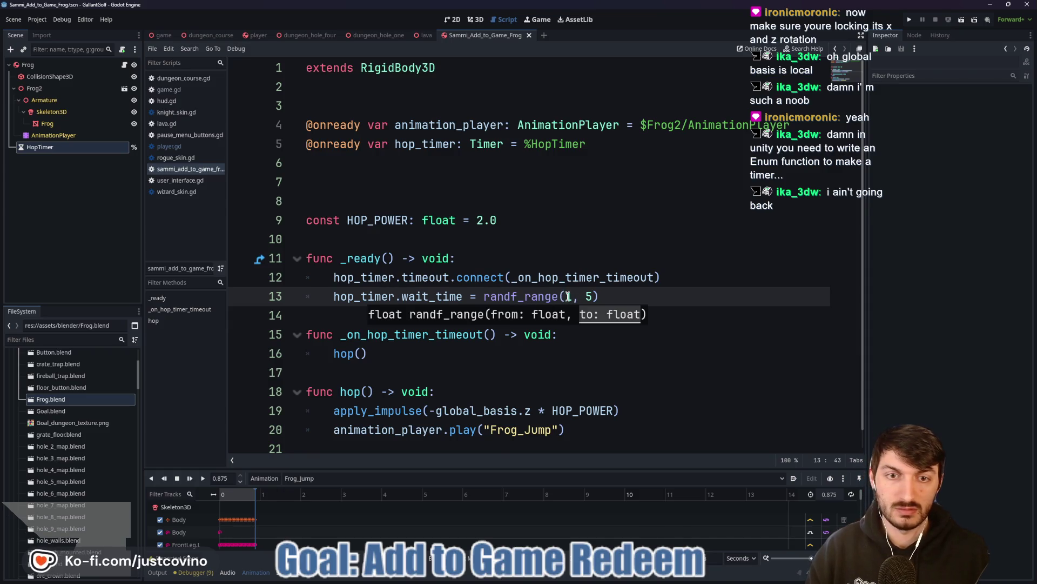
pyautogui.write('.0')
pyautogui.click(606, 296)
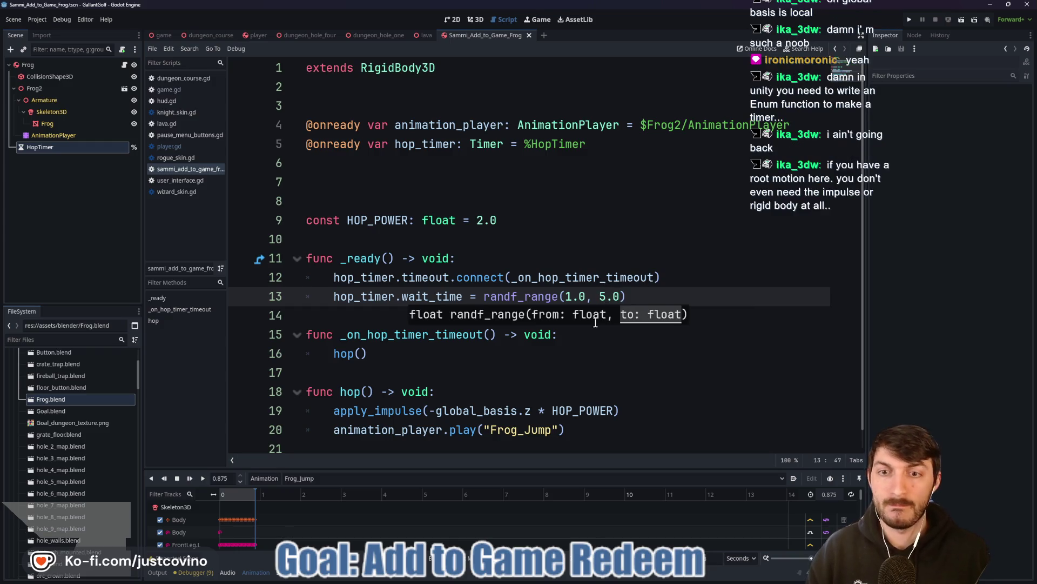
# Copy the randf_range(1.0, 5.0) wait_time line after hop() in the timeout handler and enable HopTimer's One Shot.
pyautogui.moveTo(639, 296); pyautogui.dragTo(322, 299)
pyautogui.hotkey('ctrl', 'c')
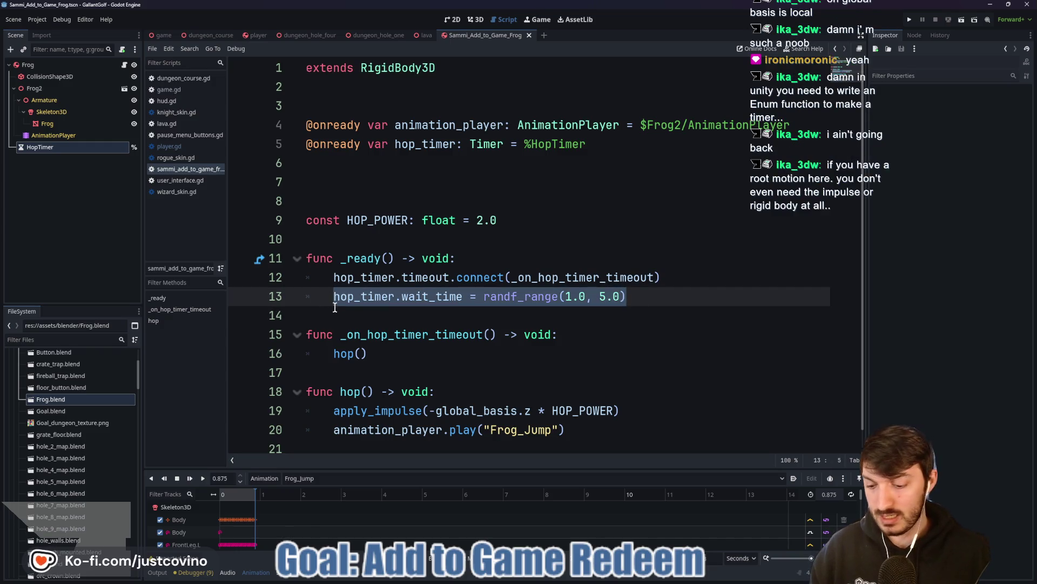
pyautogui.click(396, 352)
pyautogui.press('Return')
pyautogui.hotkey('ctrl', 'v')
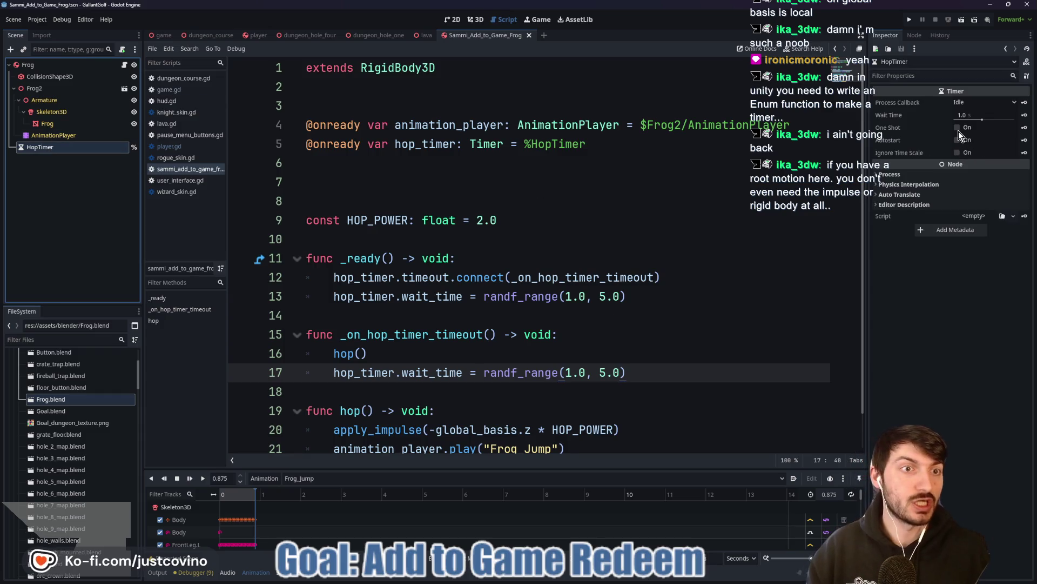
pyautogui.click(955, 128)
# Add hop_timer.start() below the new wait_time line and save the script.
pyautogui.click(658, 376)
pyautogui.press('Return')
pyautogui.press('BackSpace')
pyautogui.write('hop')
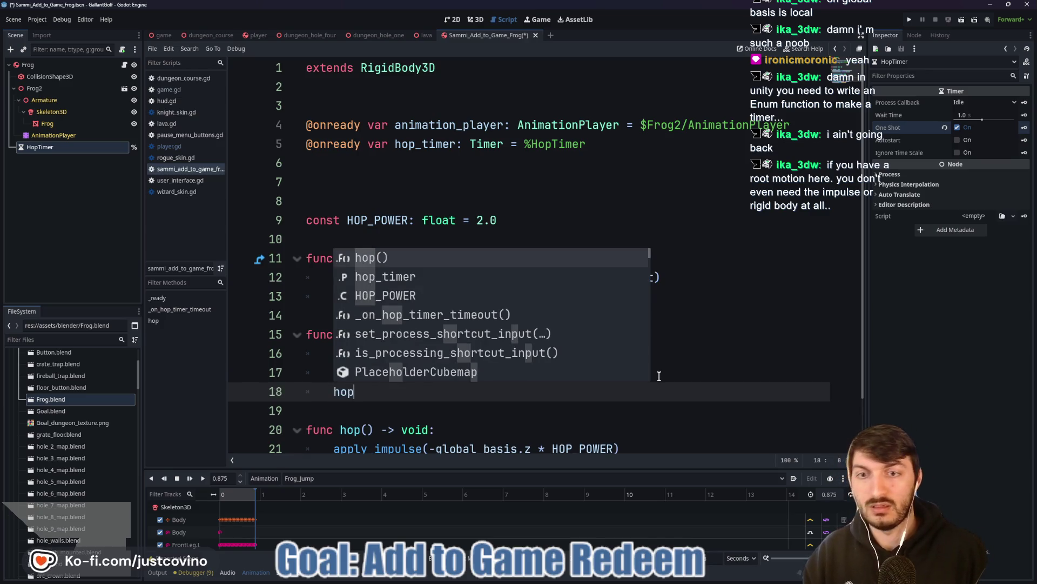
pyautogui.press('Down')
pyautogui.press('Return')
pyautogui.write('.s')
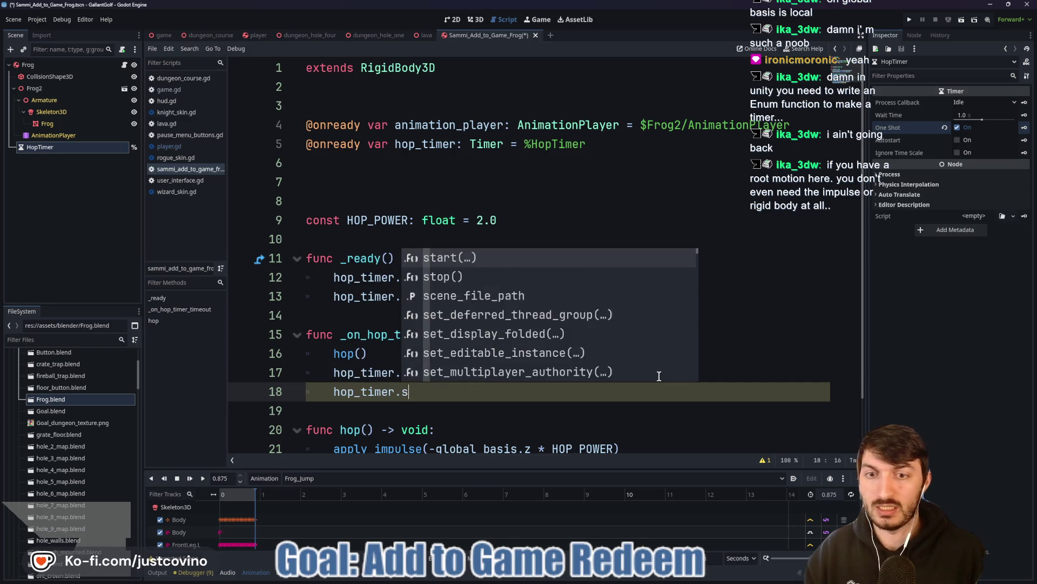
pyautogui.press('Return')
pyautogui.press('Right')
pyautogui.hotkey('ctrl', 's')
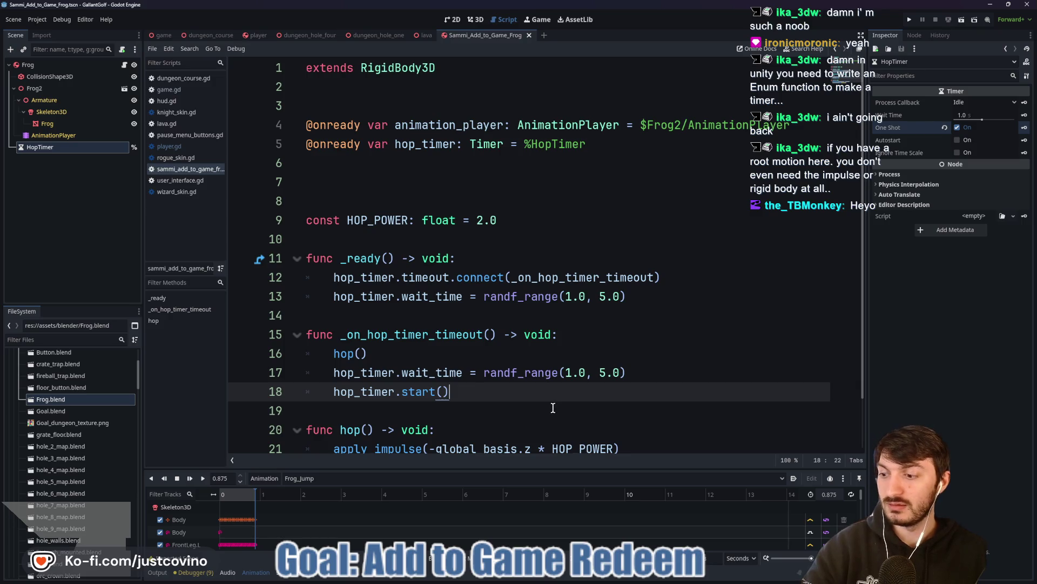
# Tidy blank lines around extends, HOP_POWER, _ready and the timeout handler.
pyautogui.click(437, 412)
pyautogui.press('Return')
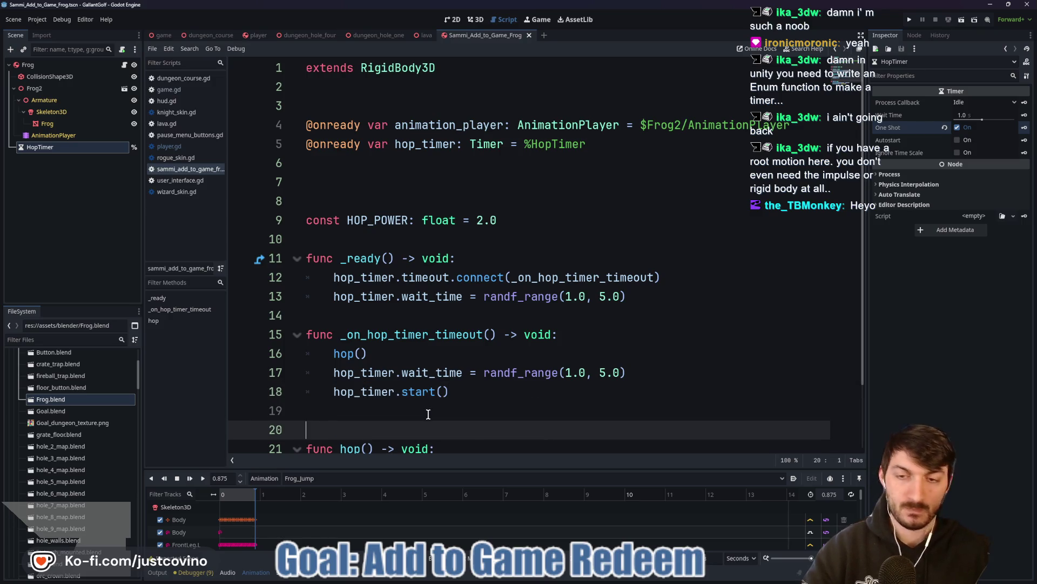
pyautogui.click(356, 315)
pyautogui.press('Return')
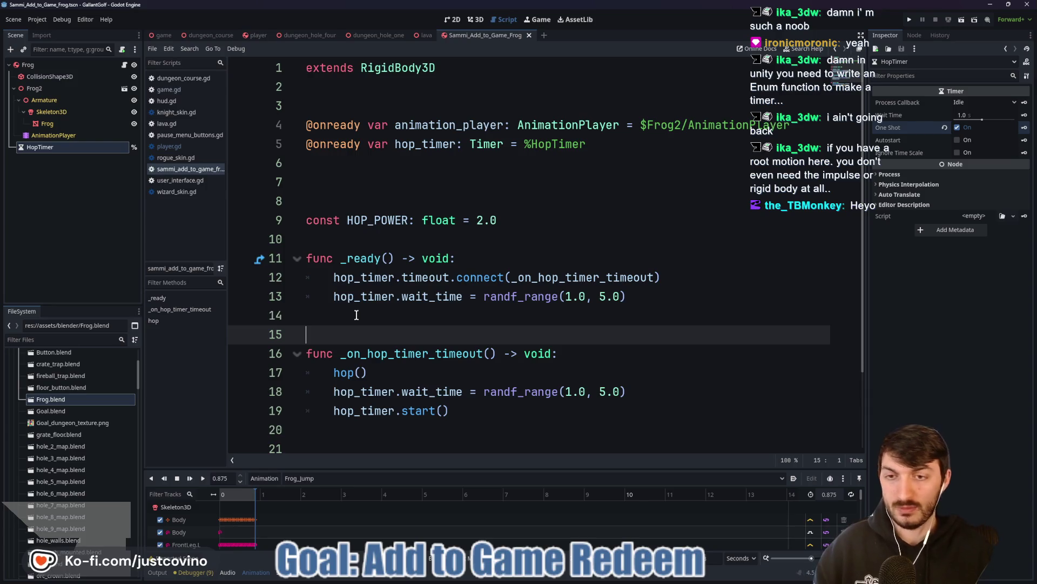
pyautogui.click(359, 318)
pyautogui.click(366, 183)
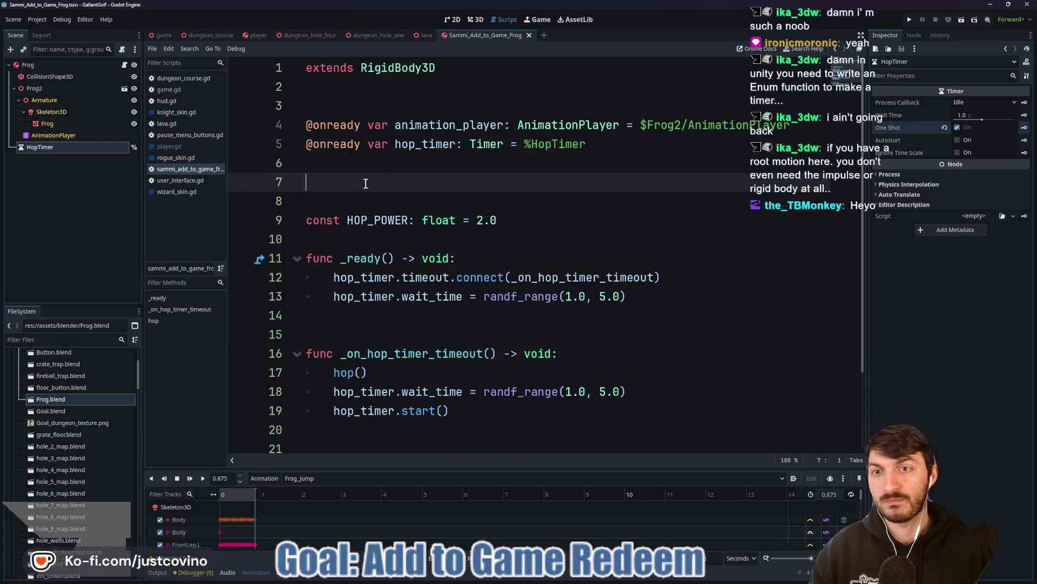
pyautogui.press('BackSpace')
pyautogui.press('BackSpace')
pyautogui.click(335, 209)
pyautogui.press('Return')
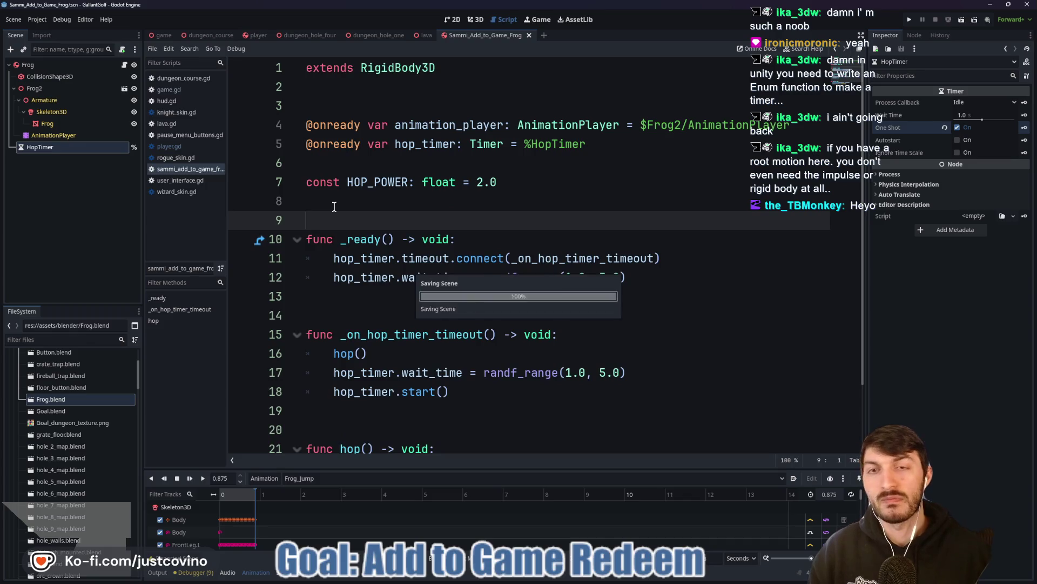
pyautogui.click(341, 102)
pyautogui.press('BackSpace')
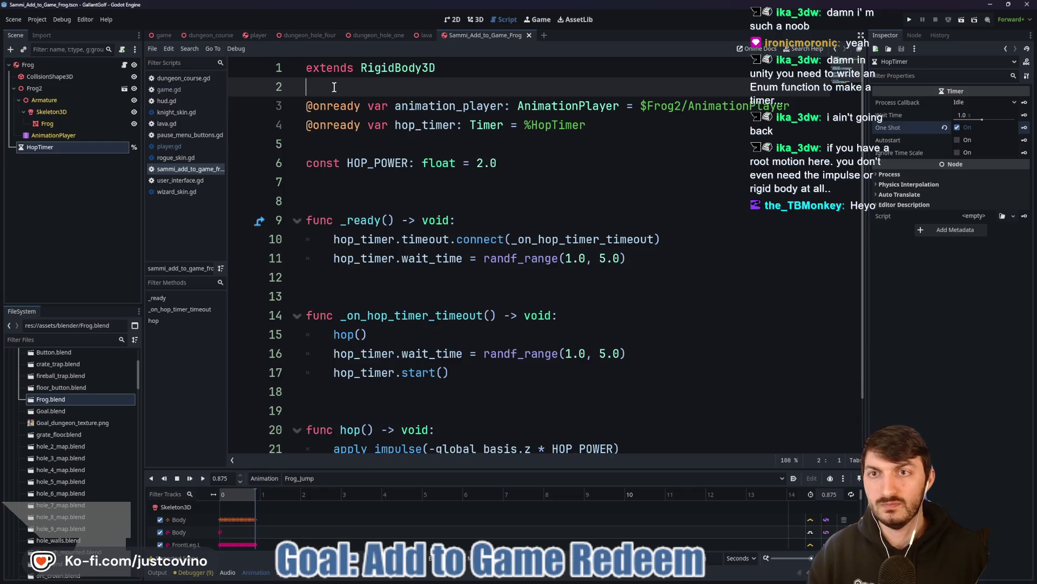
# Add an 'Add to Game Redeem' ## header comment below the extends line.
pyautogui.press('Return')
pyautogui.press('Return')
pyautogui.press('Up')
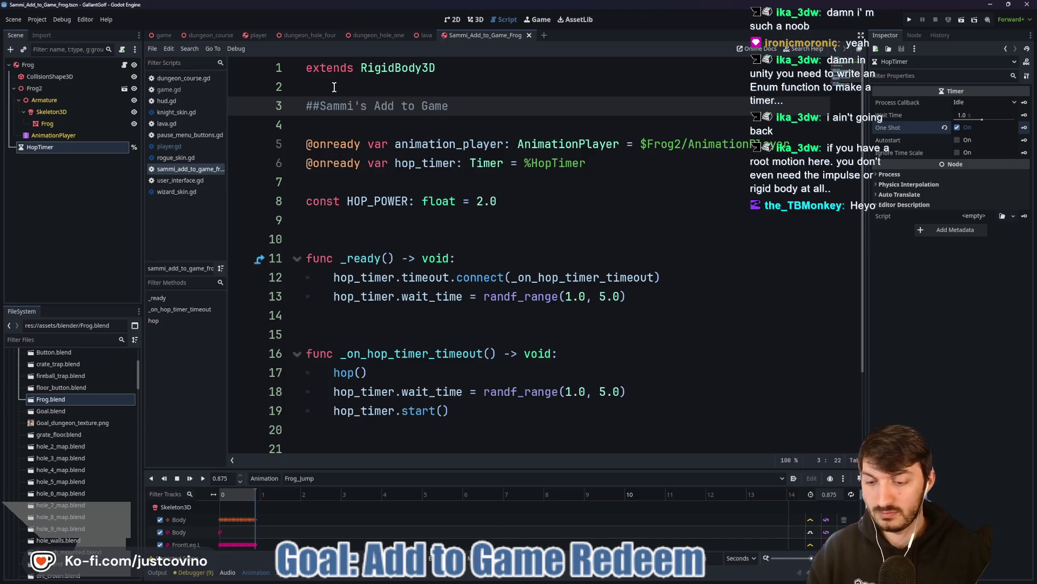
pyautogui.write('##')
pyautogui.click(464, 129)
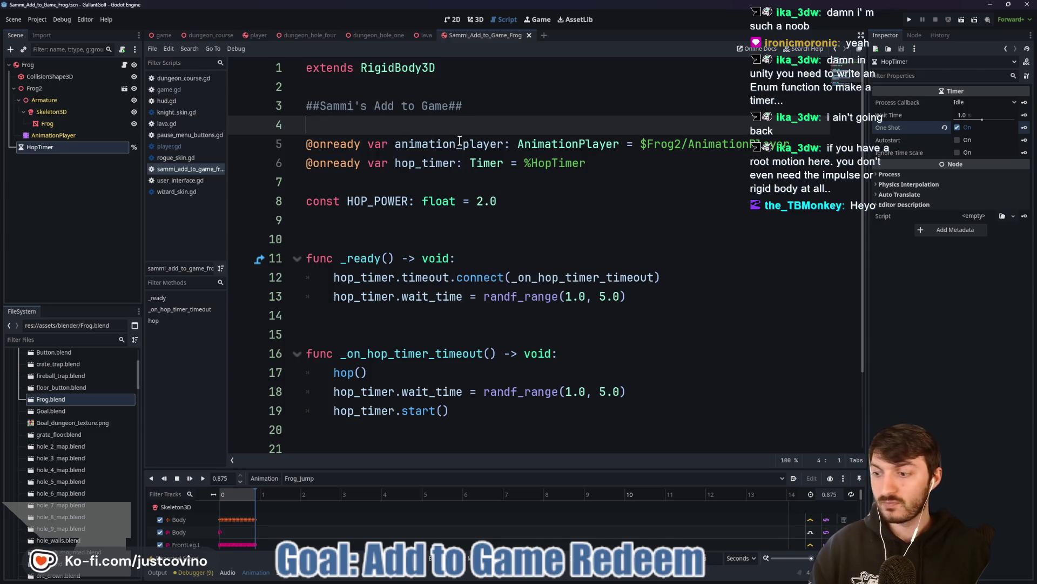
pyautogui.click(453, 105)
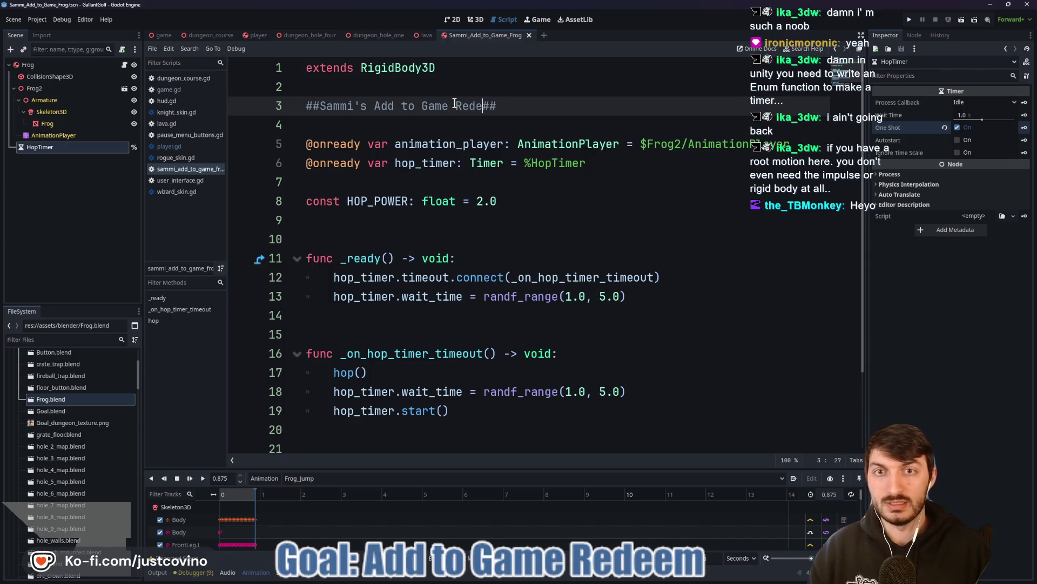
pyautogui.click(423, 122)
pyautogui.click(47, 342)
# Filter the files for 'ho' and open dungeon_hole_one, orbiting it in the 3D view.
pyautogui.write('hole')
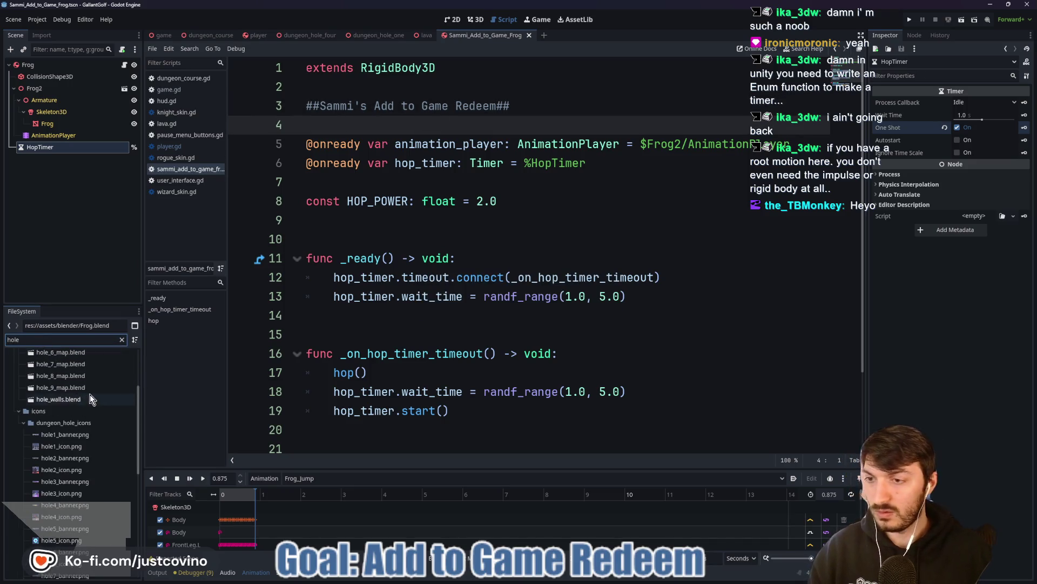
pyautogui.scroll(-8, 86, 397)
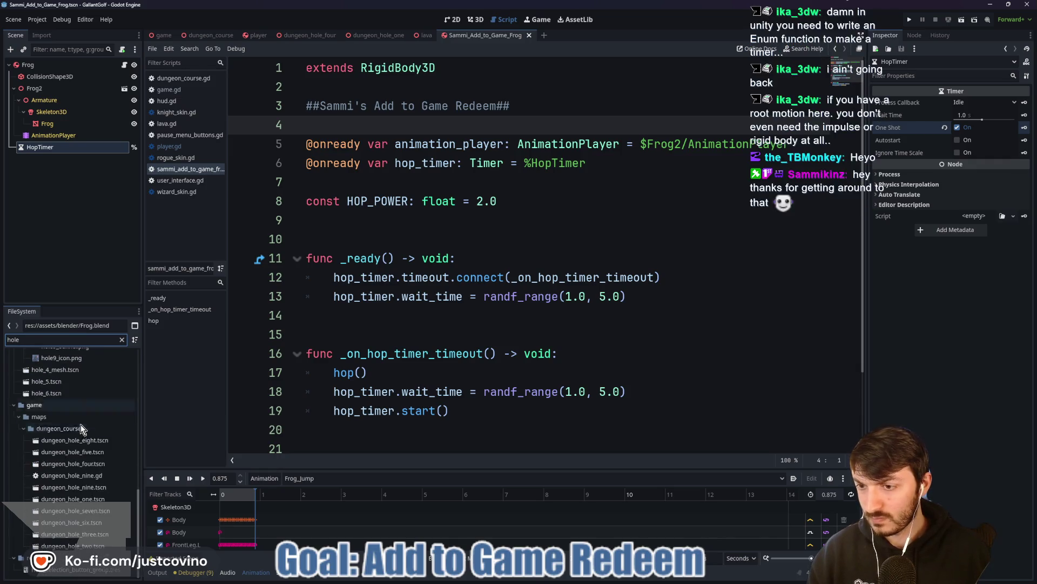
pyautogui.scroll(-1, 80, 424)
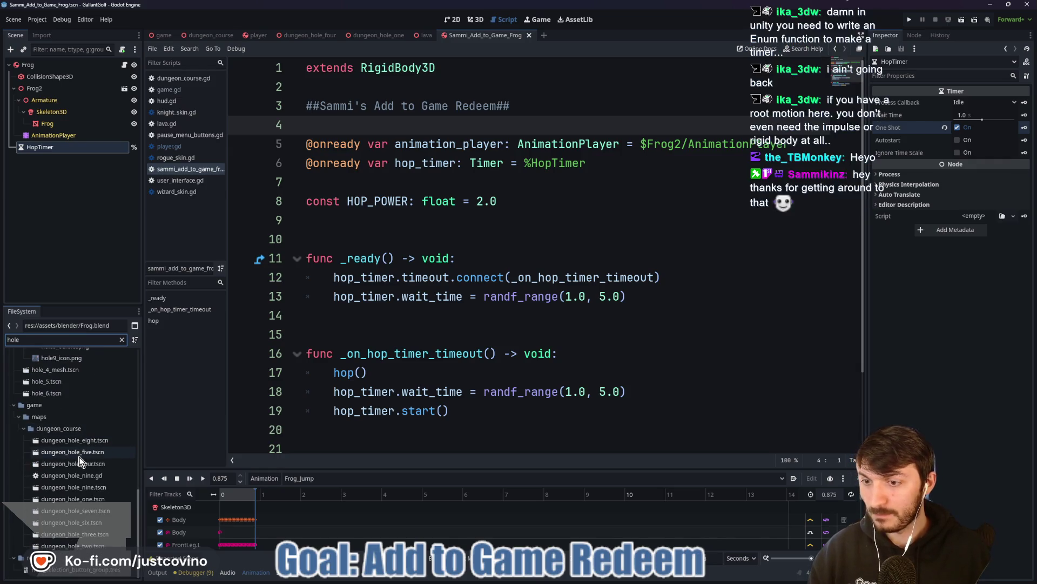
pyautogui.doubleClick(101, 499)
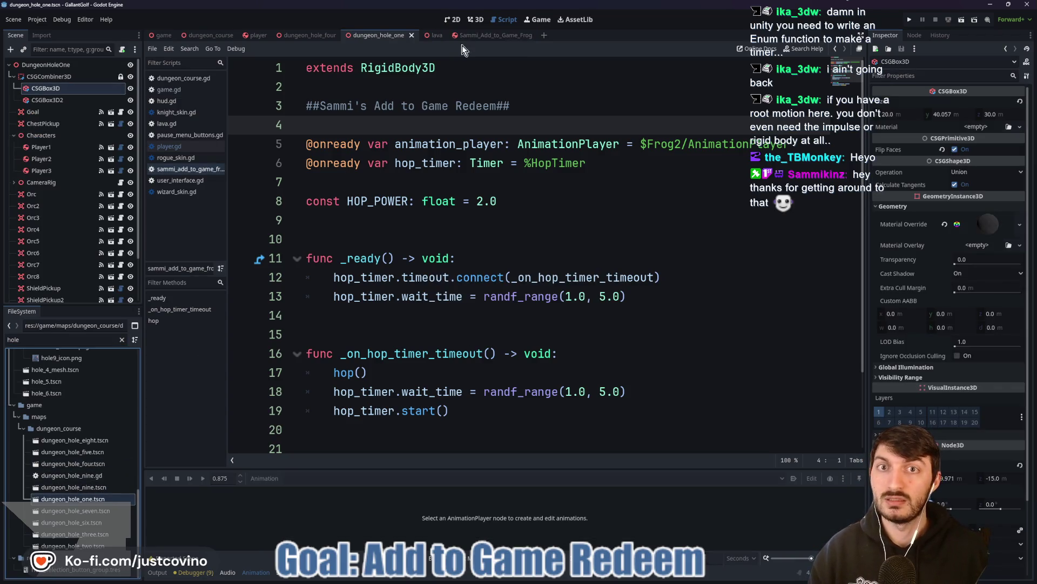
pyautogui.click(475, 19)
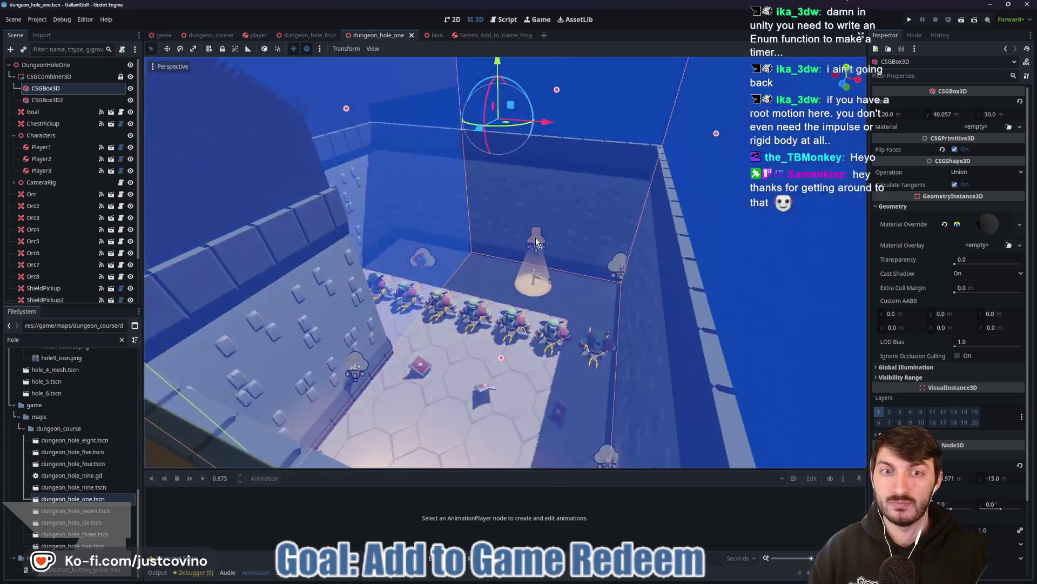
pyautogui.moveTo(536, 242); pyautogui.dragTo(543, 260)
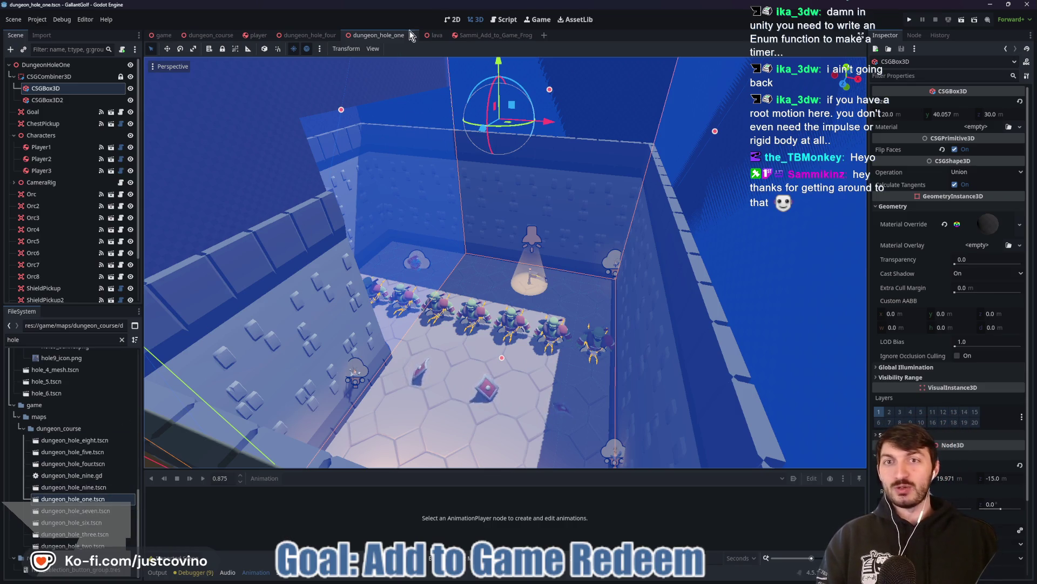
# Open dungeon_hole_five.tscn, fly over its floor, then return to the Sammi_Add_to_Game_Frog scene.
pyautogui.click(98, 455)
pyautogui.doubleClick(98, 456)
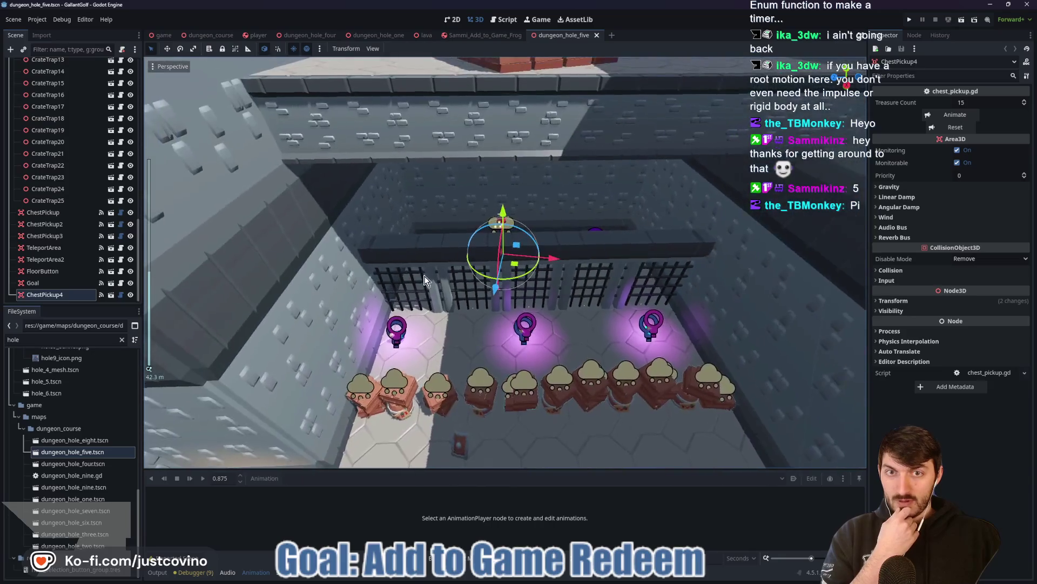
pyautogui.press('w')
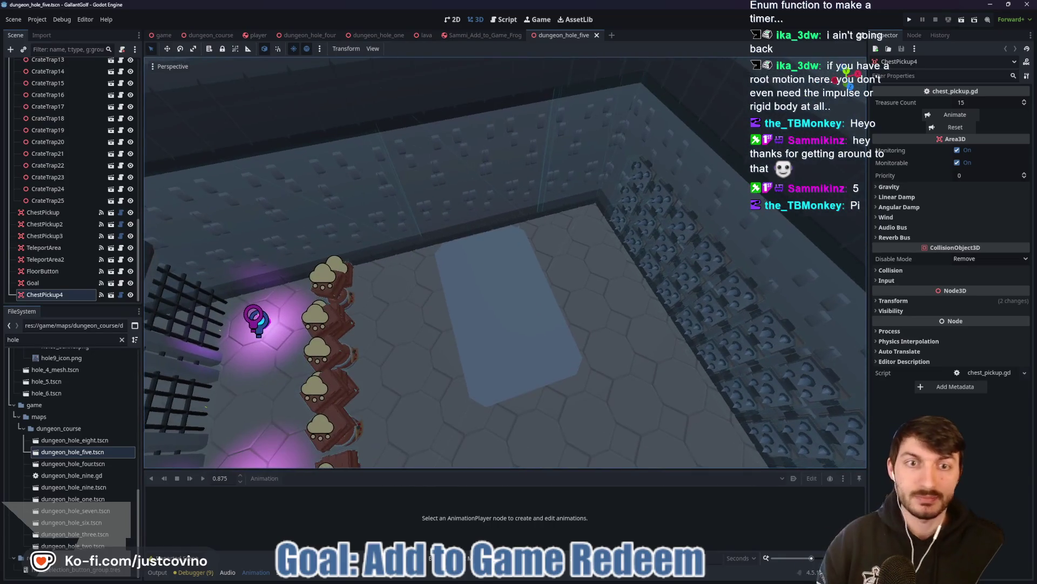
pyautogui.press('s')
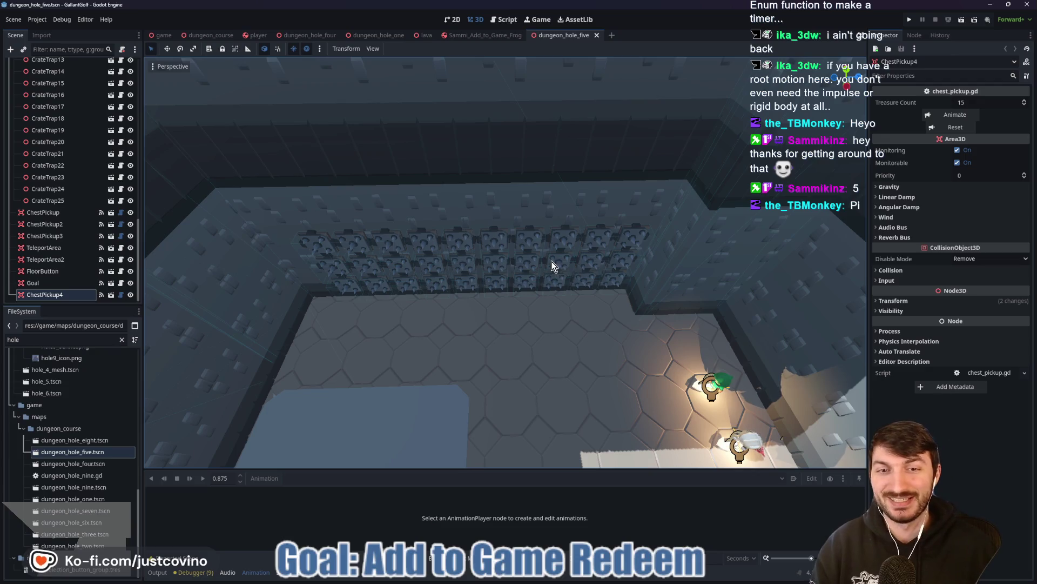
pyautogui.click(458, 36)
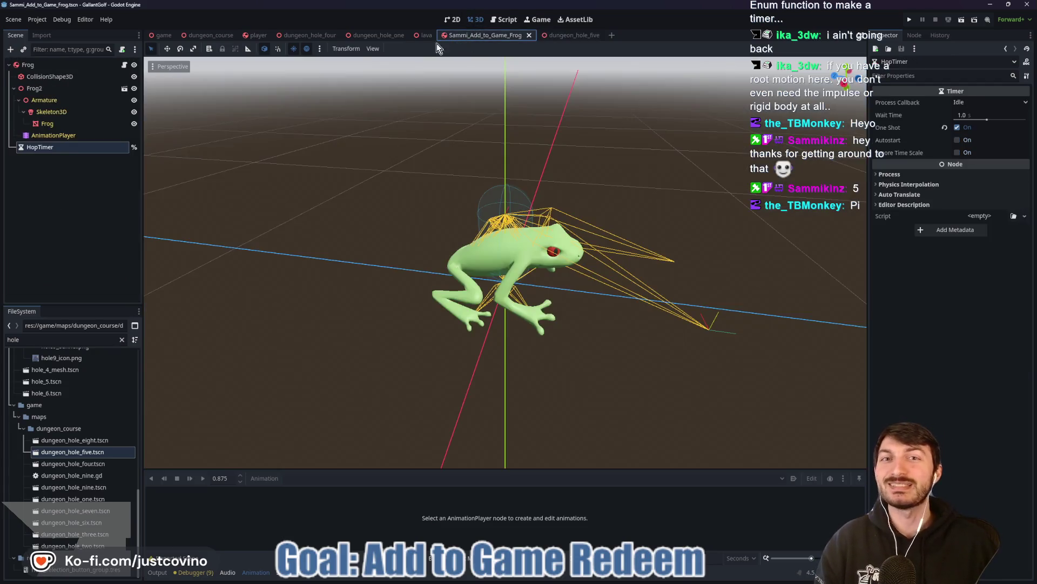
# Remove the Frog root body from collision layer 1 in the Inspector.
pyautogui.click(27, 65)
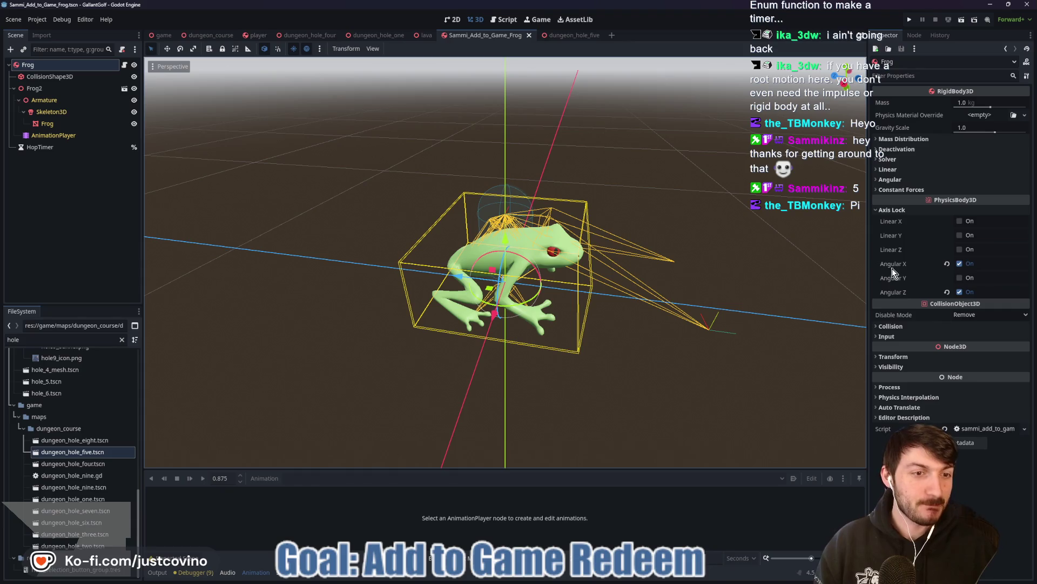
pyautogui.click(889, 325)
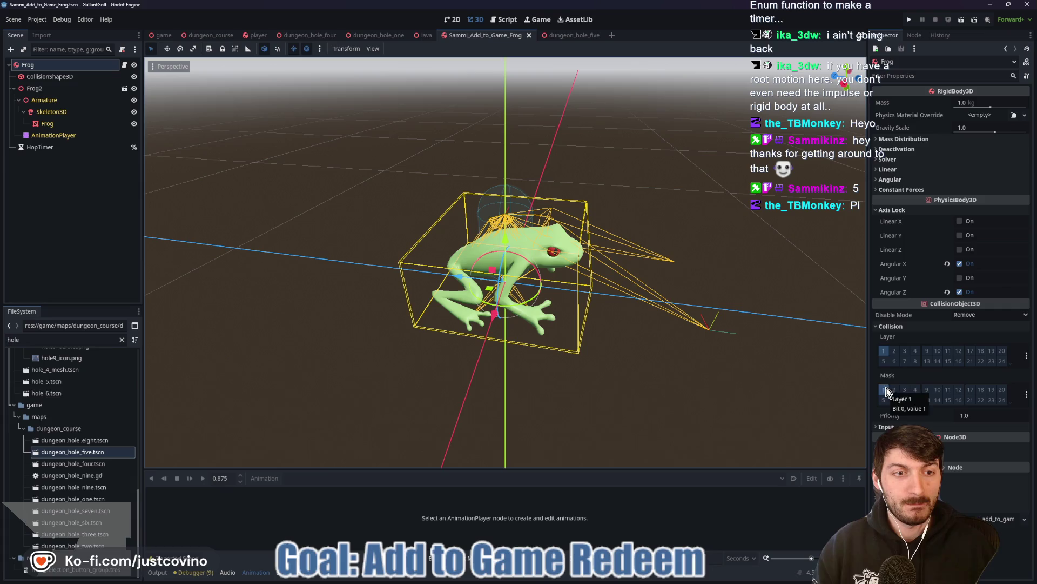
pyautogui.click(884, 350)
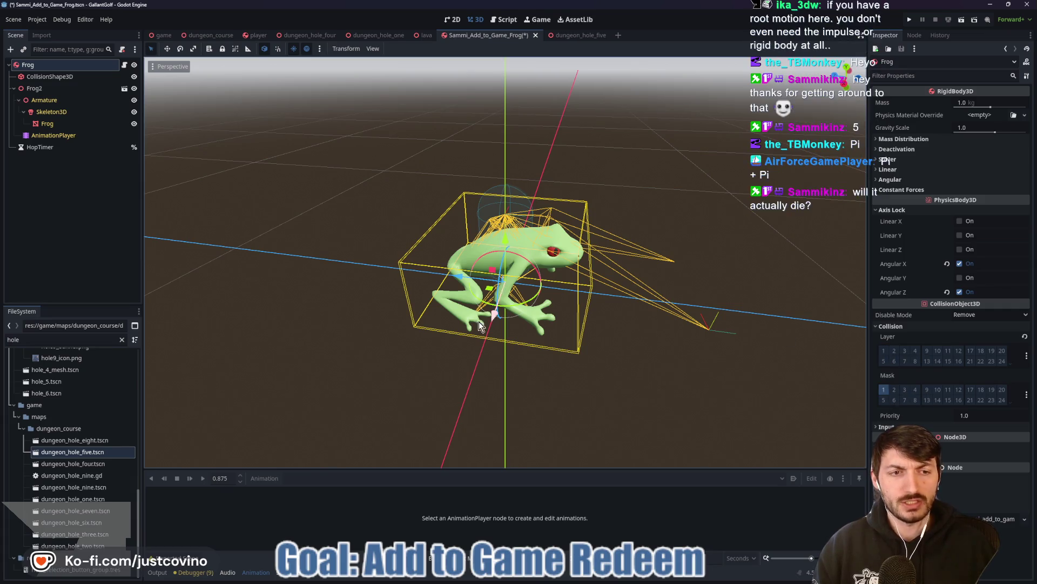
# Save the frog scene and go back to the dungeon_hole_five level.
pyautogui.hotkey('ctrl', 's')
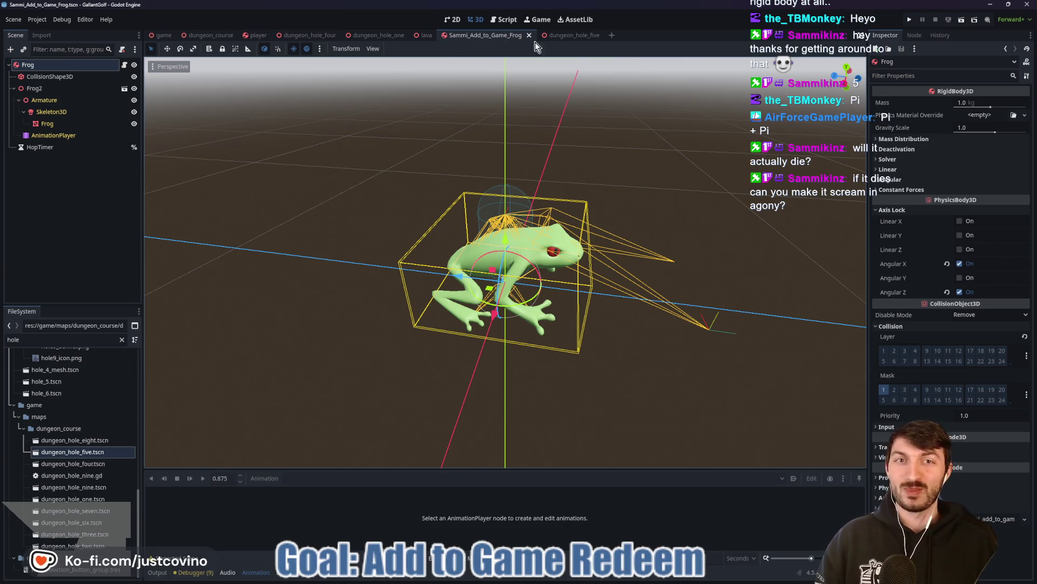
pyautogui.click(562, 35)
pyautogui.scroll(10, 68, 157)
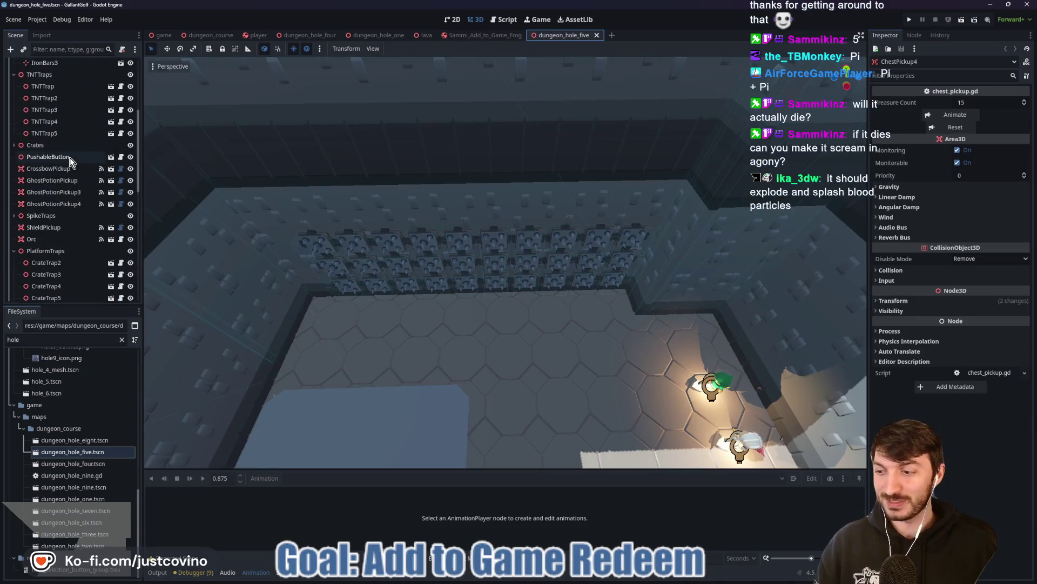
# Instance Sammi_Add_to_Game_Frog.tscn under the DungeonHoleFive root.
pyautogui.click(51, 65)
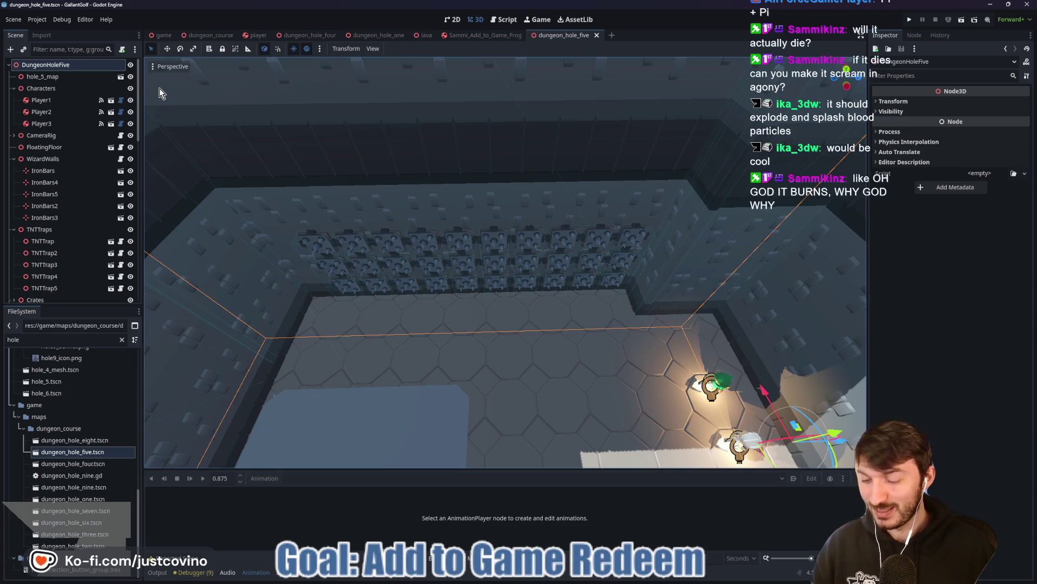
pyautogui.hotkey('ctrl', 'shift', 'a')
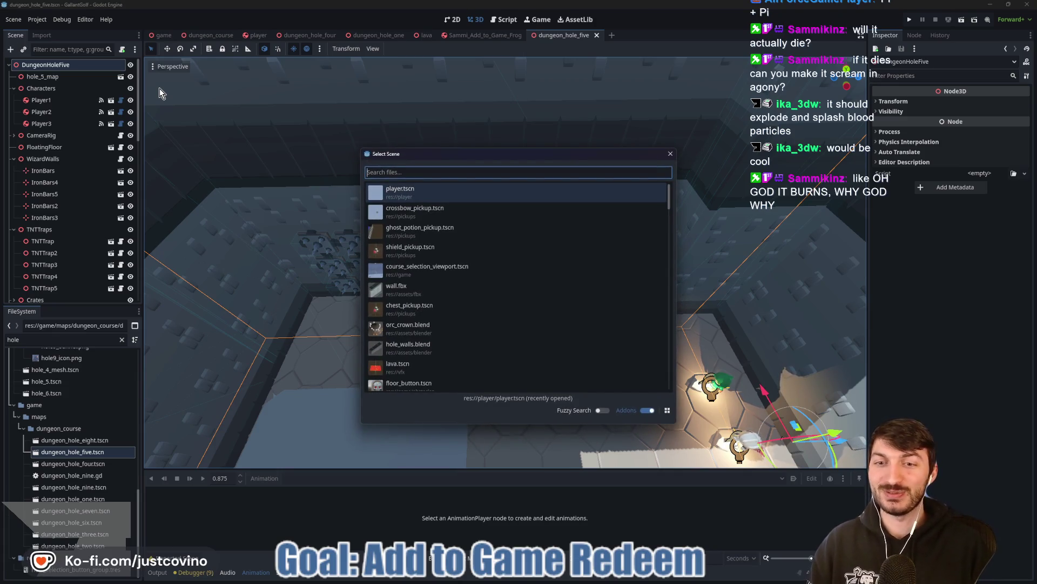
pyautogui.write('samm')
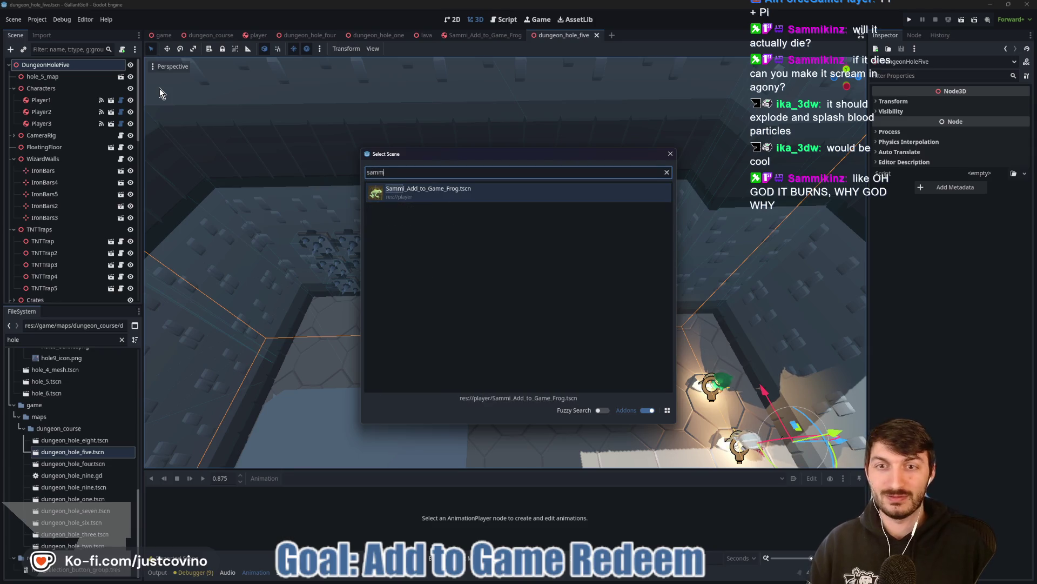
pyautogui.doubleClick(473, 198)
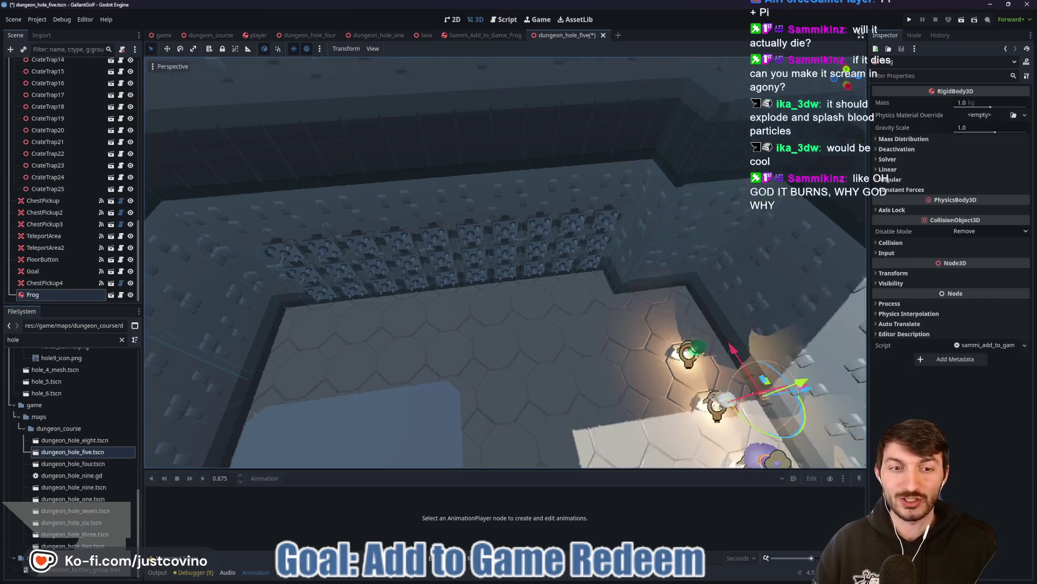
# Move the frog onto the floor near the crates, save the level, and run the game.
pyautogui.scroll(5, 638, 212)
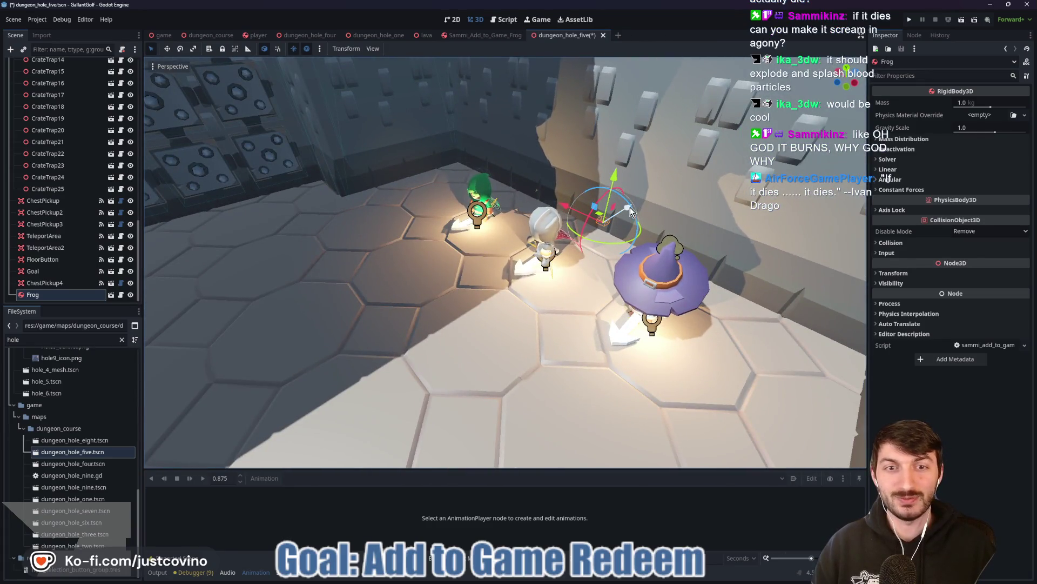
pyautogui.moveTo(638, 212); pyautogui.dragTo(259, 354)
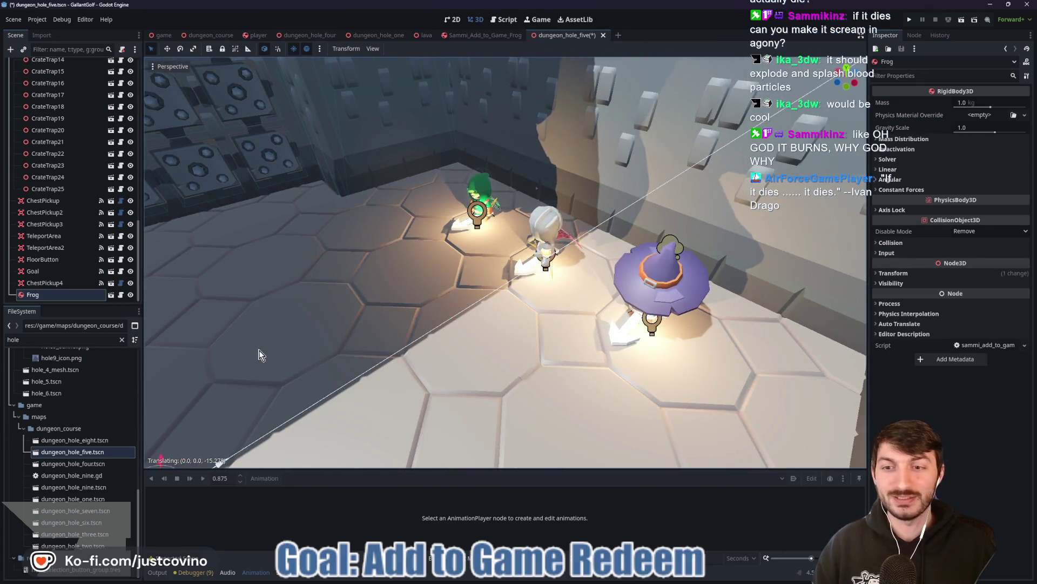
pyautogui.press('f')
pyautogui.scroll(8, 511, 187)
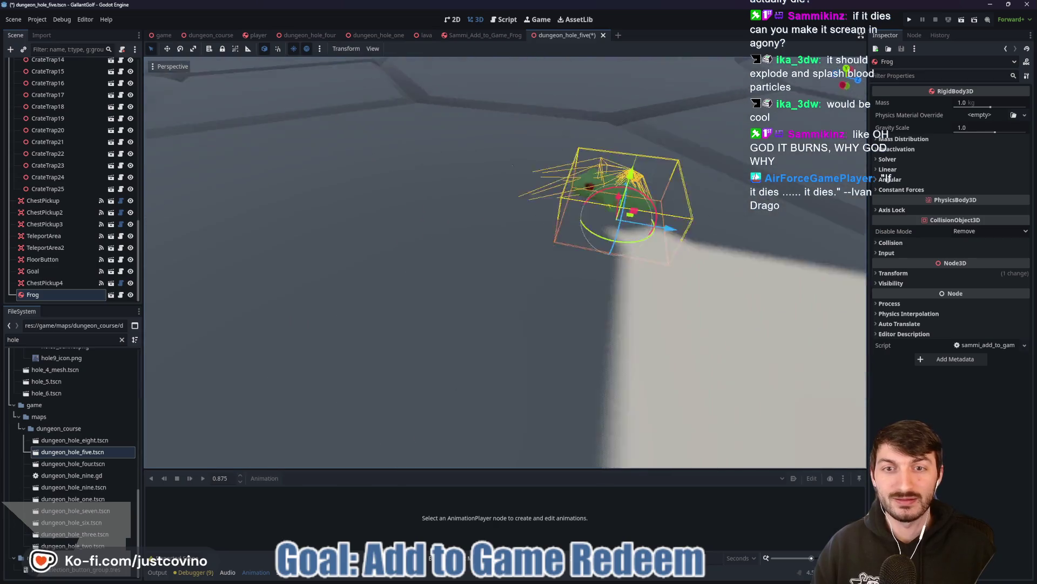
pyautogui.moveTo(511, 187); pyautogui.dragTo(510, 144)
pyautogui.scroll(-10, 511, 144)
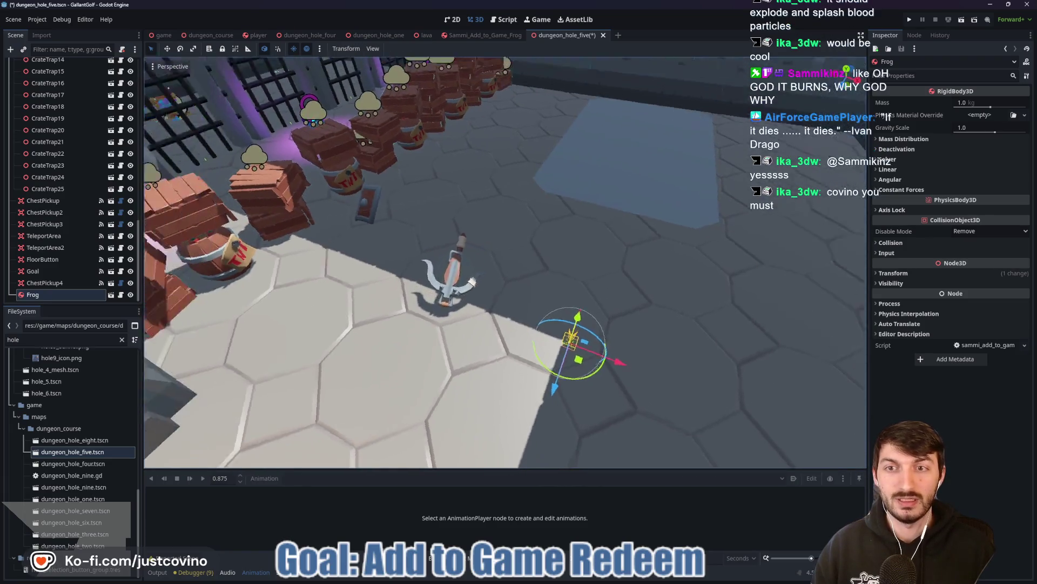
pyautogui.scroll(-5, 589, 378)
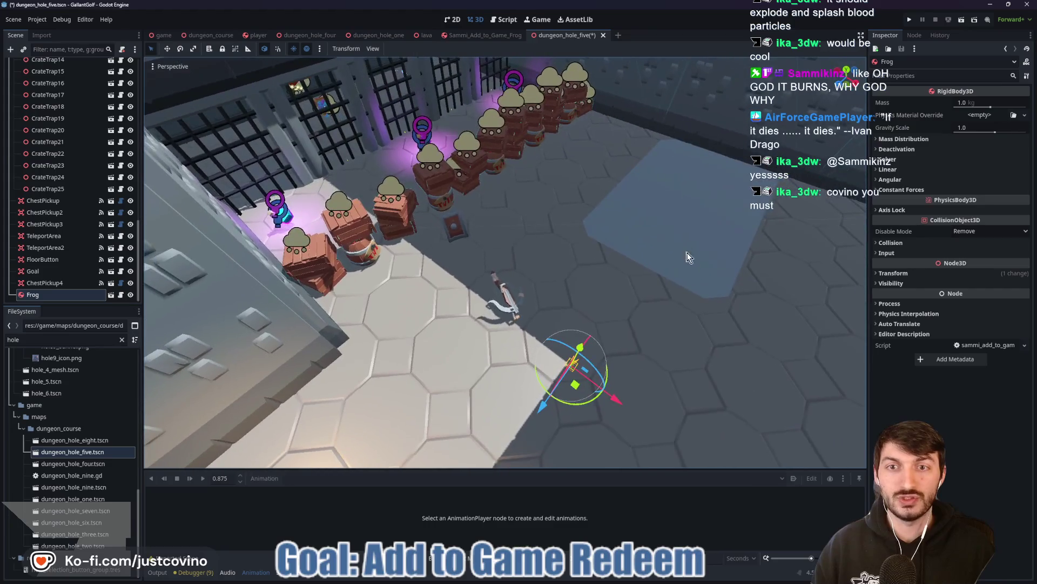
pyautogui.moveTo(582, 381)
pyautogui.mouseDown()
pyautogui.moveTo(600, 379)
pyautogui.moveTo(842, 195)
pyautogui.moveTo(810, 253)
pyautogui.moveTo(877, 246)
pyautogui.mouseUp()
pyautogui.hotkey('ctrl', 's')
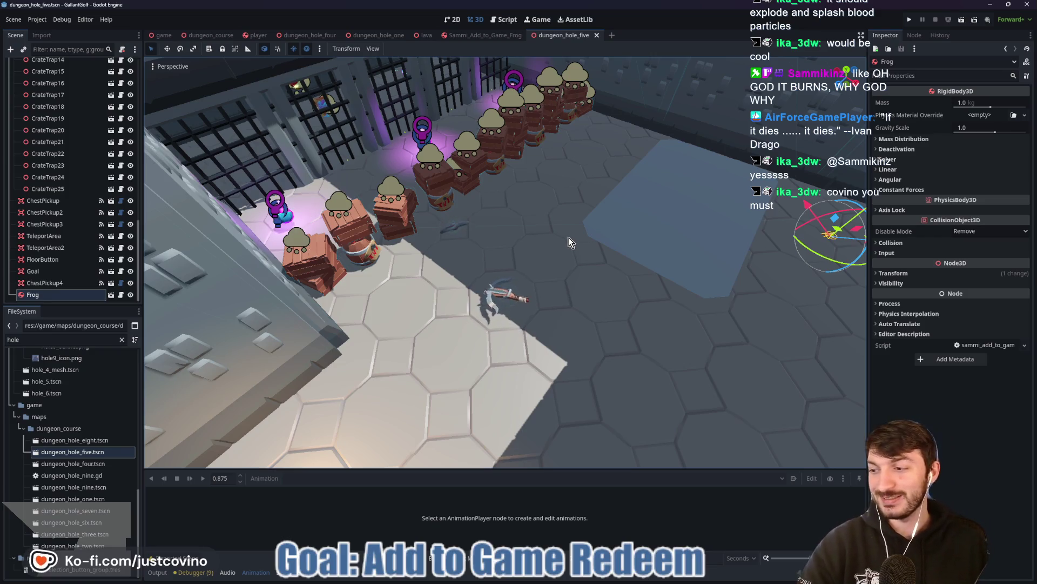
pyautogui.click(906, 20)
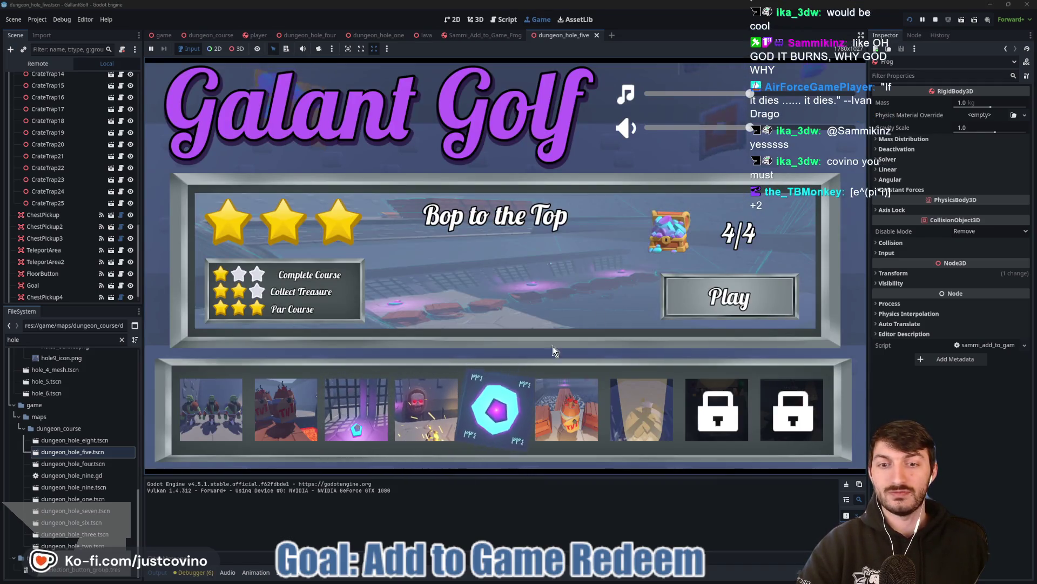
pyautogui.click(705, 298)
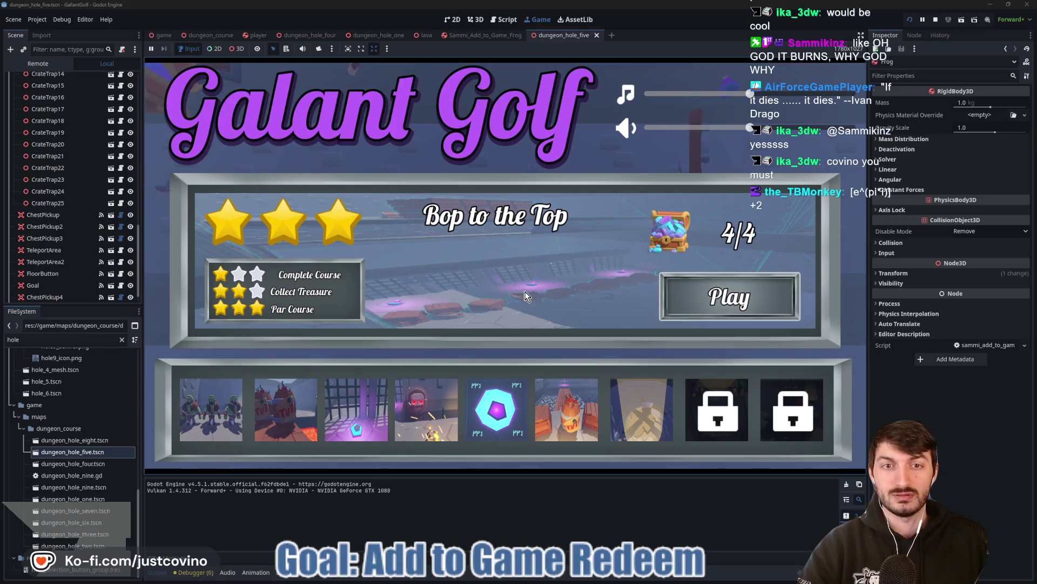
pyautogui.click(509, 267)
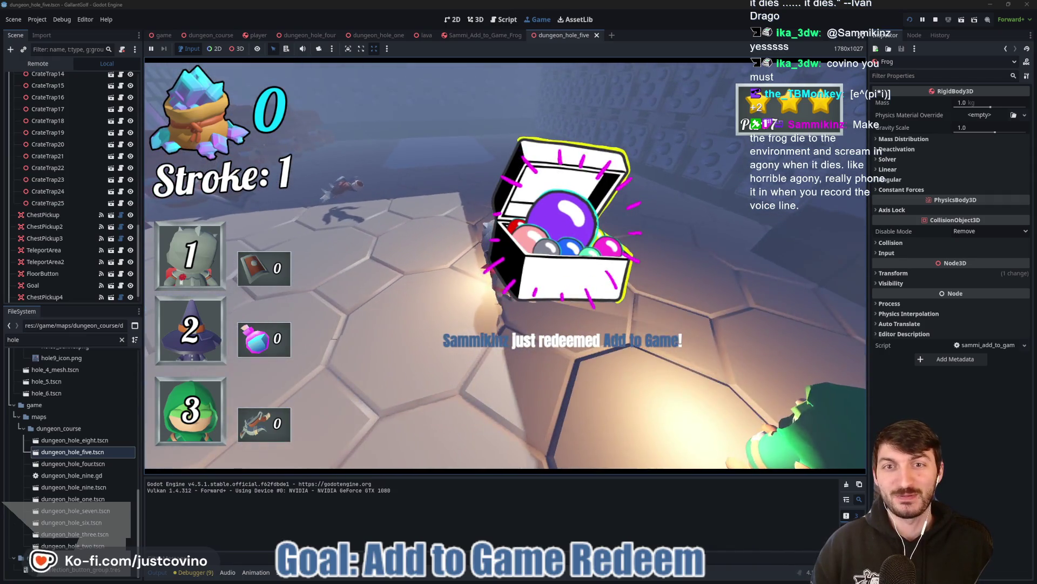
pyautogui.click(515, 302)
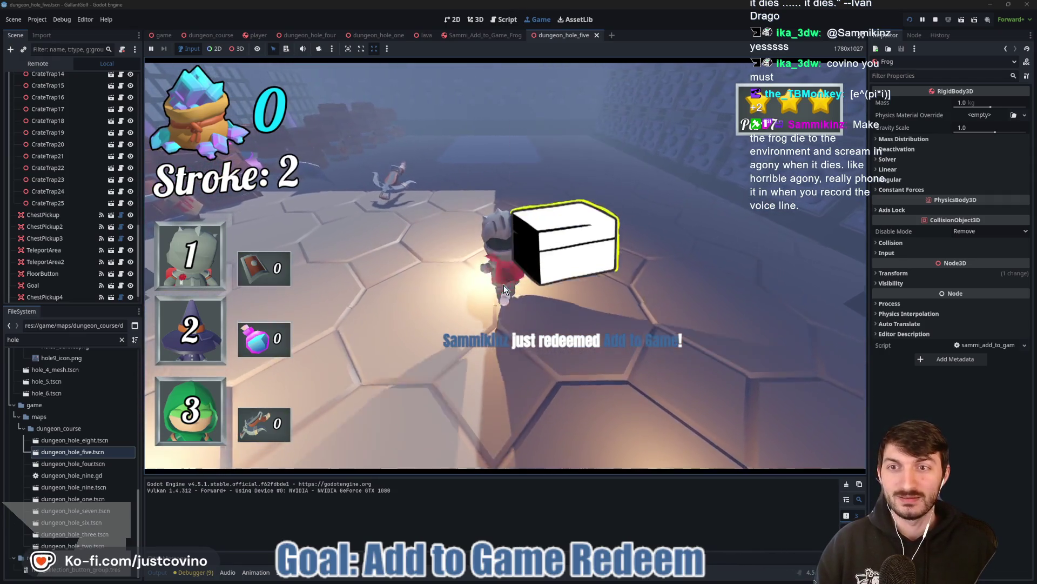
pyautogui.click(515, 303)
pyautogui.click(514, 303)
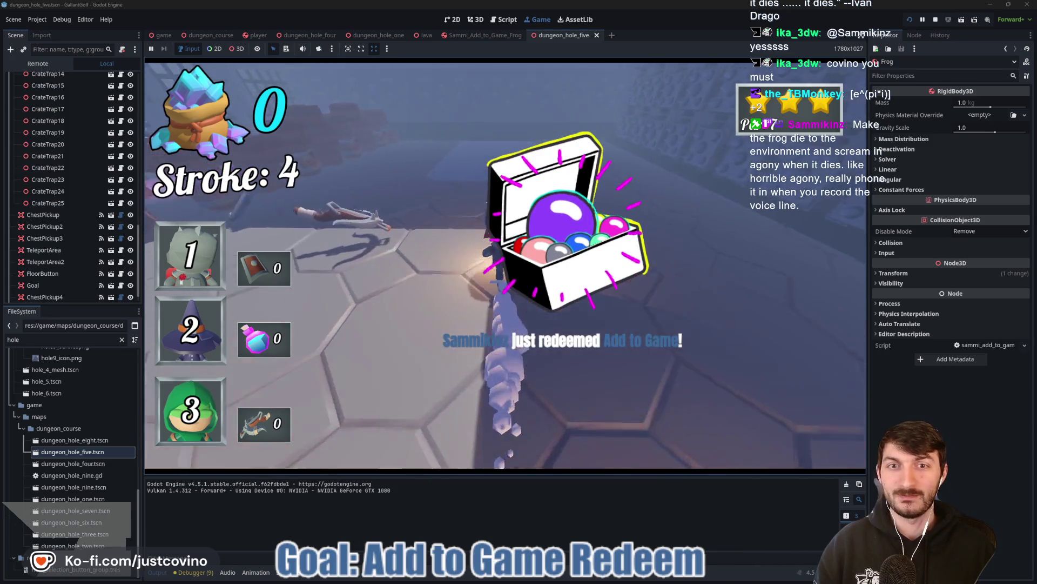
pyautogui.click(514, 303)
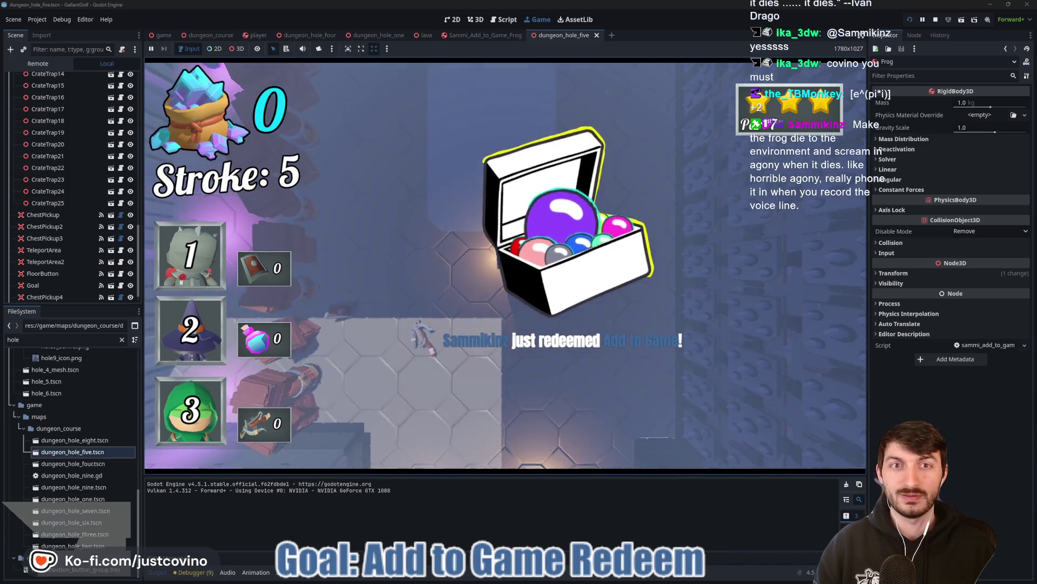
pyautogui.click(508, 271)
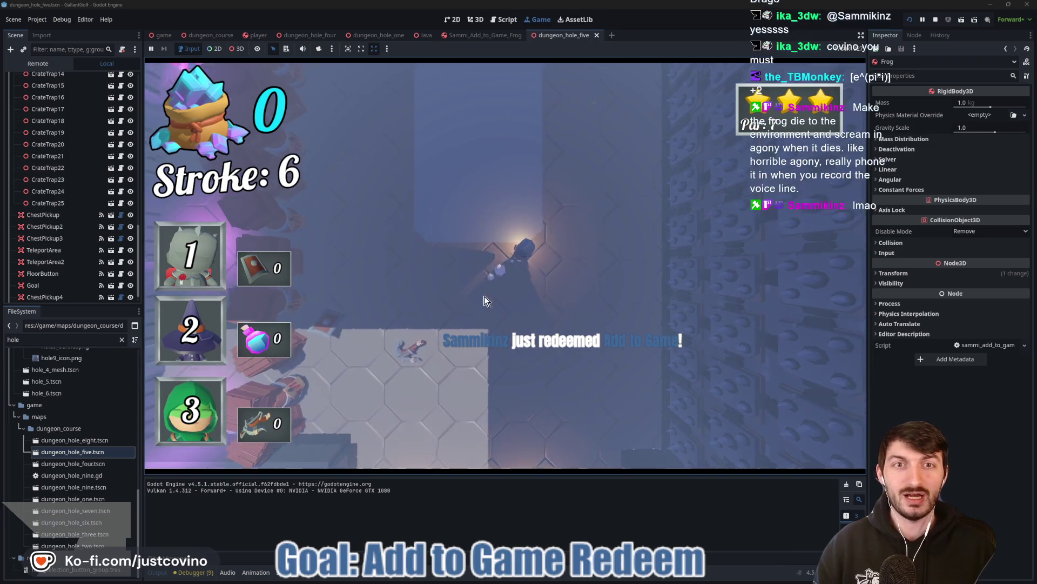
pyautogui.click(513, 281)
pyautogui.click(521, 283)
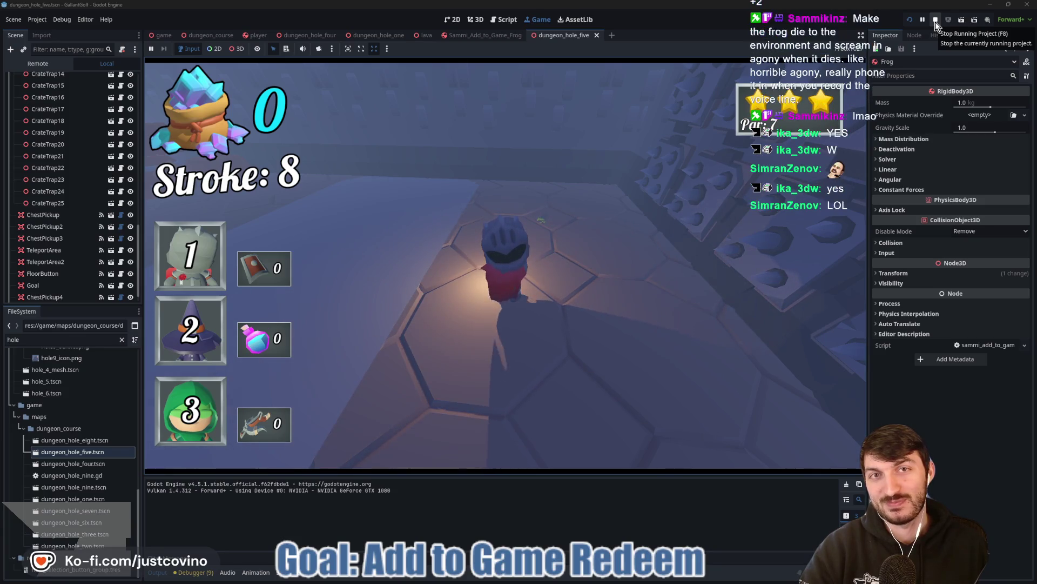
pyautogui.click(936, 22)
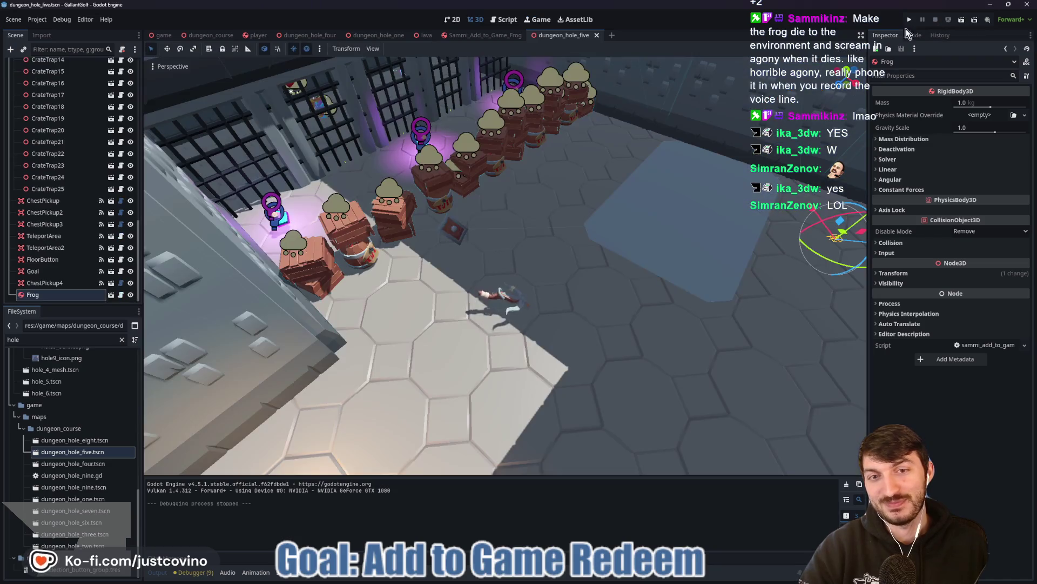
# Add hop_timer.start() on a new line 14 in the frog's _ready(), then run the game.
pyautogui.click(506, 37)
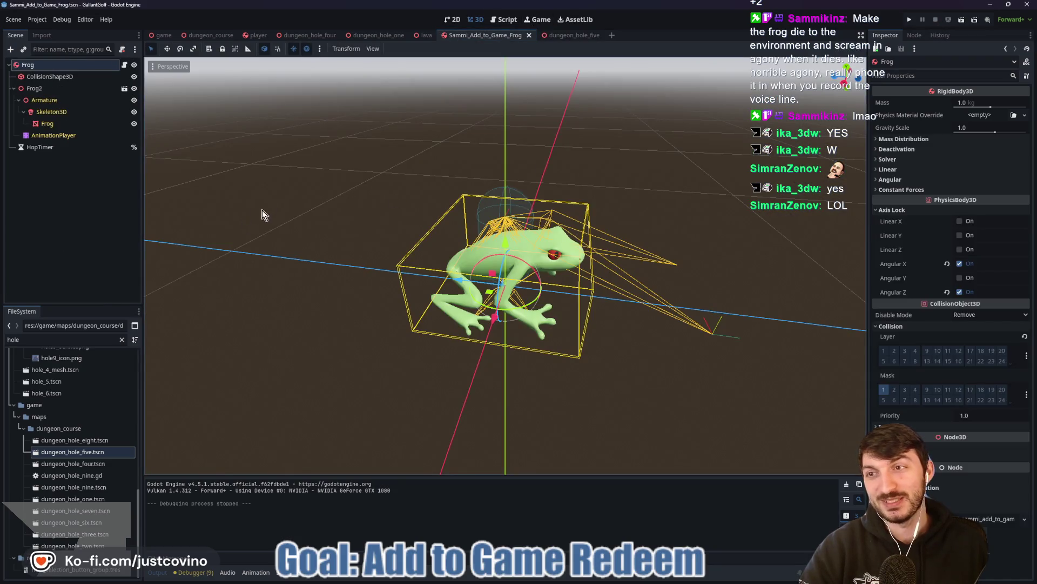
pyautogui.click(124, 66)
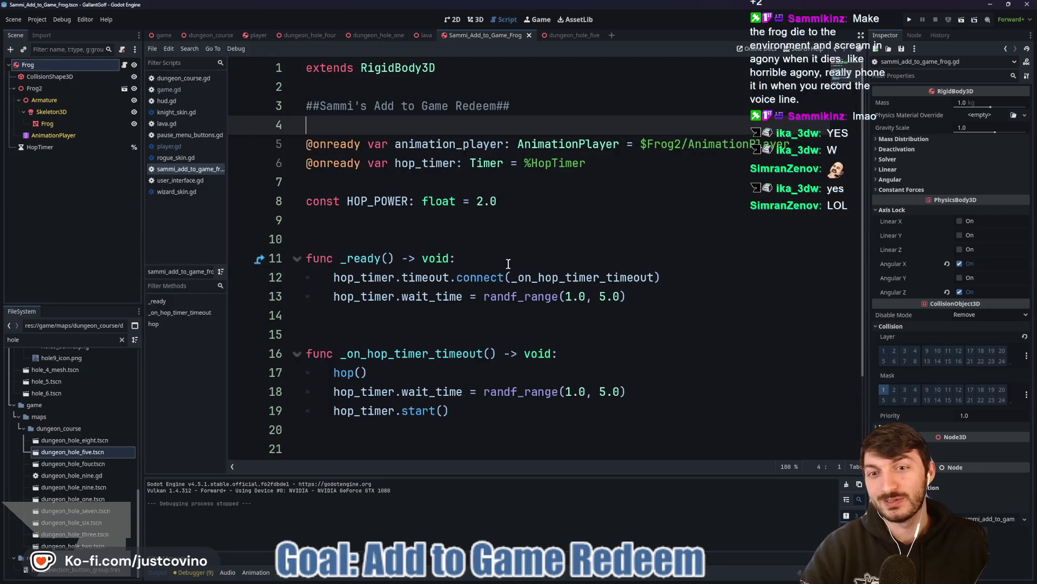
pyautogui.click(654, 296)
pyautogui.press('Return')
pyautogui.write('hop')
pyautogui.press('Return')
pyautogui.write('_timer.st')
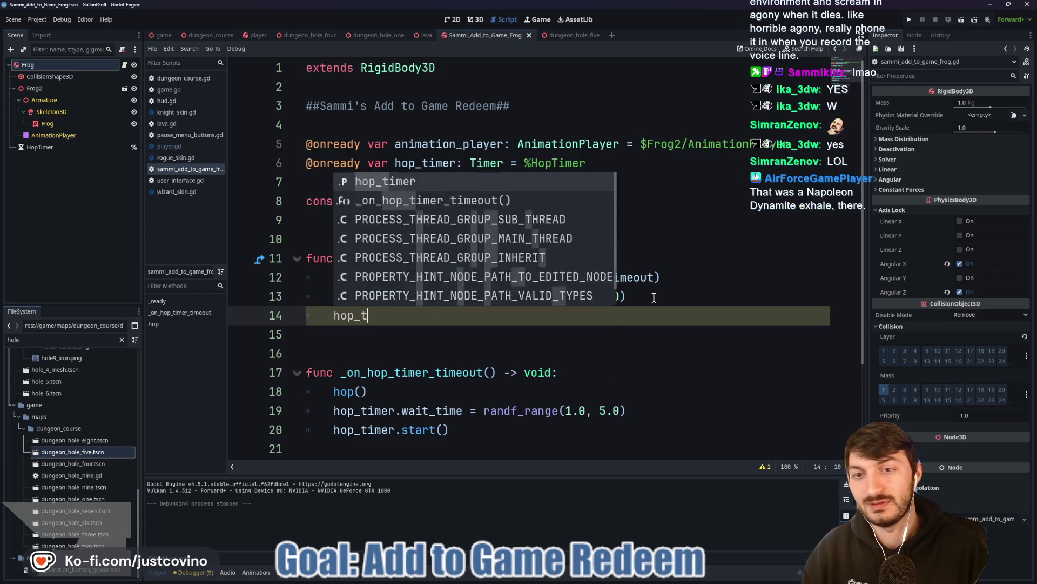
pyautogui.press('Return')
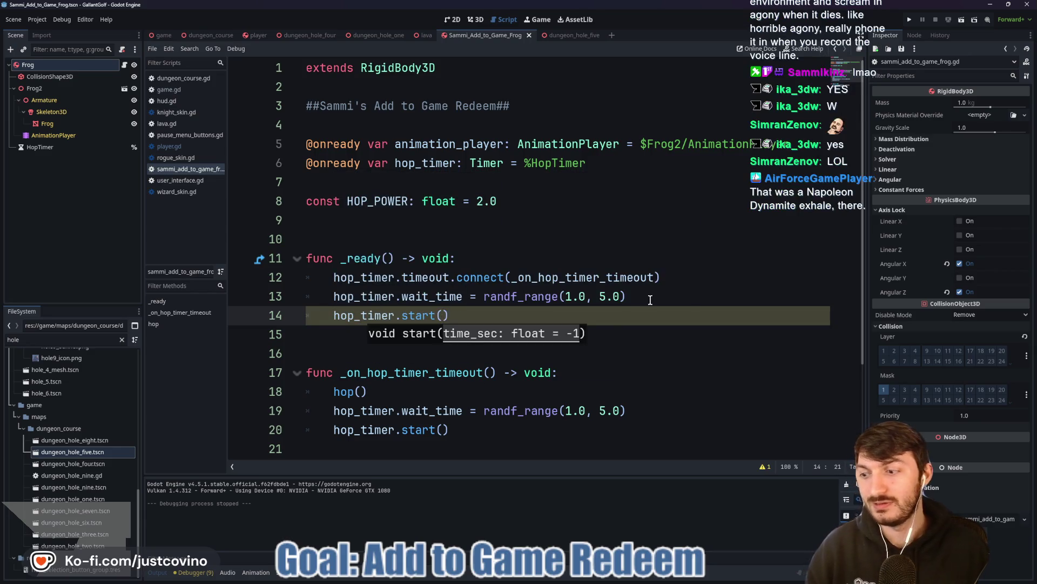
pyautogui.click(588, 310)
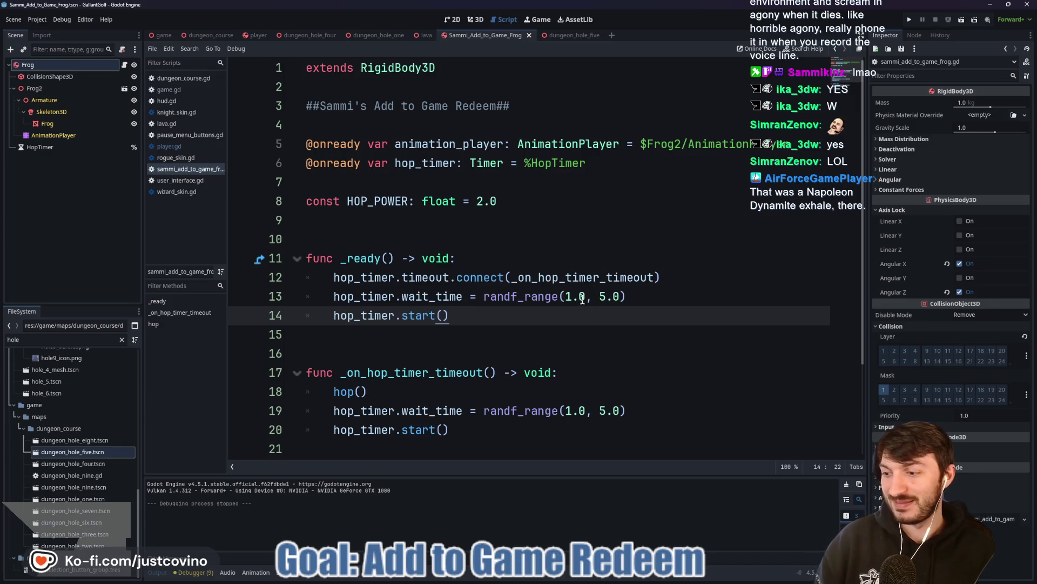
pyautogui.click(912, 21)
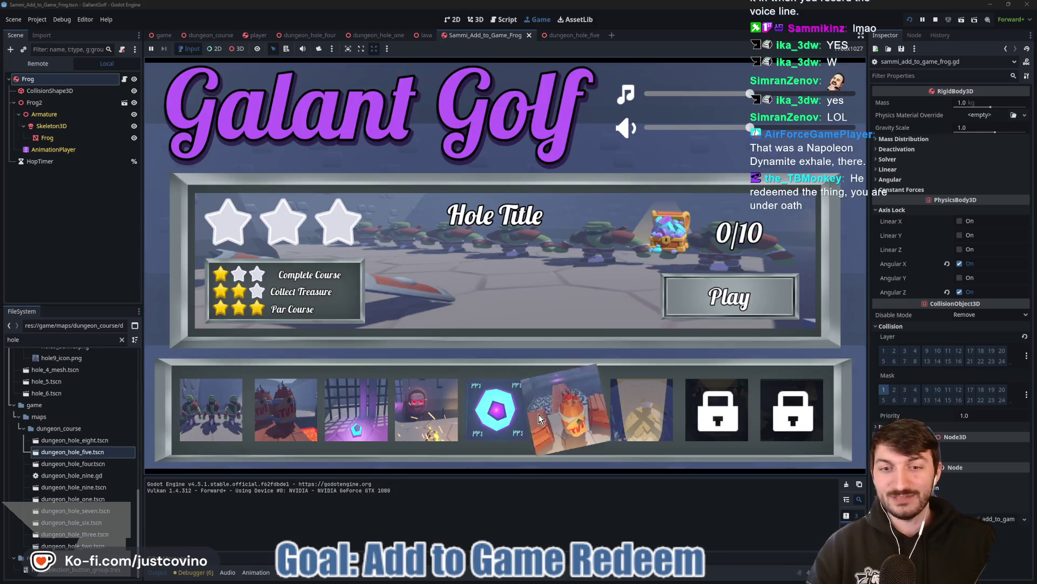
pyautogui.click(605, 289)
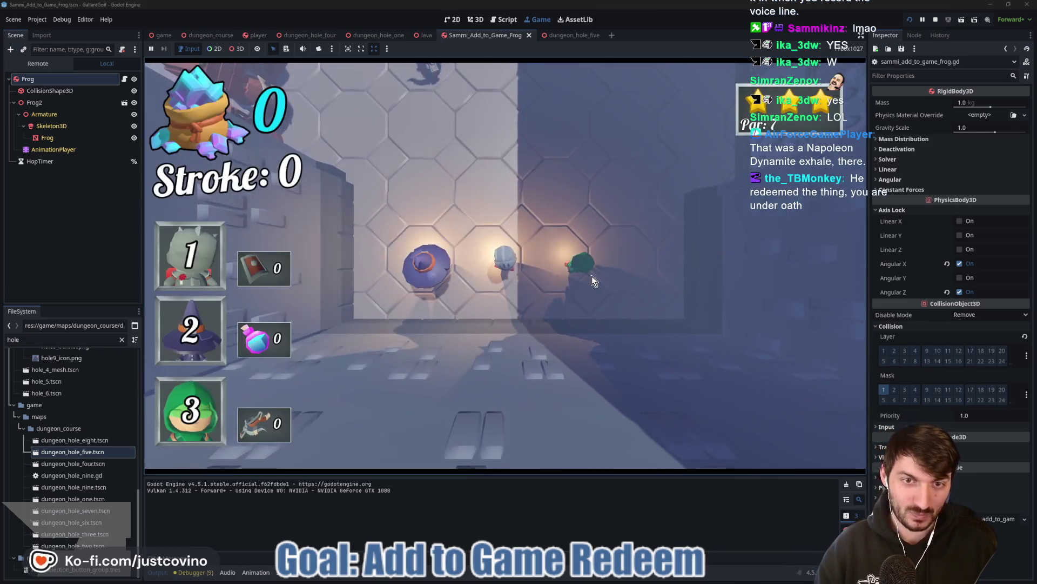
pyautogui.click(507, 271)
pyautogui.click(522, 238)
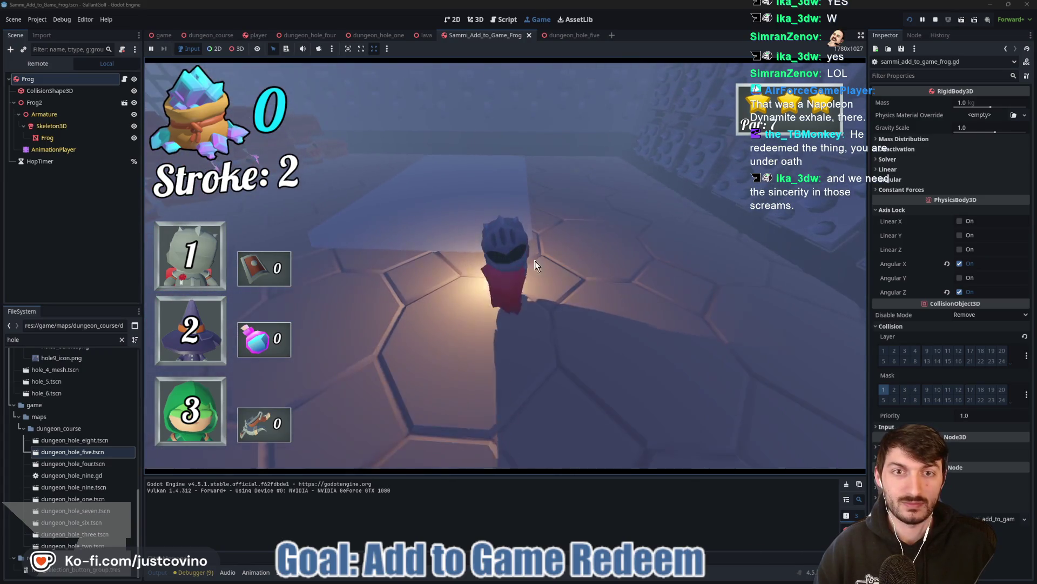
pyautogui.click(465, 321)
pyautogui.click(487, 349)
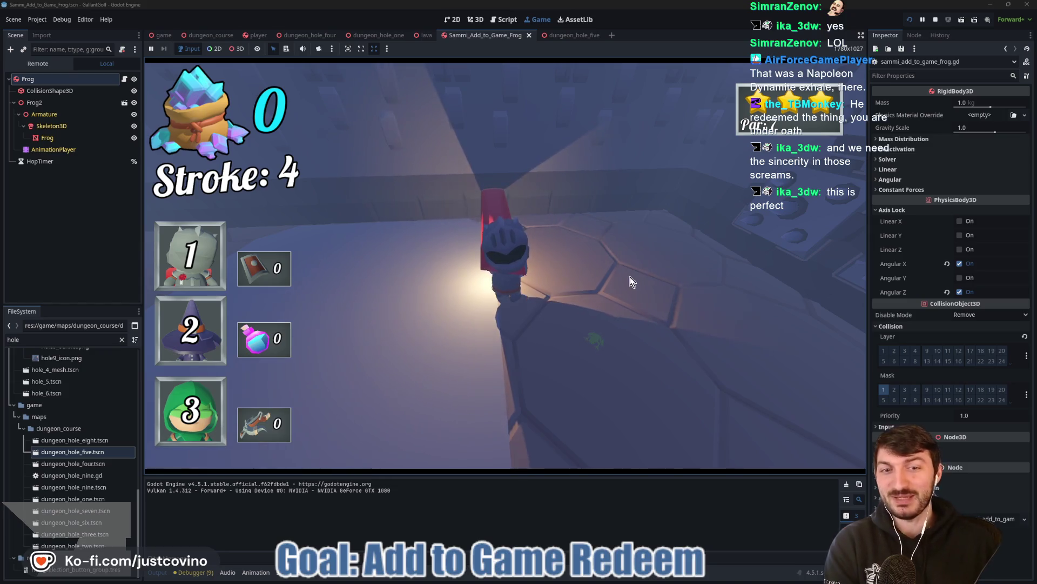
pyautogui.click(937, 21)
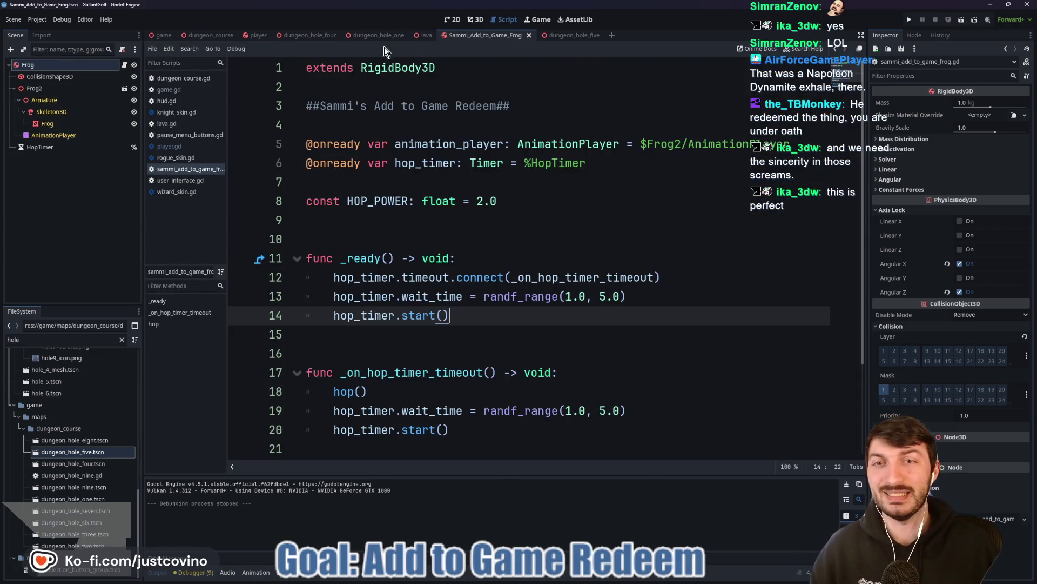
# Change HOP_POWER on line 8 of the frog script to 3.0 and run the game.
pyautogui.click(475, 19)
pyautogui.click(125, 66)
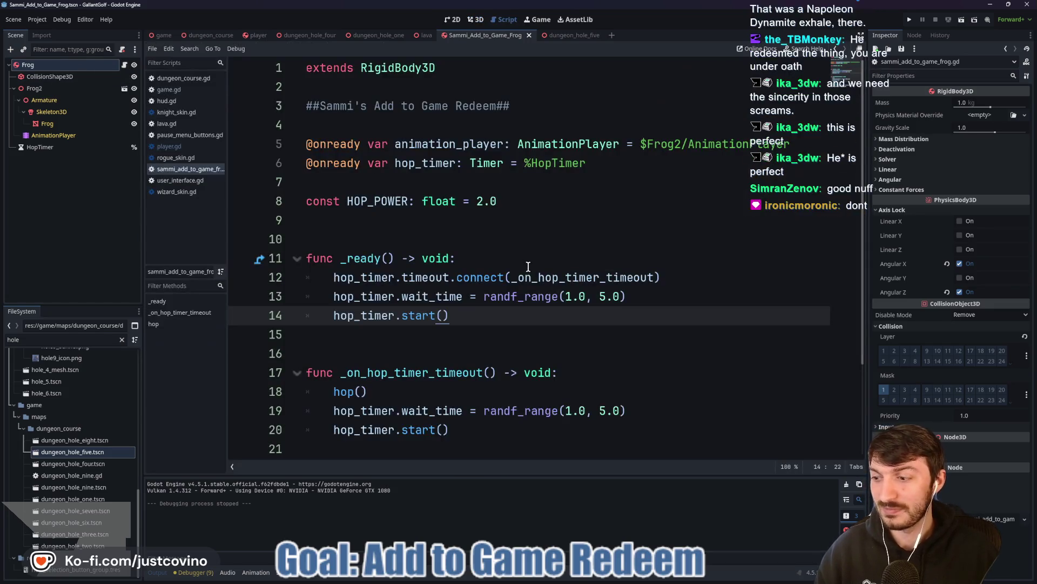
pyautogui.click(484, 200)
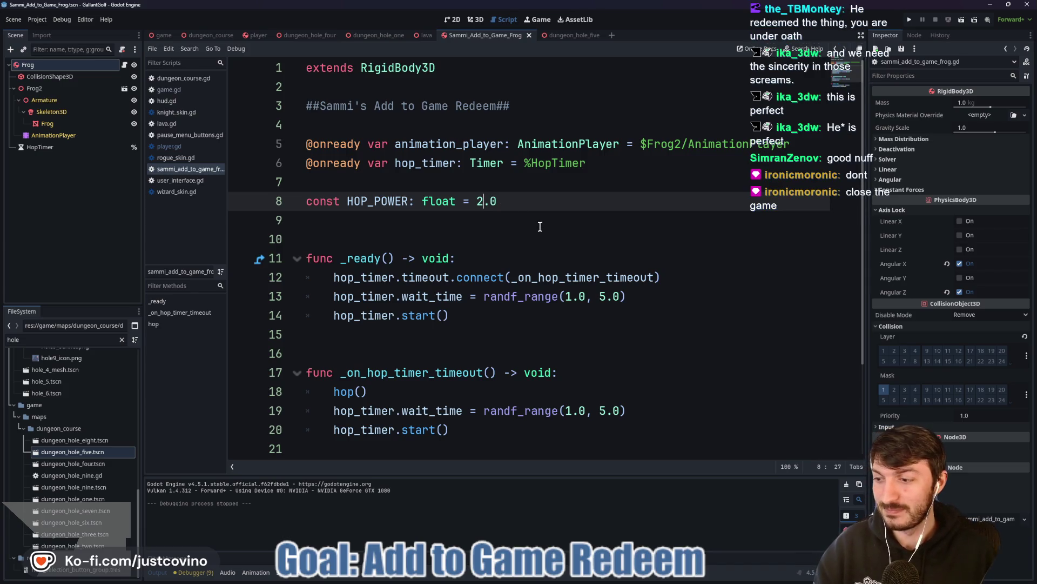
pyautogui.write('3')
pyautogui.click(544, 223)
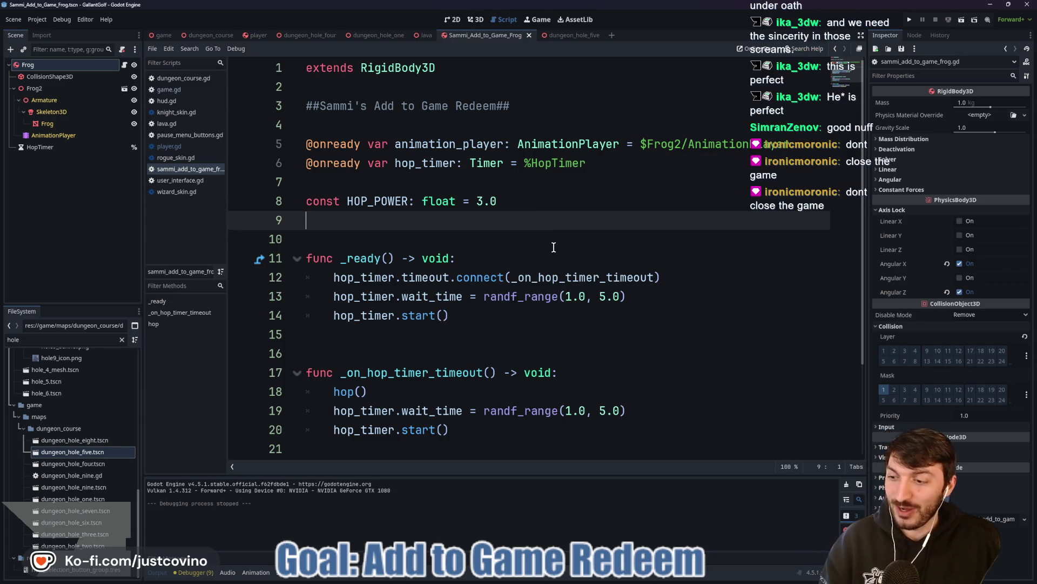
pyautogui.click(505, 233)
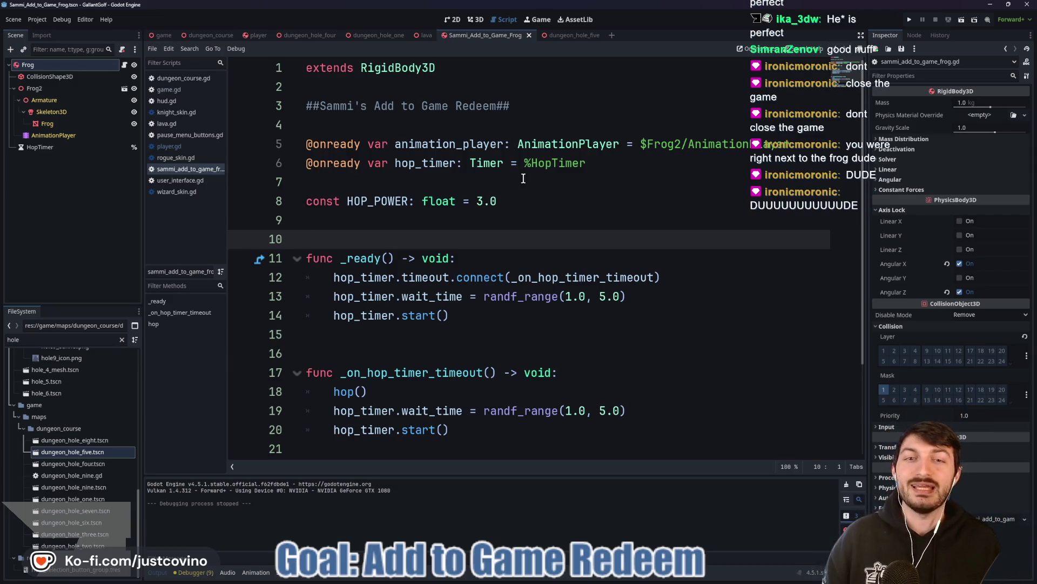
pyautogui.click(911, 20)
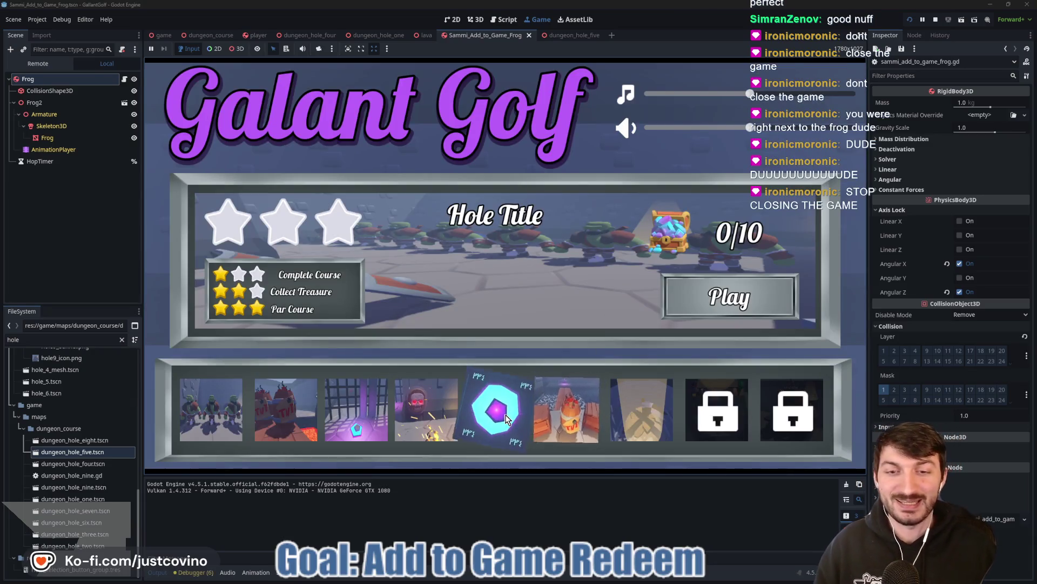
# Play two shots on hole 5, Bop to the Top, then return to the frog script.
pyautogui.click(505, 414)
pyautogui.press('Return')
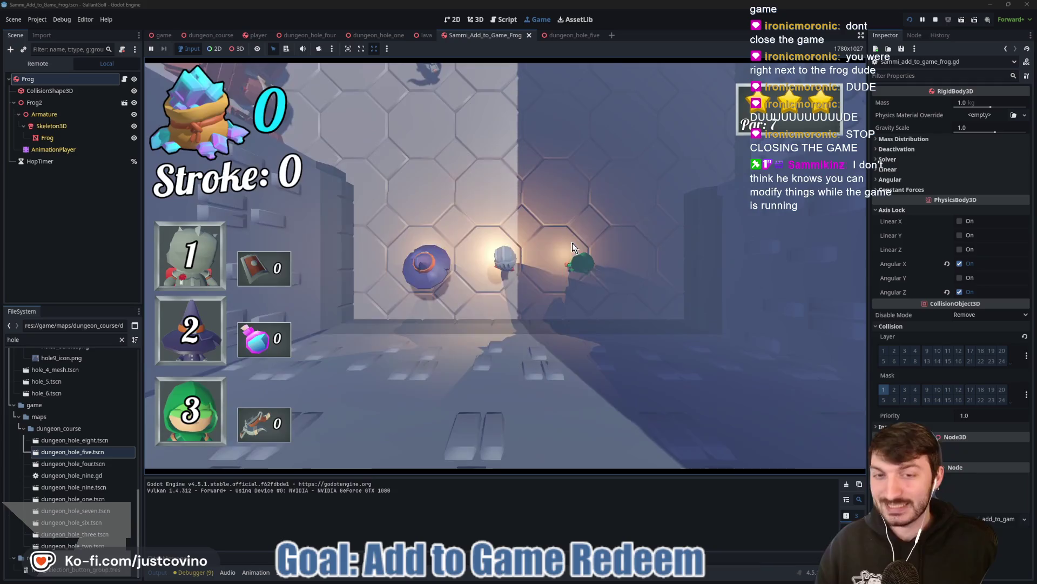
pyautogui.click(490, 291)
pyautogui.click(540, 242)
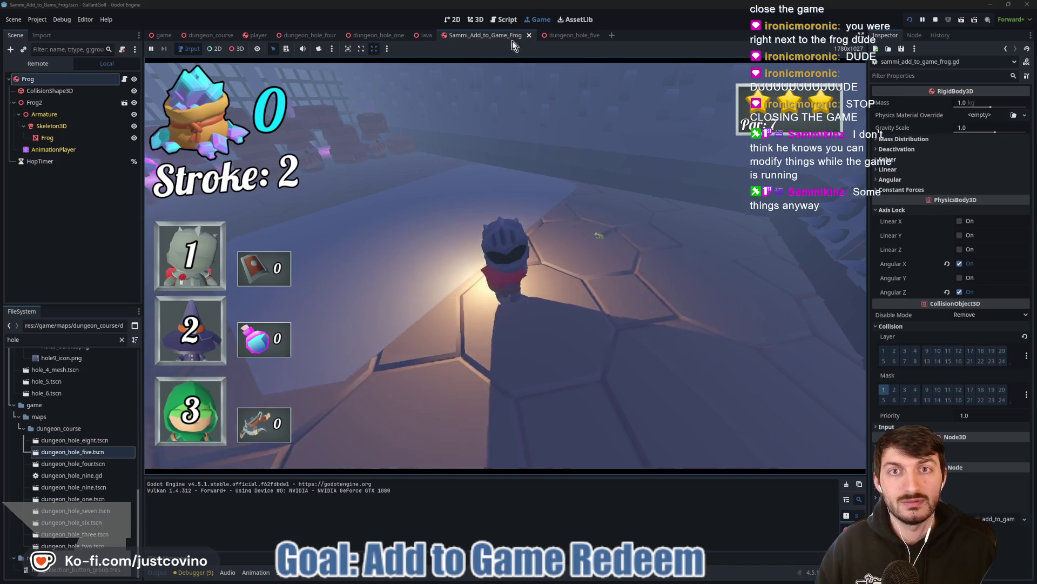
pyautogui.hotkey('ctrl', 'F3')
pyautogui.scroll(-1, 465, 384)
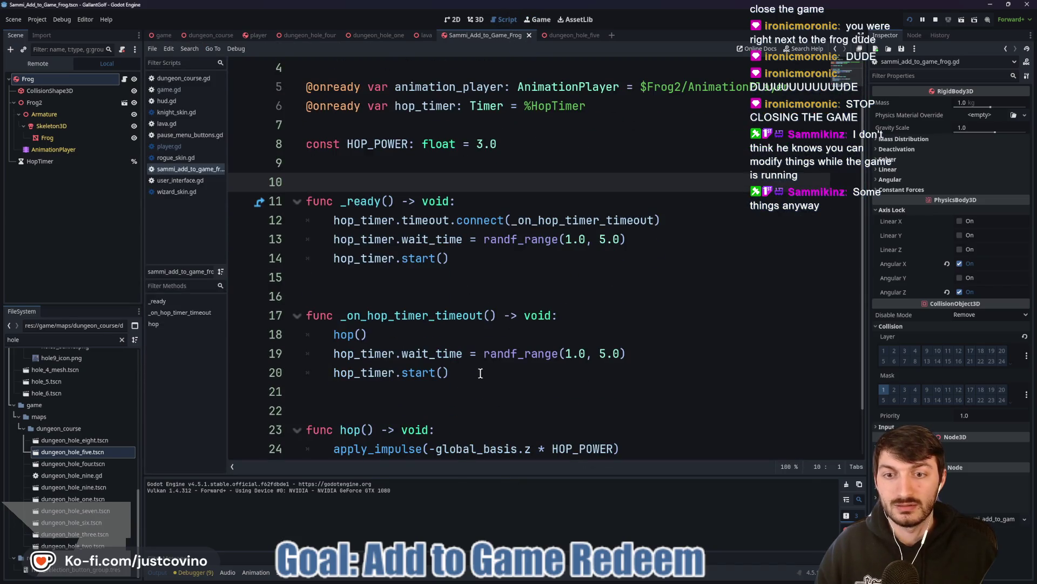
# Scroll to line 8 and edit HOP_POWER from 3.0 to 5.0.
pyautogui.scroll(-1, 397, 341)
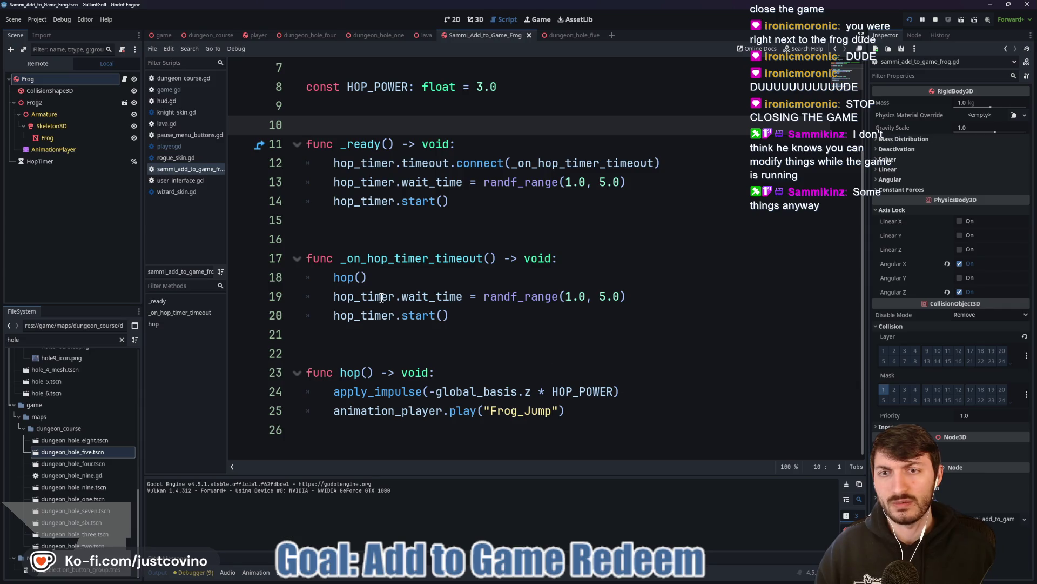
pyautogui.click(487, 89)
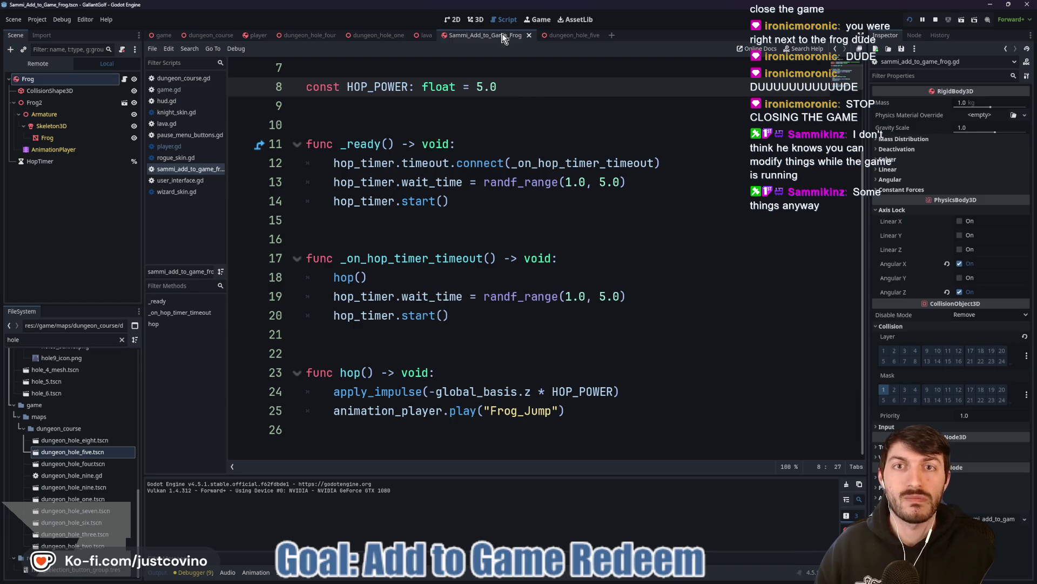
# Take another shot near the frog in the running game, then return to the script.
pyautogui.click(538, 19)
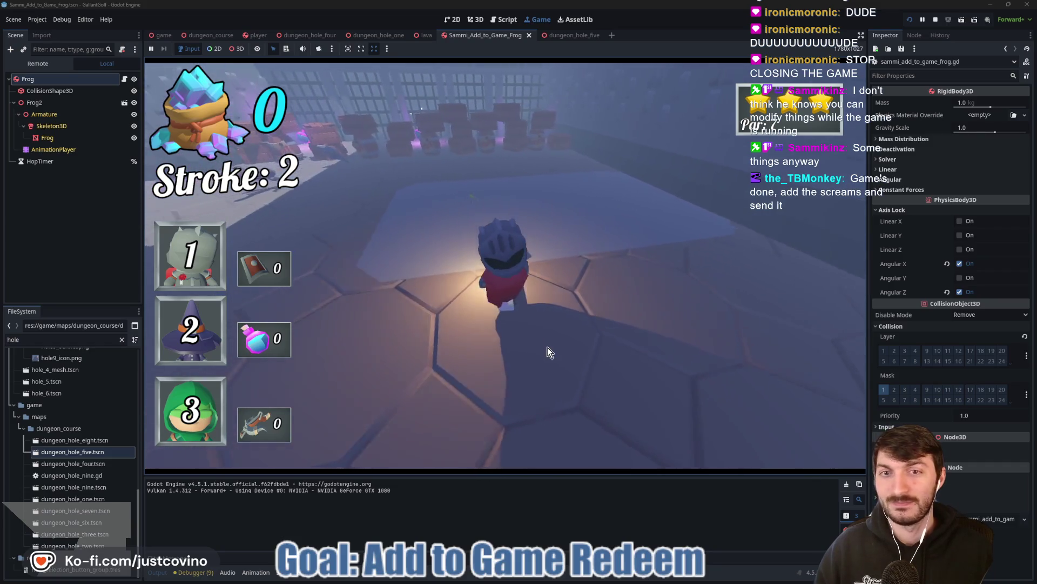
pyautogui.click(532, 280)
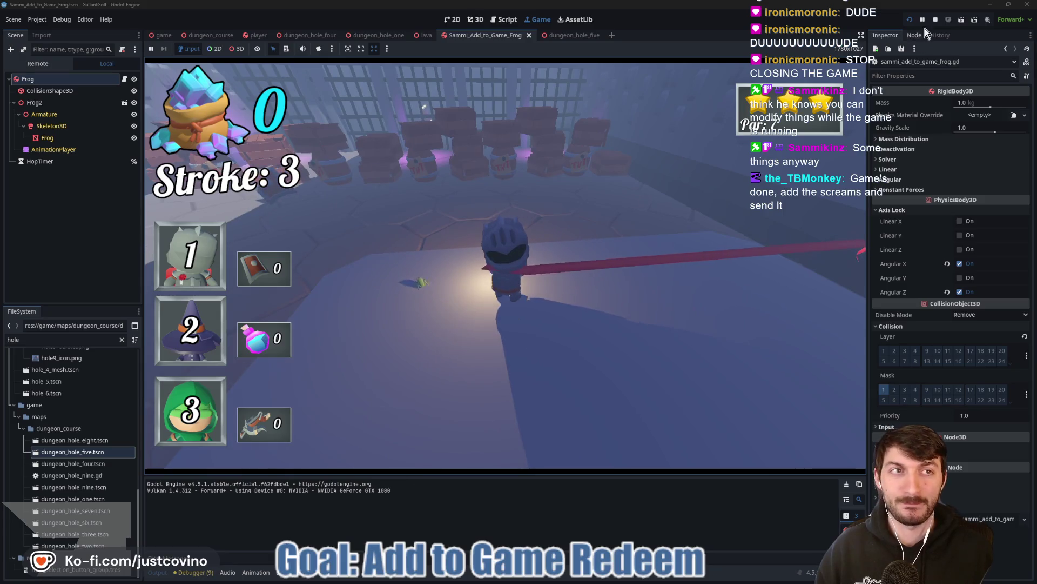
pyautogui.hotkey('ctrl', 'F3')
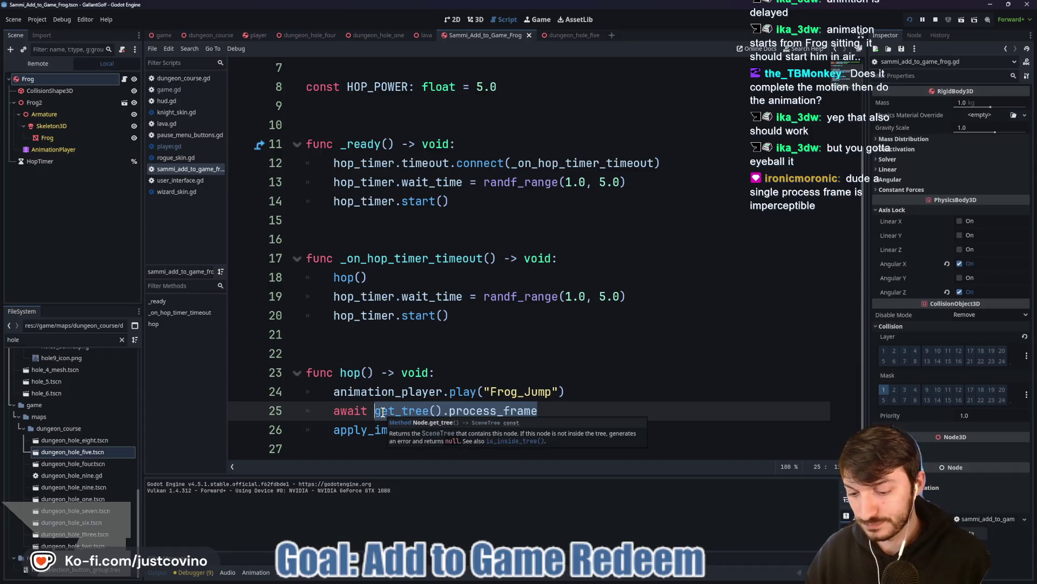
# Replace the process_frame await with get_tree().create_timer(0.2).timeout, then relaunch with F5.
pyautogui.write('get_r')
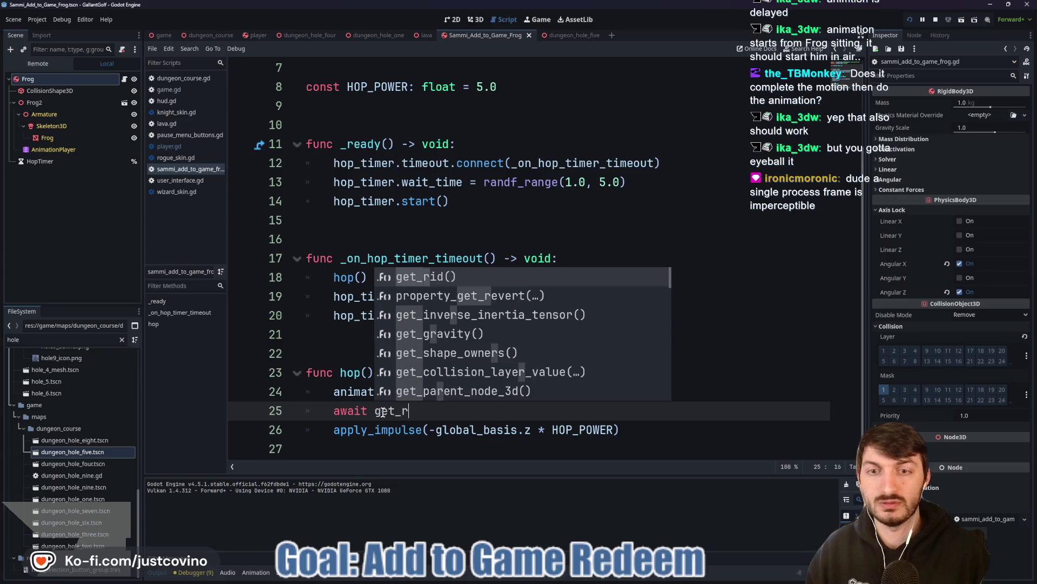
pyautogui.press('BackSpace')
pyautogui.write('tr')
pyautogui.press('Return')
pyautogui.write('.cre')
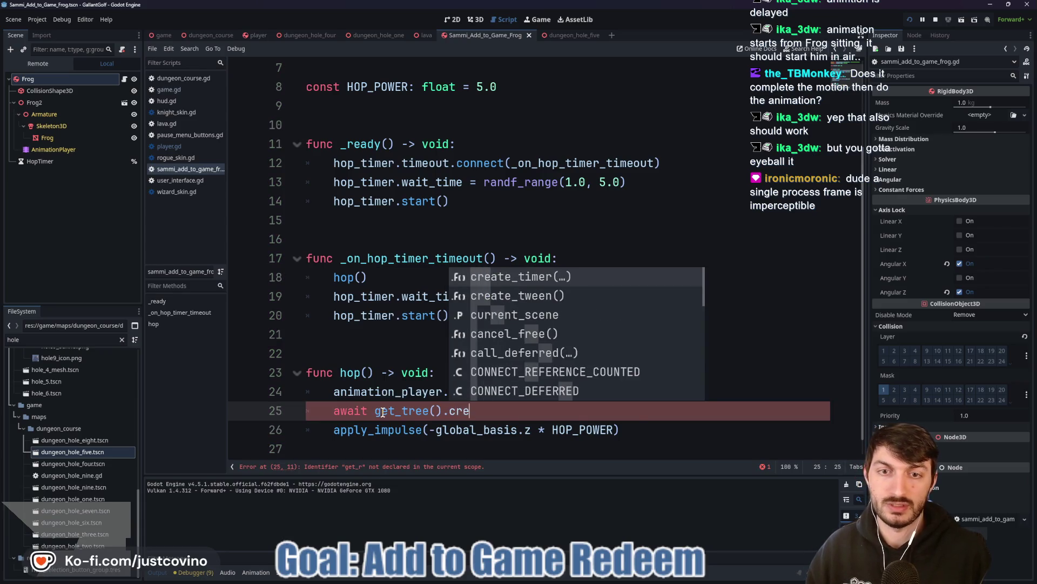
pyautogui.press('Return')
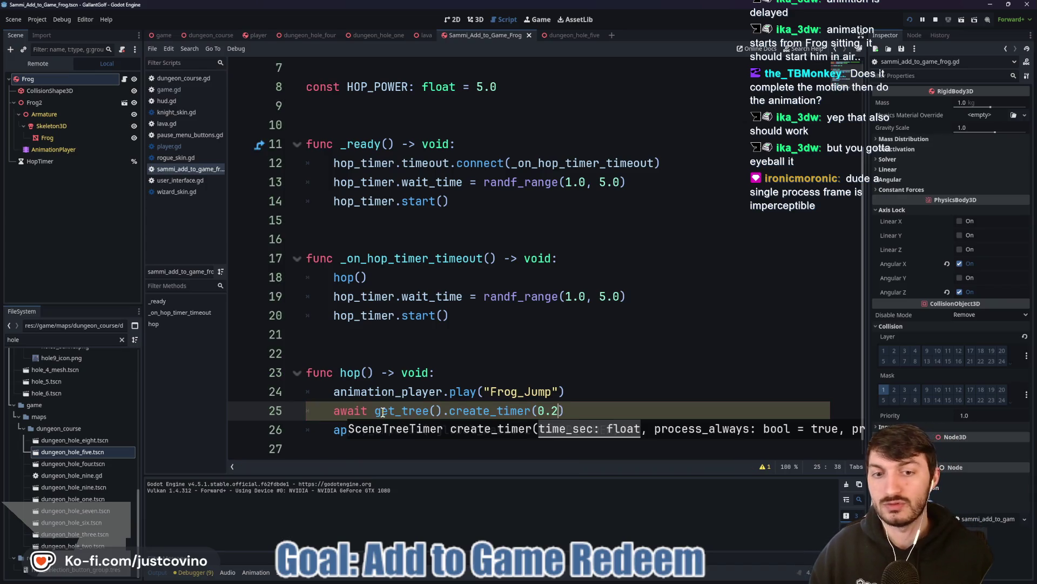
pyautogui.write(').ti')
pyautogui.press('Return')
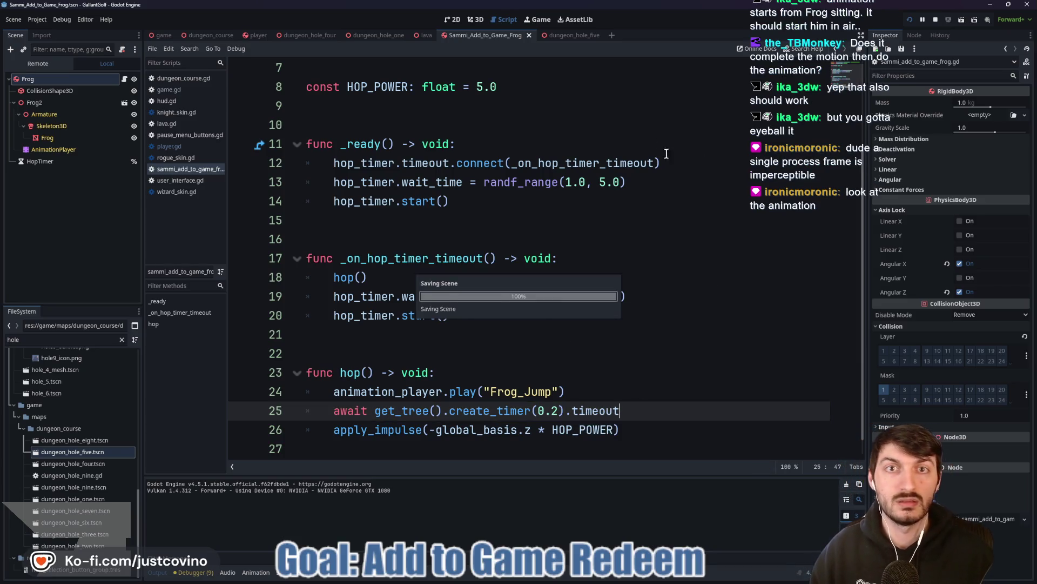
pyautogui.press('F5')
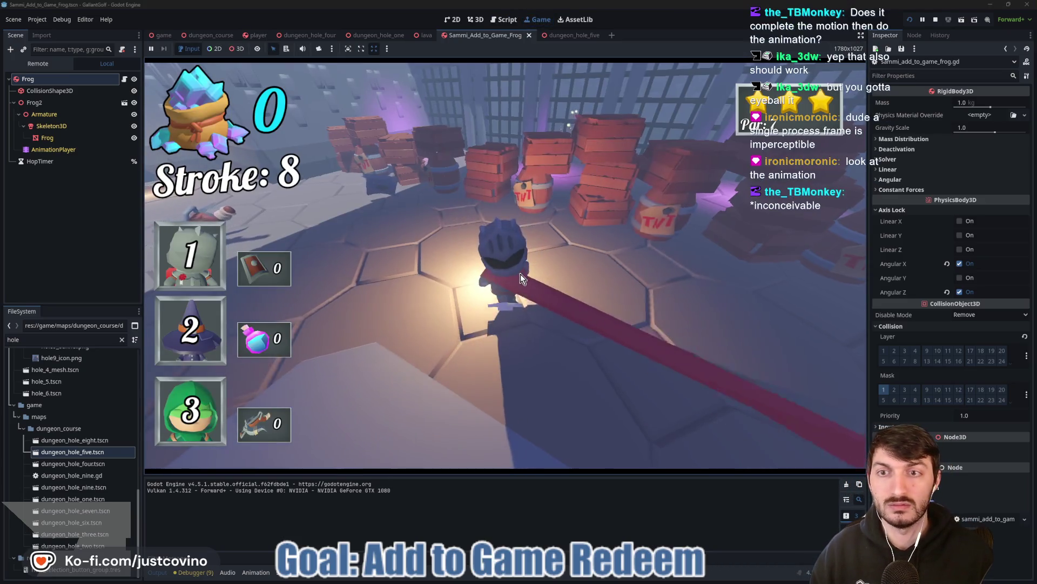
# Take two more shots to watch the delayed frog hop, then stop the game.
pyautogui.click(518, 269)
pyautogui.click(510, 287)
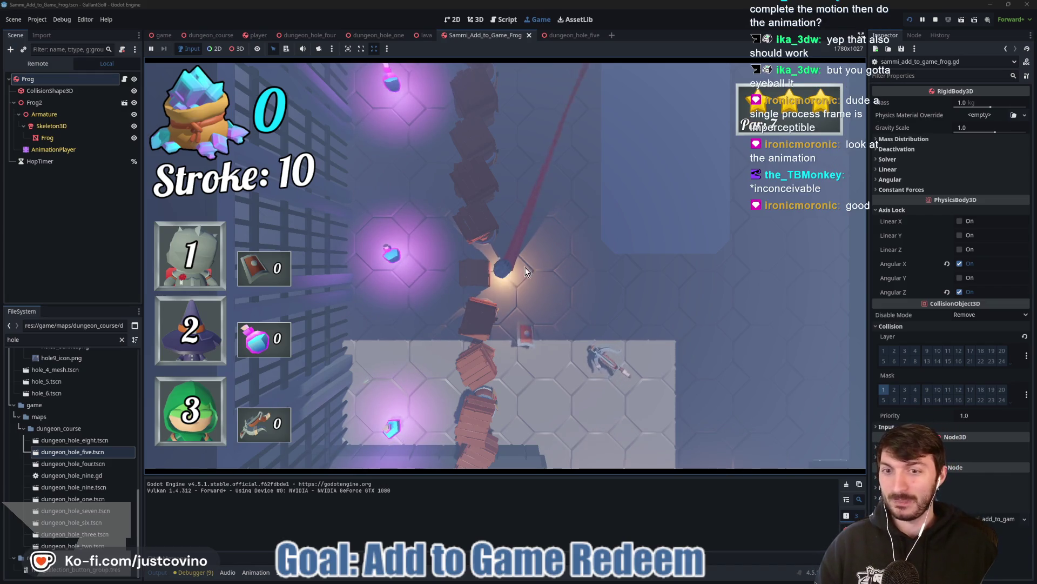
pyautogui.click(935, 21)
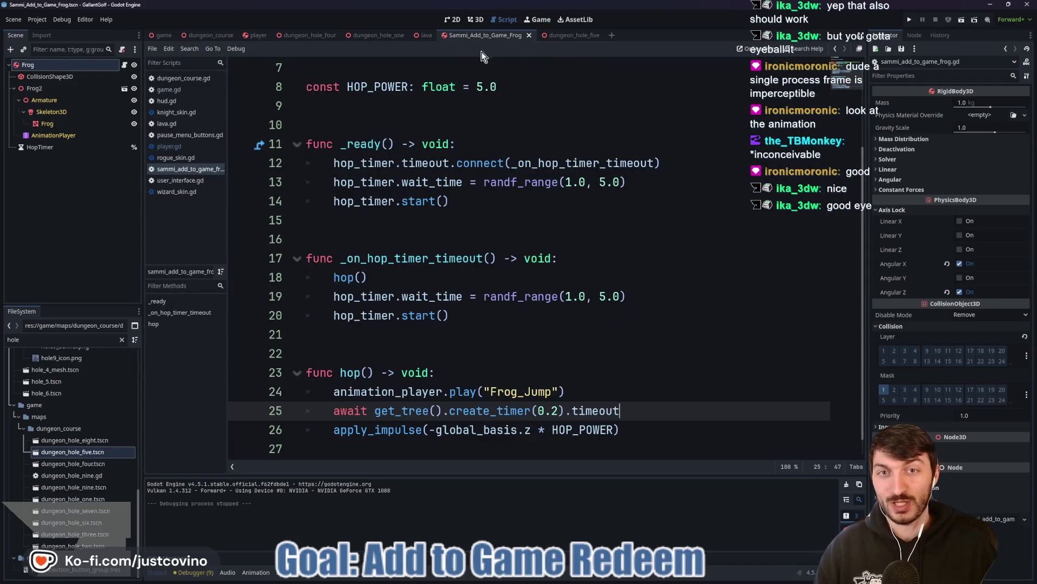
# Filter the FileSystem by 'trap' to list the obstacles folder's trap scenes and scripts.
pyautogui.click(476, 19)
pyautogui.moveTo(597, 211)
pyautogui.mouseDown()
pyautogui.moveTo(497, 222)
pyautogui.moveTo(301, 206)
pyautogui.moveTo(656, 176)
pyautogui.moveTo(382, 247)
pyautogui.mouseUp()
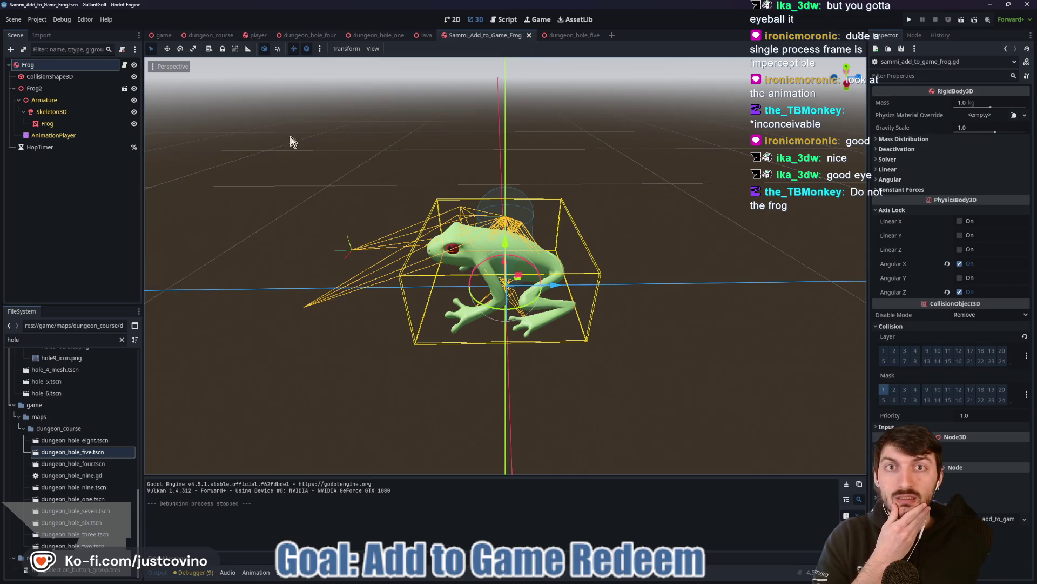
pyautogui.click(73, 340)
pyautogui.press('BackSpace')
pyautogui.press('BackSpace')
pyautogui.press('BackSpace')
pyautogui.write('traps')
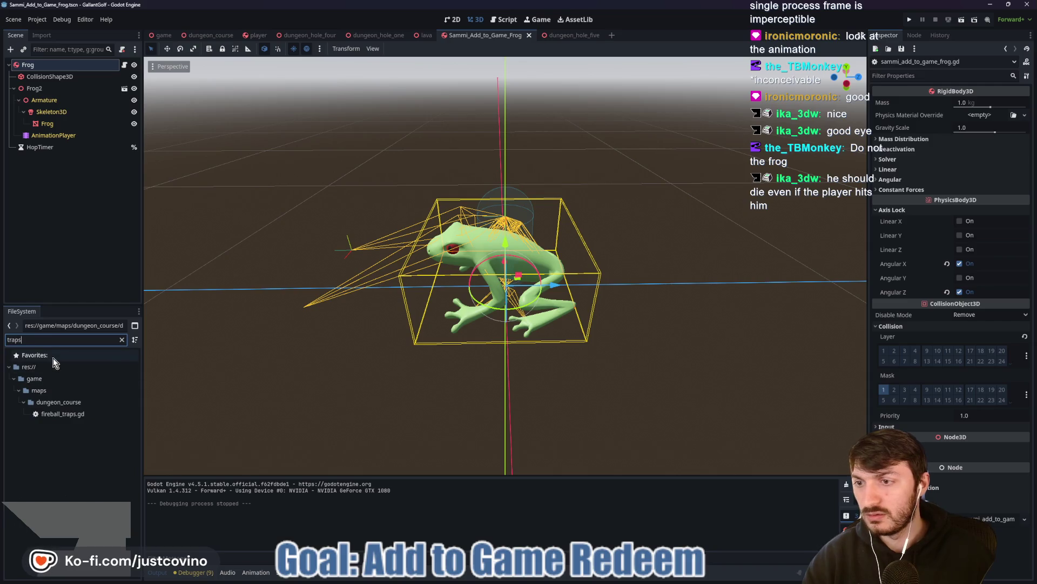
pyautogui.press('BackSpace')
pyautogui.scroll(-5, 105, 468)
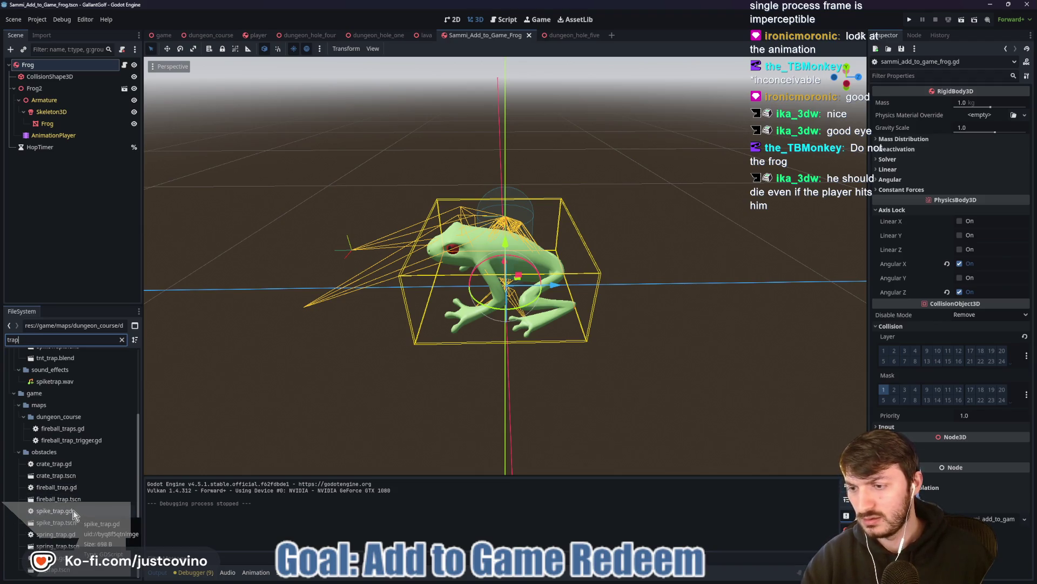
# Open spike_trap.tscn, tick Collision Mask bit 2 (Player) on TriggerArea, then return to the frog scene.
pyautogui.doubleClick(60, 522)
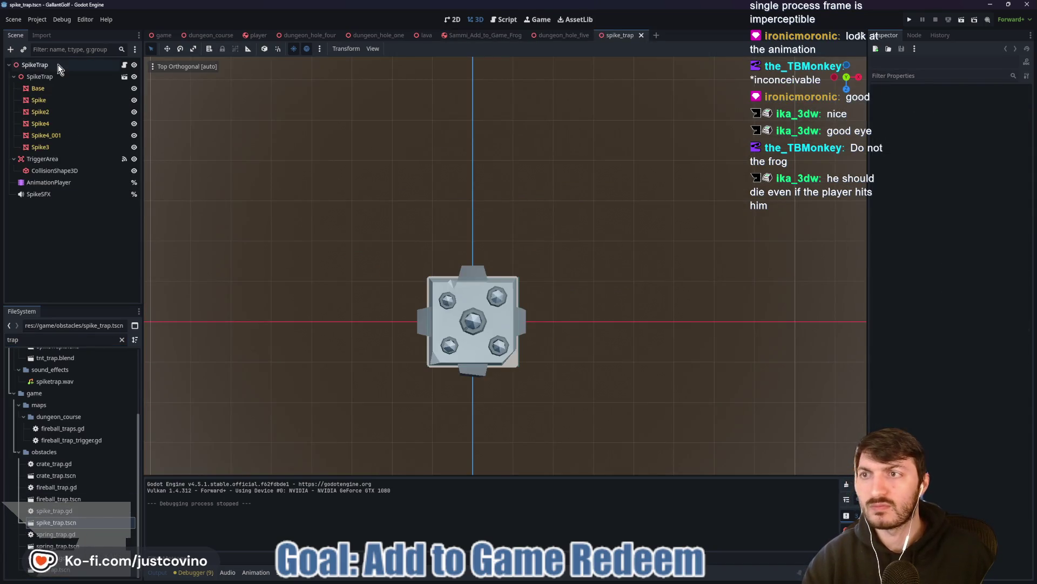
pyautogui.click(43, 159)
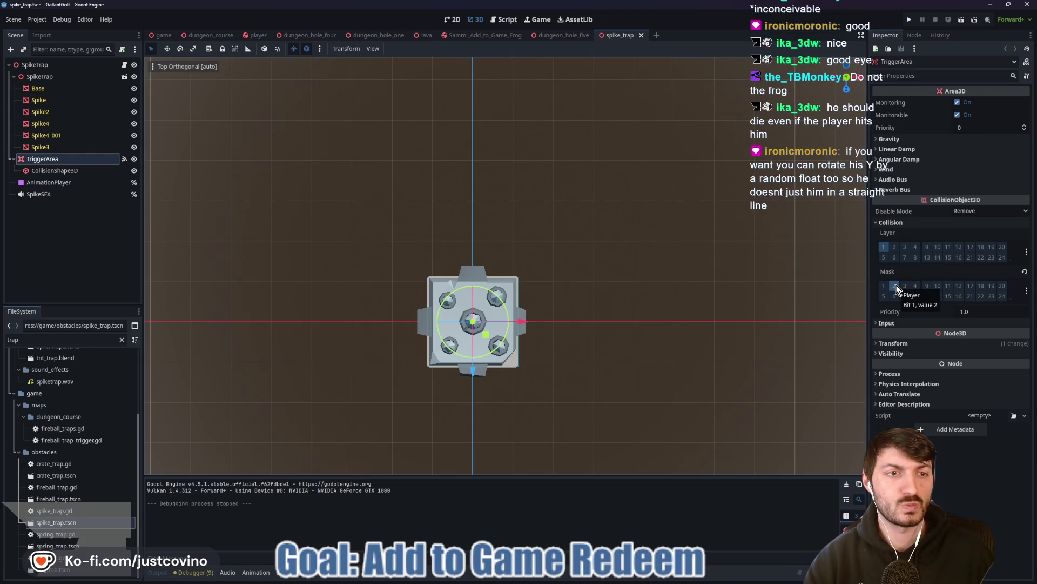
pyautogui.click(894, 287)
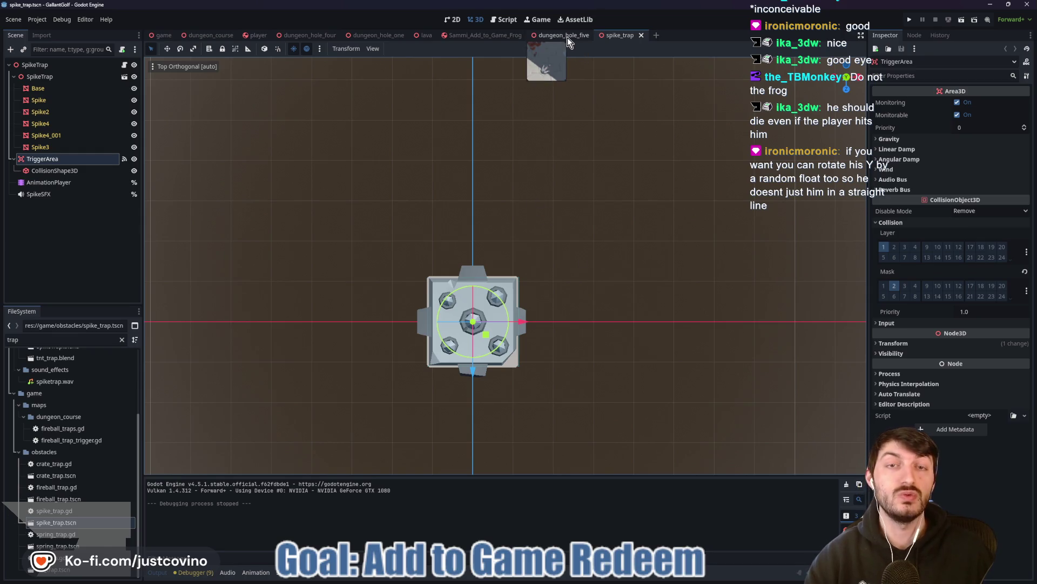
pyautogui.click(481, 35)
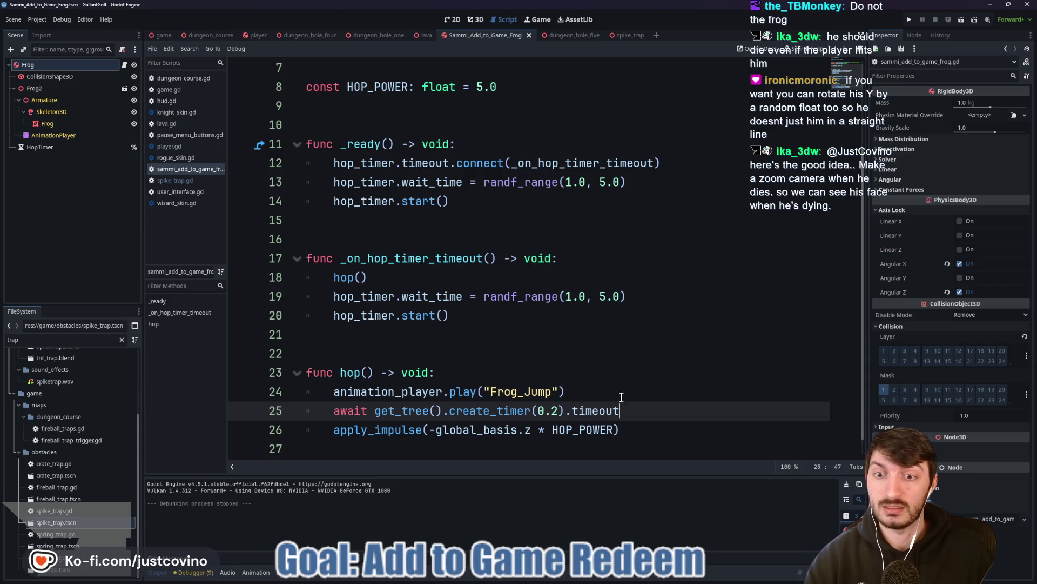
# Add rotate_y(randf() * TAU) after hop_timer.start() in the hop timer timeout handler.
pyautogui.scroll(-1, 660, 410)
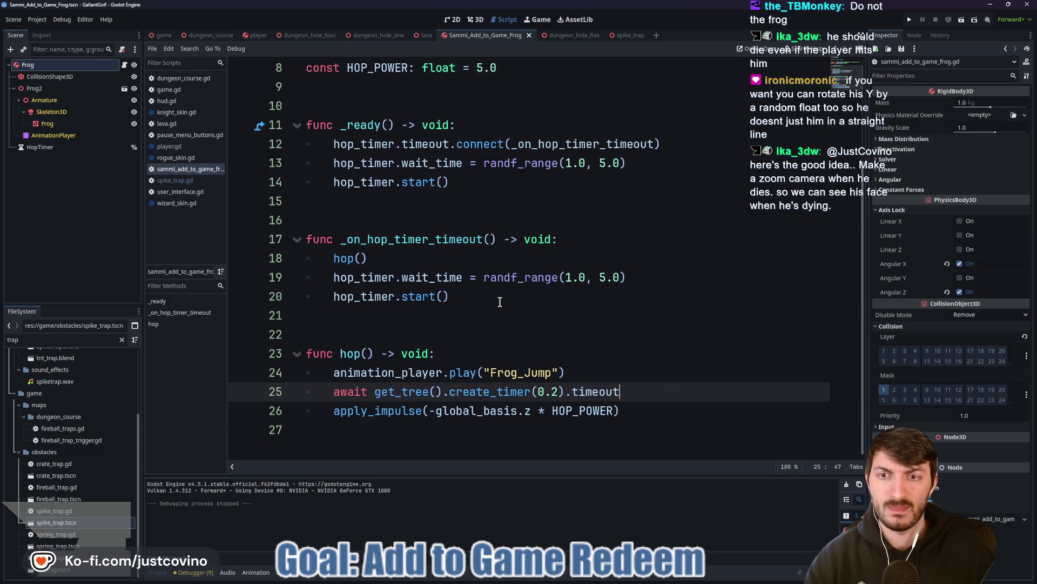
pyautogui.click(669, 410)
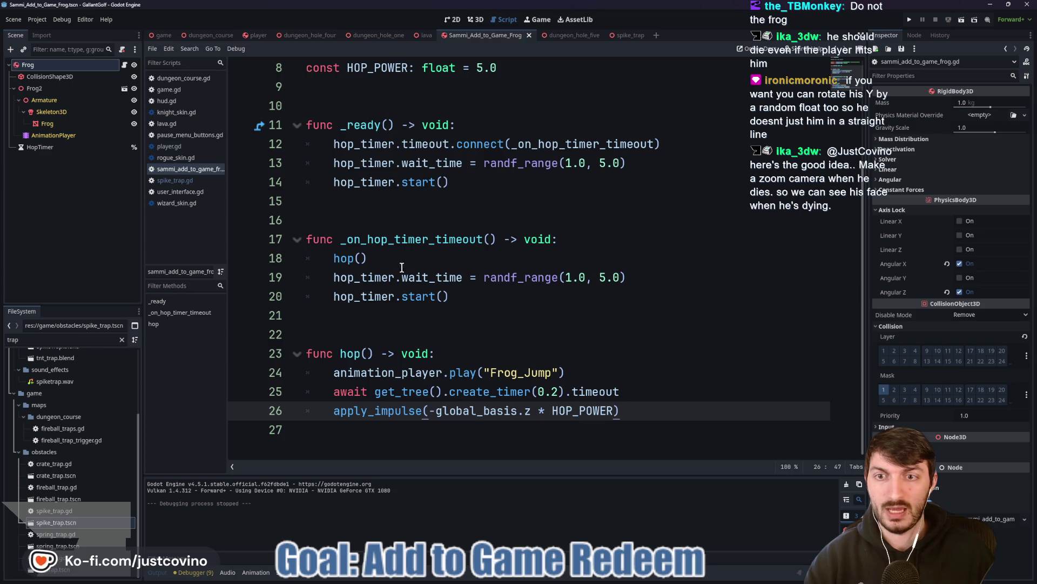
pyautogui.click(493, 298)
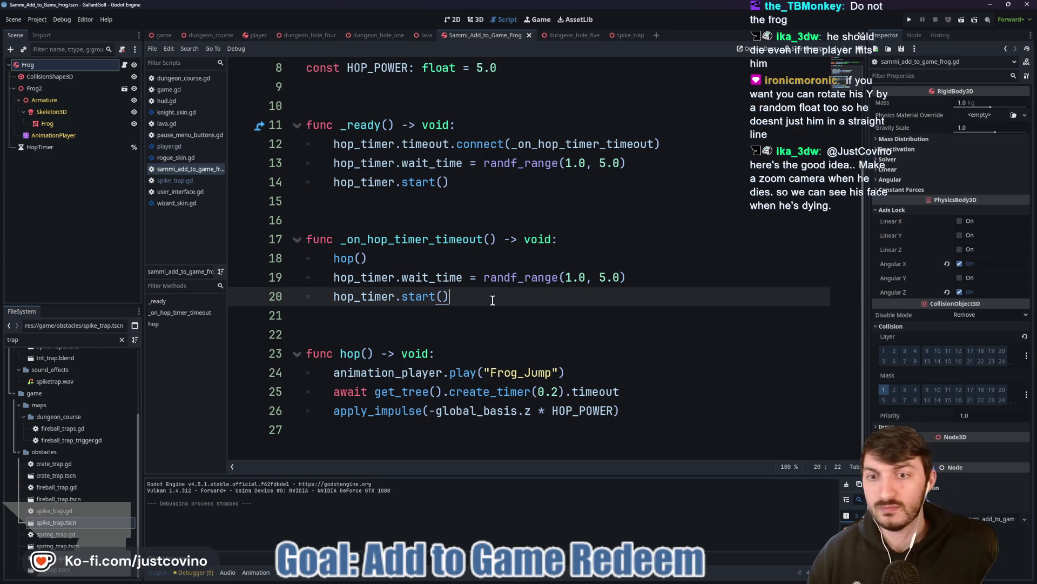
pyautogui.press('Return')
pyautogui.write('rota')
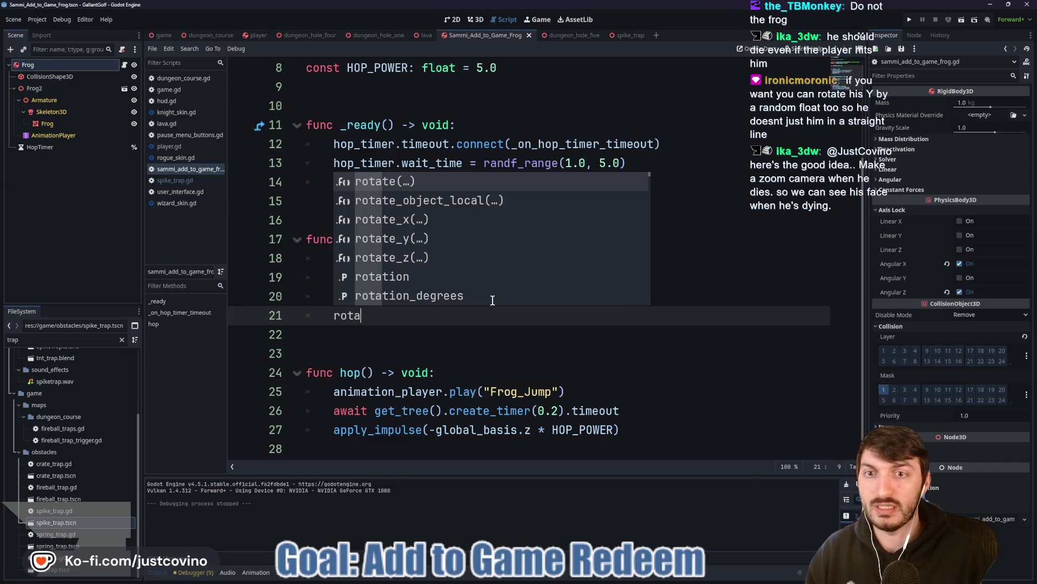
pyautogui.press('Down')
pyautogui.press('Down')
pyautogui.press('Down')
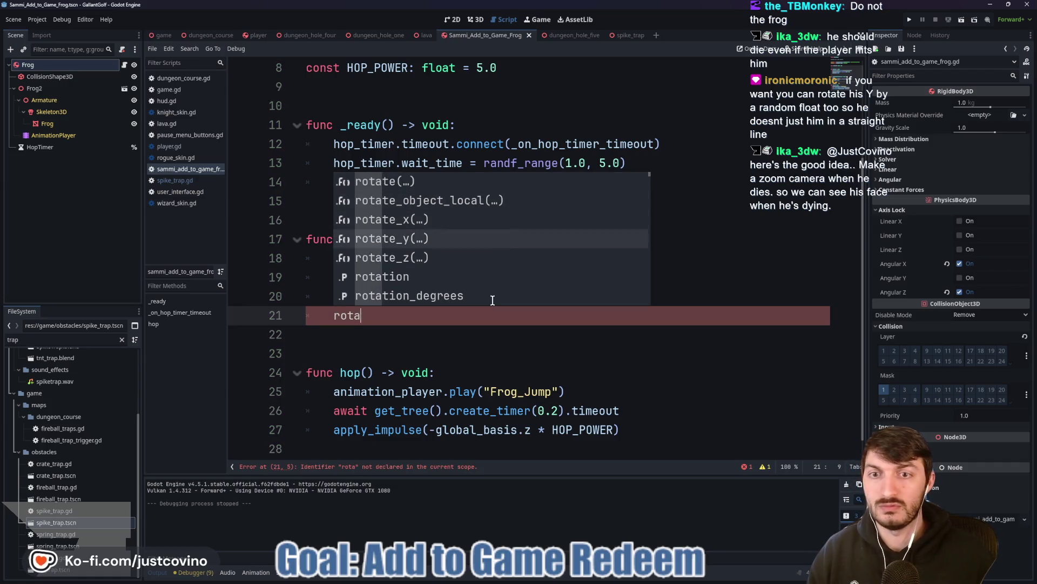
pyautogui.press('Return')
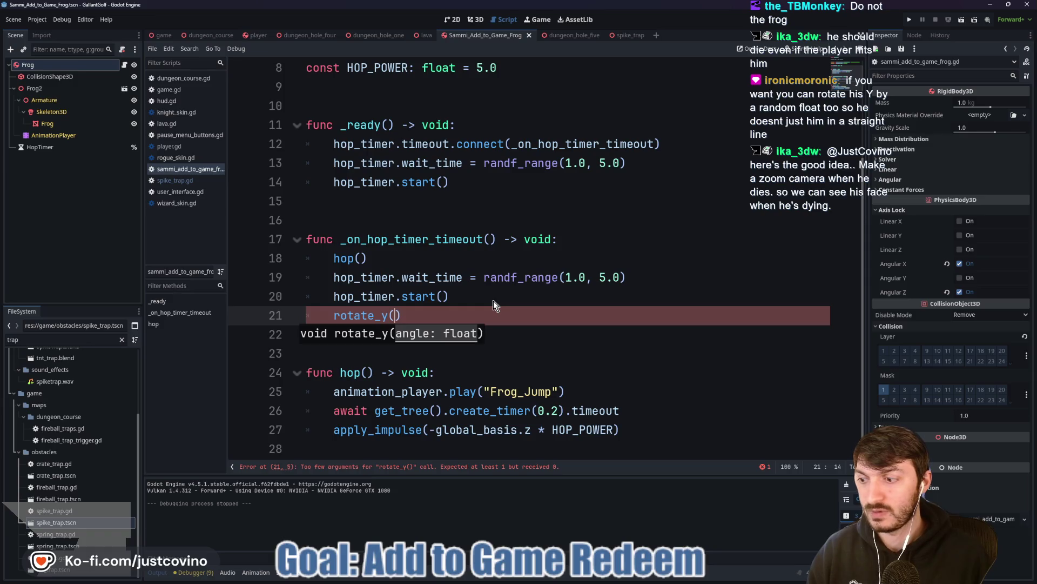
pyautogui.write('randf')
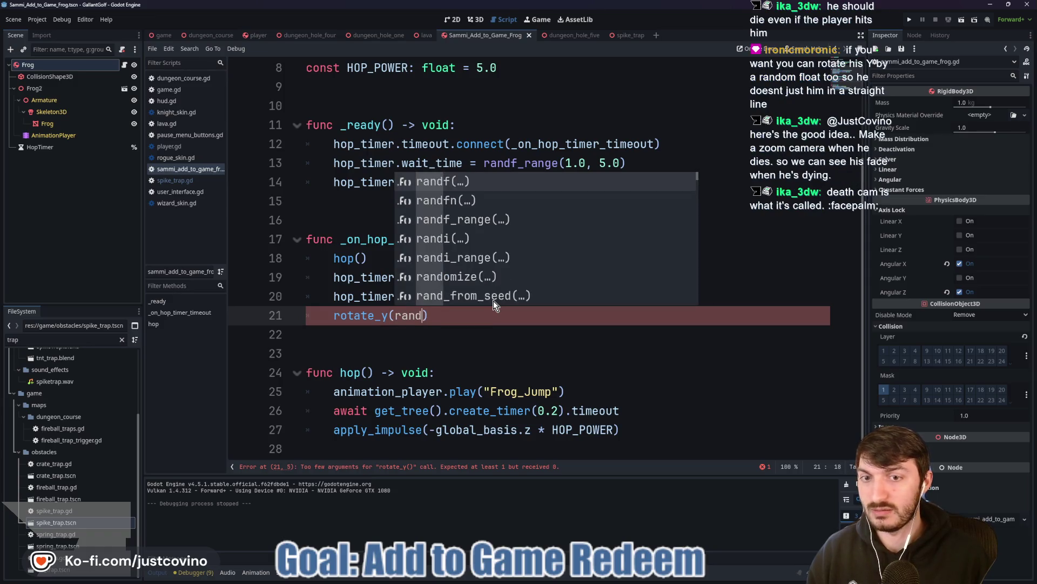
pyautogui.press('Return')
pyautogui.press('End')
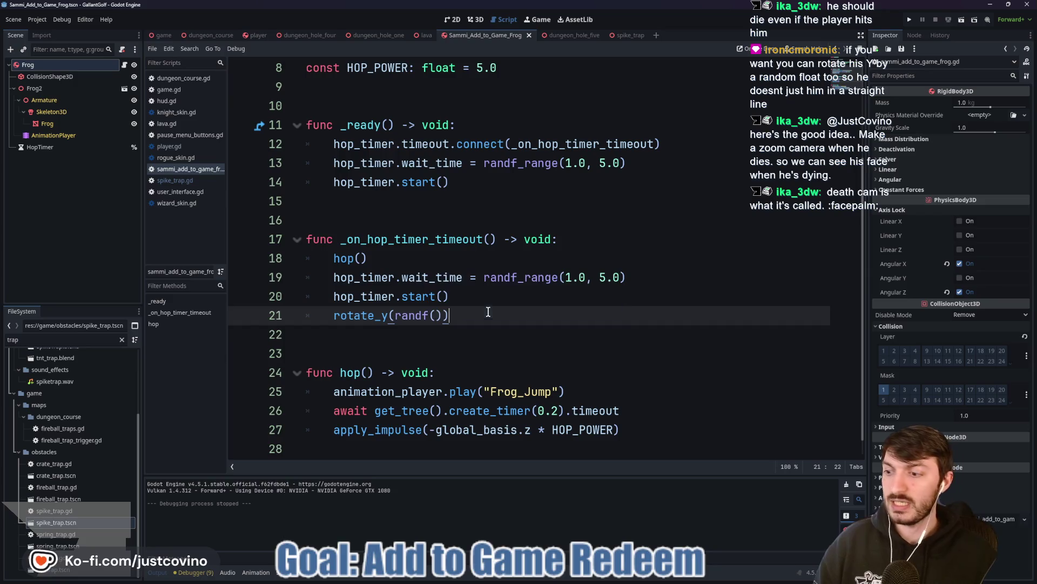
pyautogui.moveTo(407, 314)
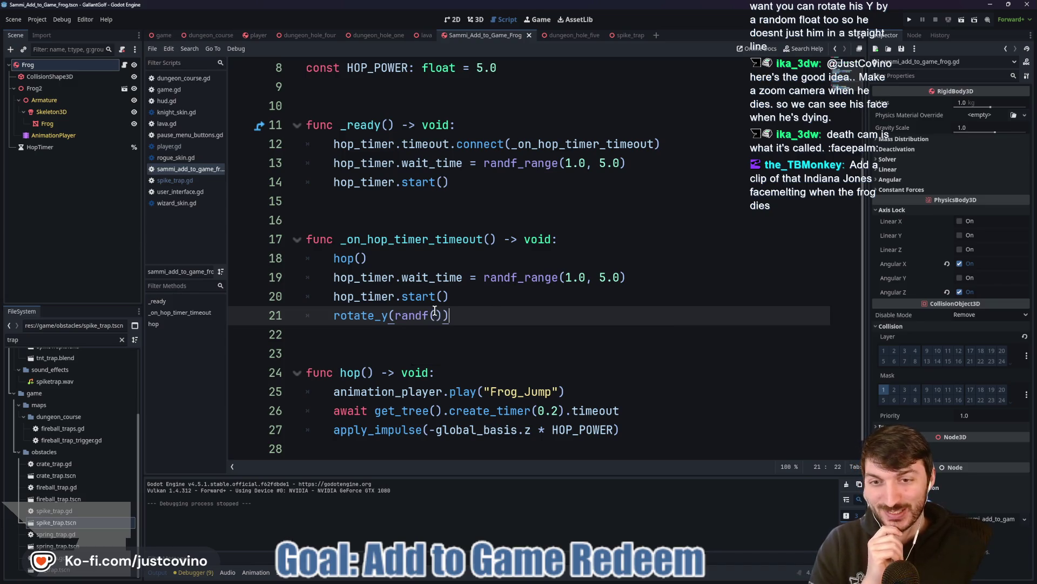
pyautogui.doubleClick(427, 316)
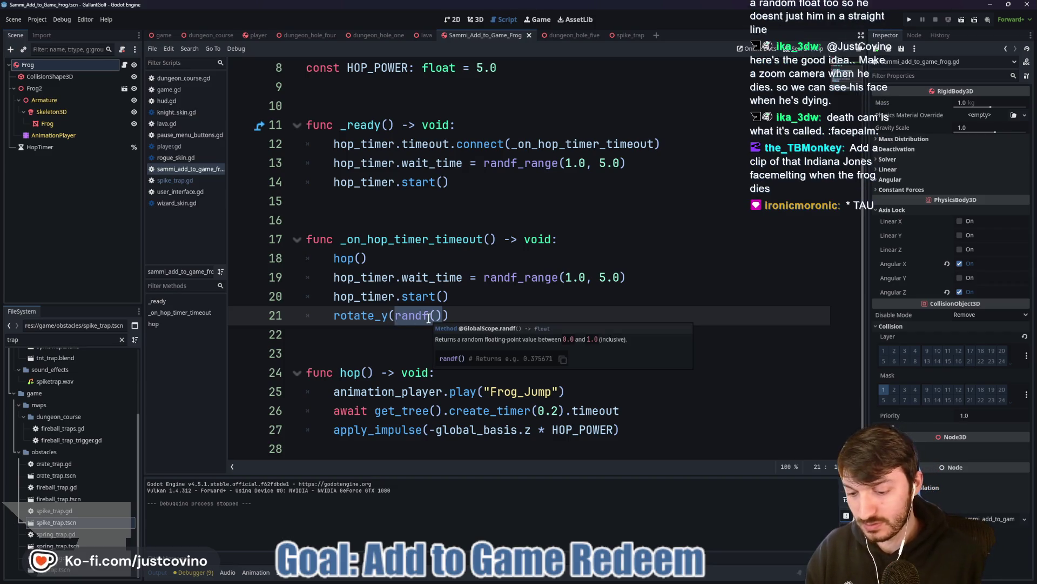
pyautogui.click(457, 317)
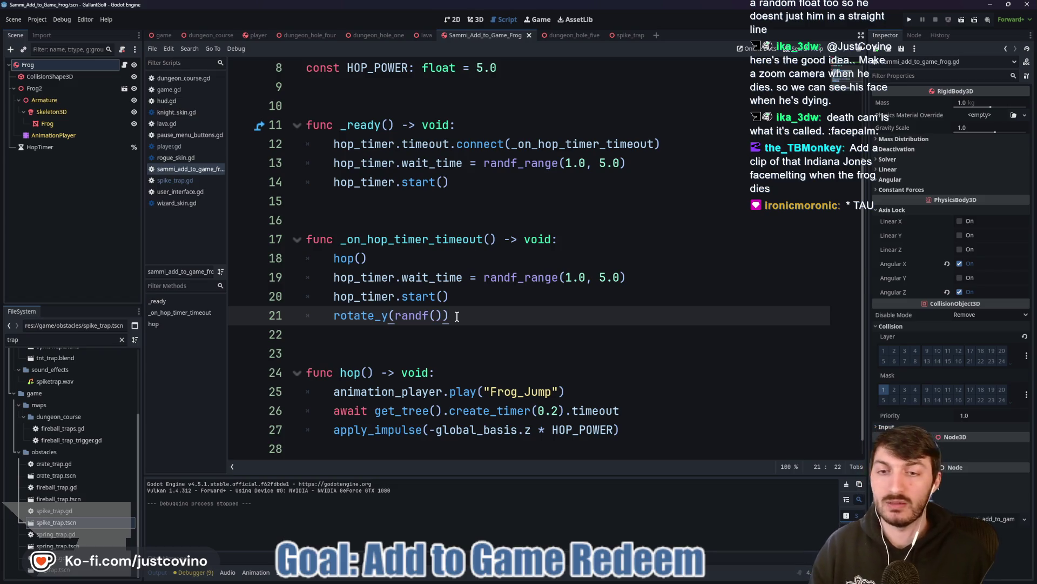
pyautogui.press('BackSpace')
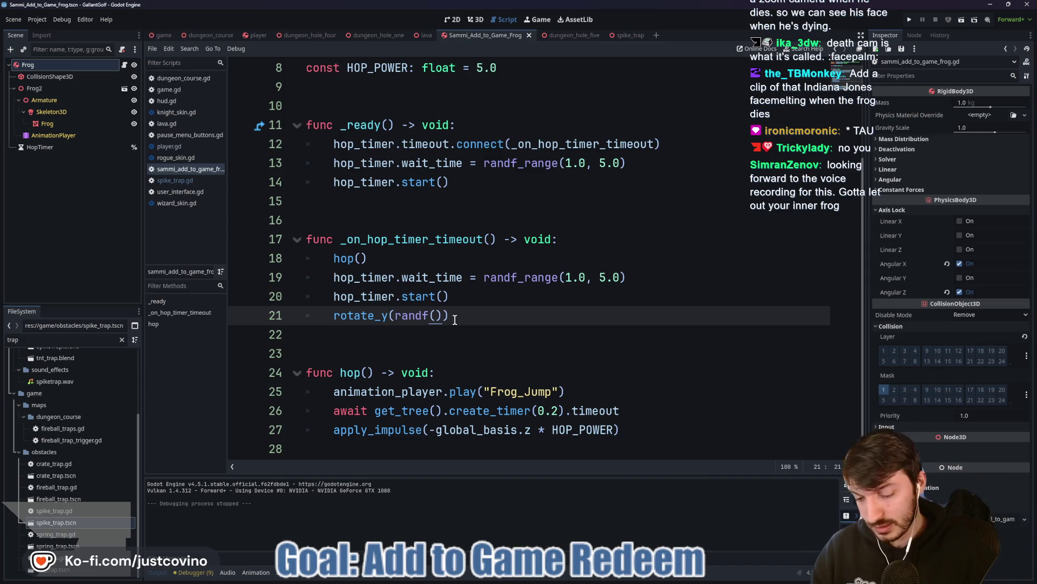
pyautogui.write('* TAU)')
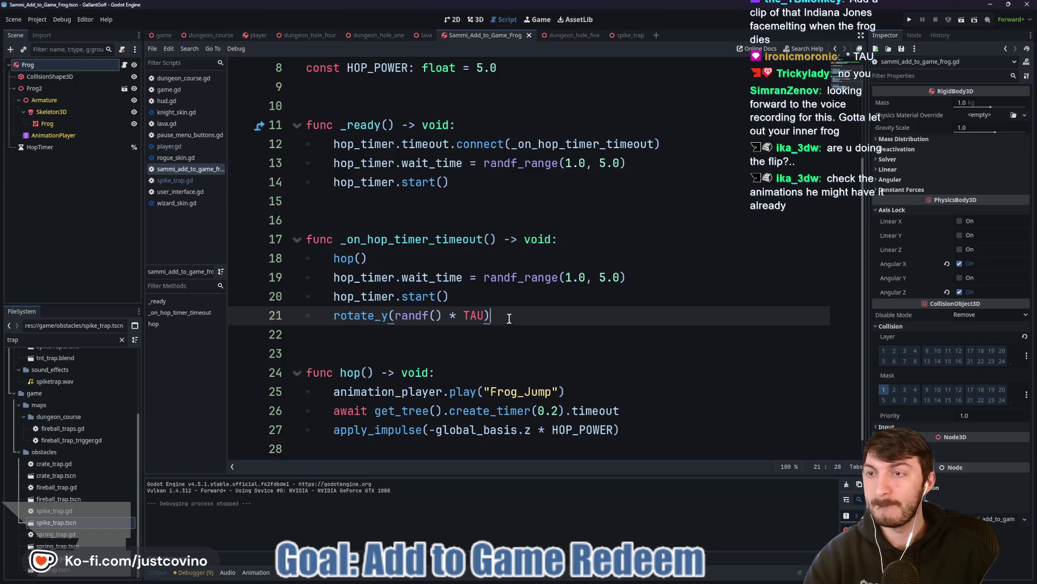
# Preview the Frog_Death animation in the frog's AnimationPlayer.
pyautogui.click(54, 135)
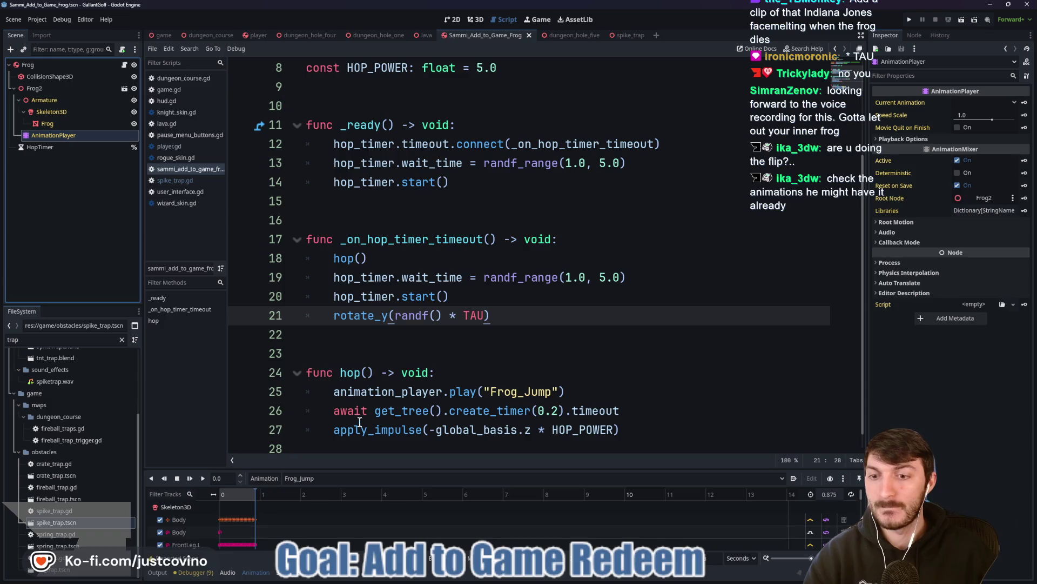
pyautogui.click(323, 478)
pyautogui.click(323, 478)
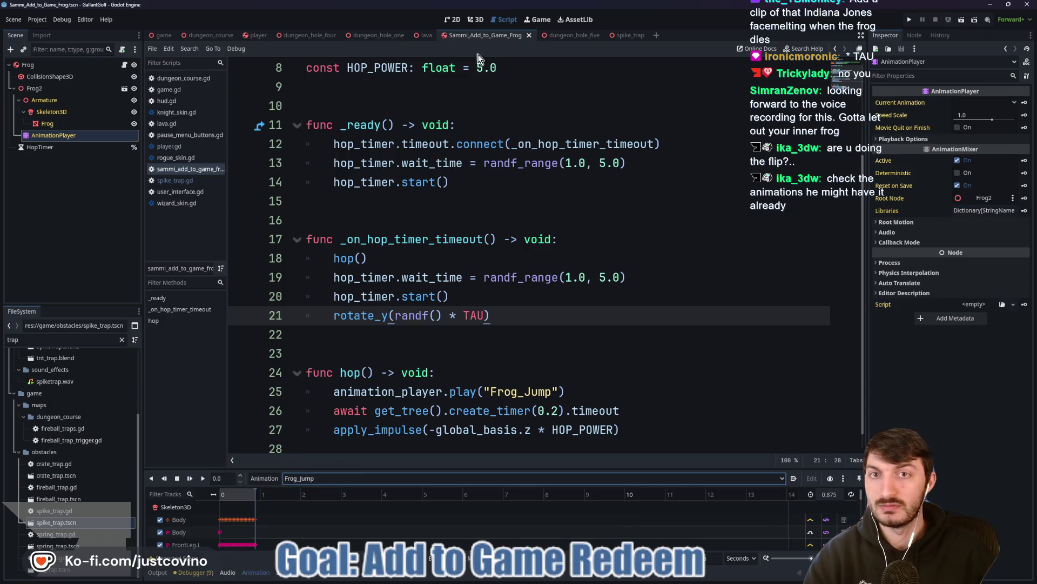
pyautogui.click(477, 20)
pyautogui.click(335, 478)
pyautogui.click(325, 504)
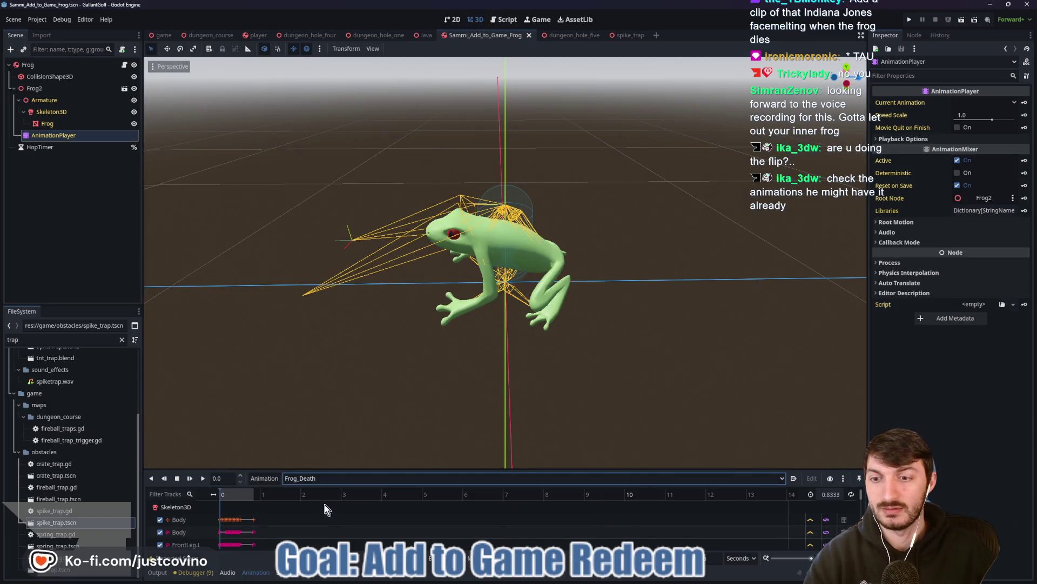
pyautogui.click(208, 479)
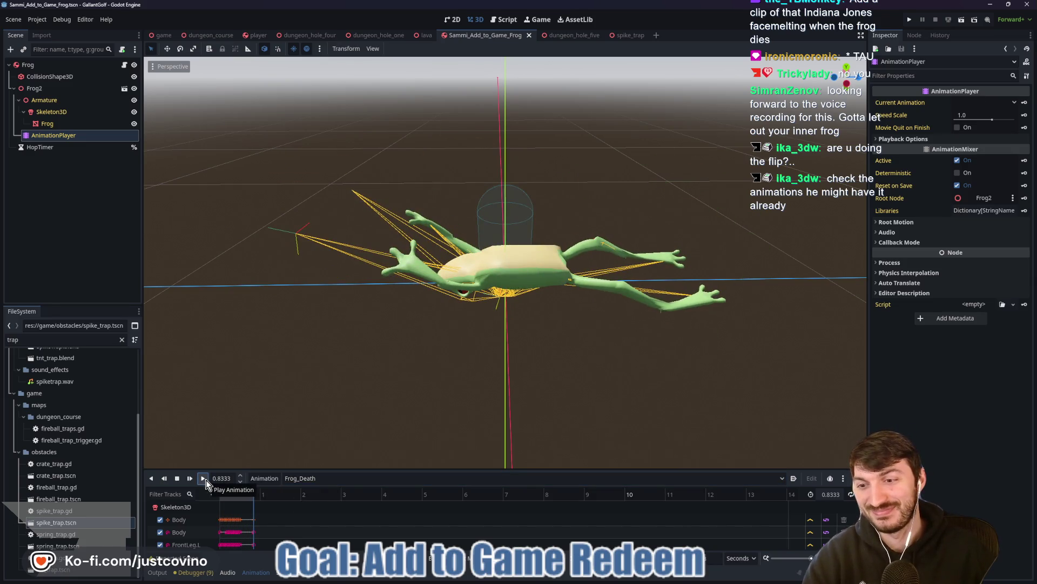
# Set the AnimationPlayer back to Frog_Jump and return to the end of the frog script.
pyautogui.click(289, 479)
pyautogui.click(308, 525)
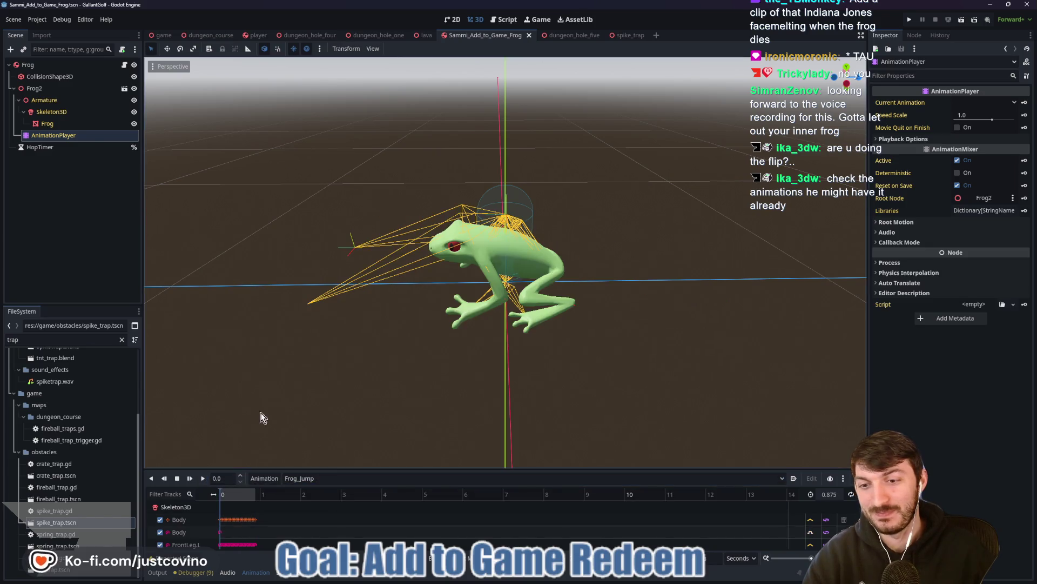
pyautogui.click(125, 64)
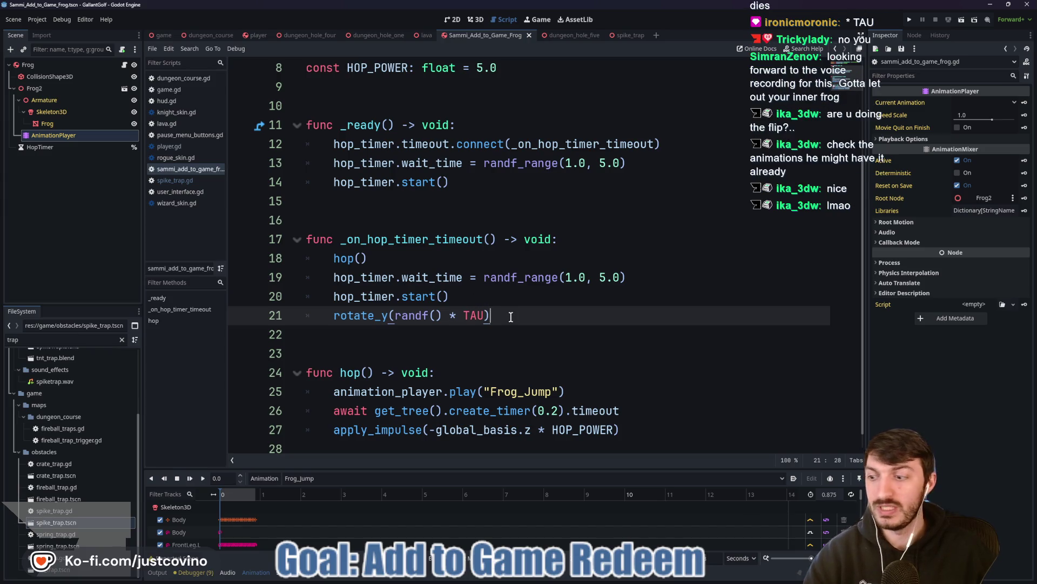
pyautogui.click(400, 439)
# Add a func die() -> void: that calls hop_timer.stop().
pyautogui.press('Return')
pyautogui.press('Return')
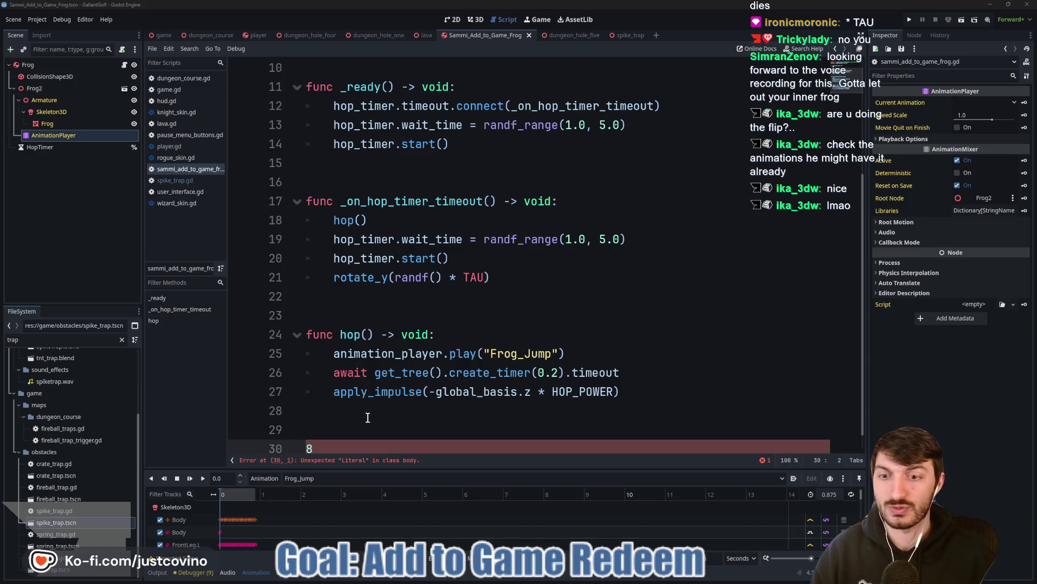
pyautogui.write('func die() -> void:')
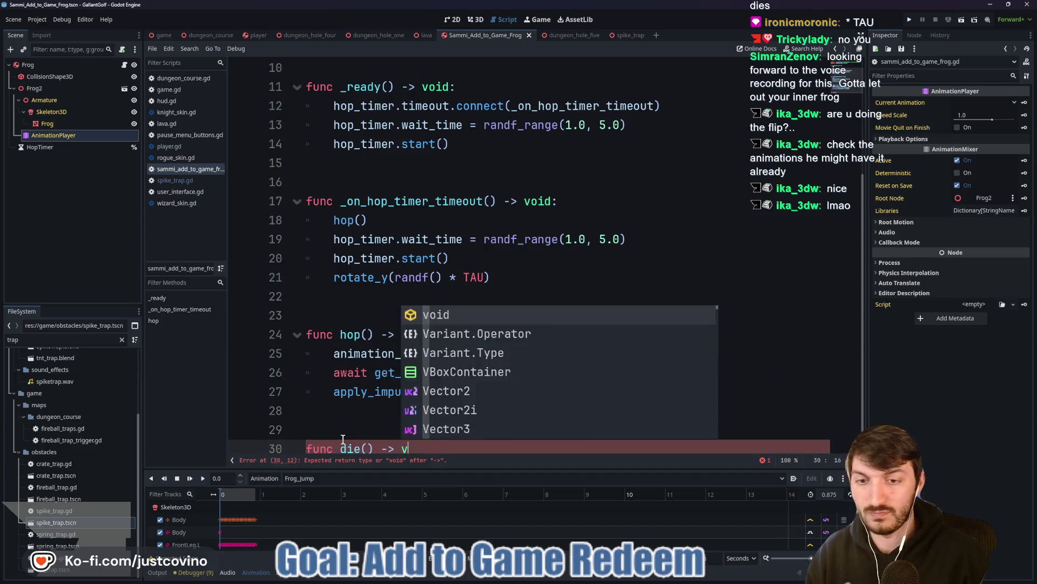
pyautogui.press('Return')
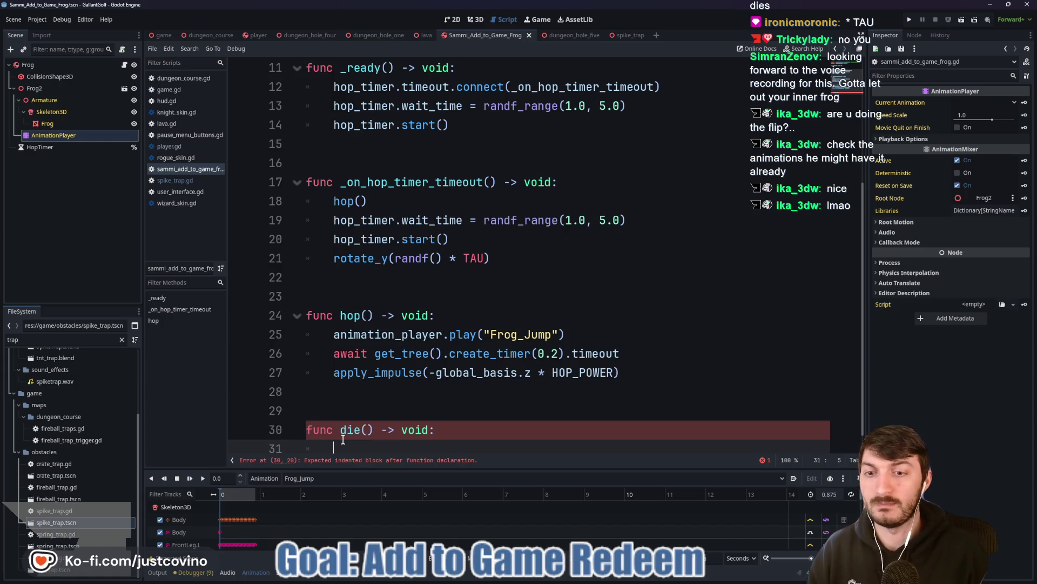
pyautogui.write('hop')
pyautogui.press('Escape')
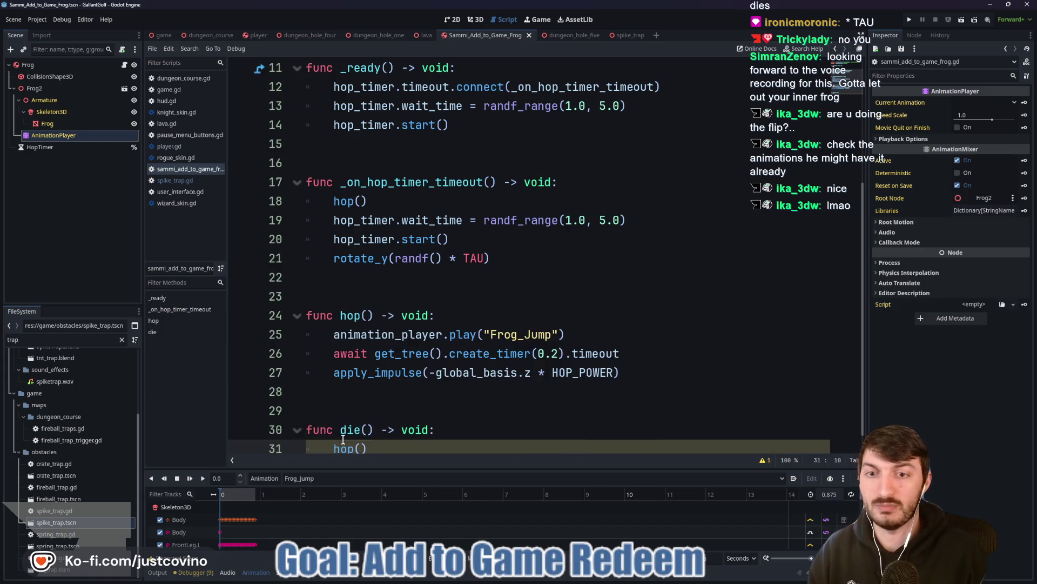
pyautogui.press('BackSpace')
pyautogui.write('_timer.stop')
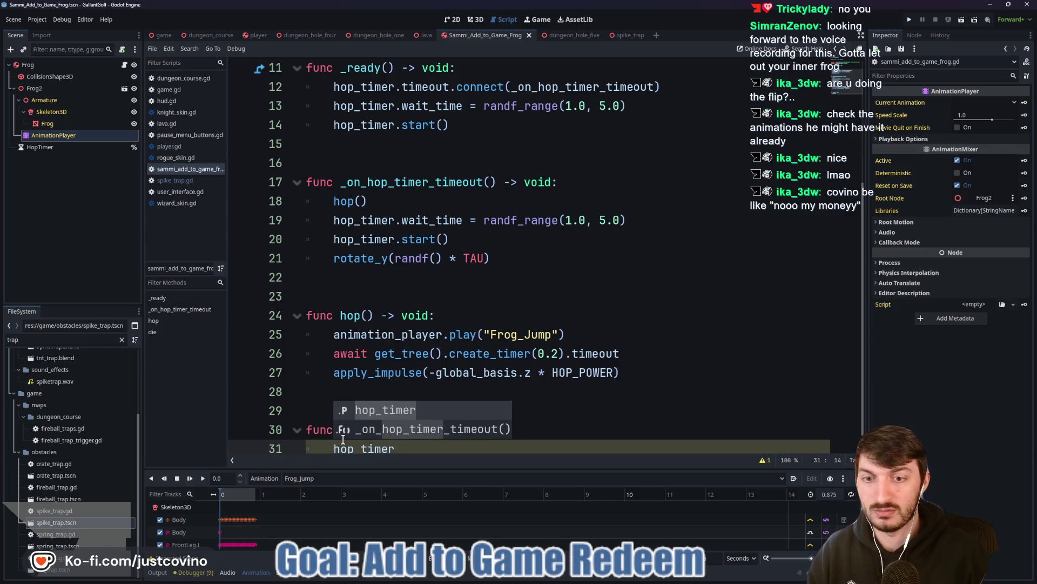
pyautogui.press('Return')
pyautogui.press('Return')
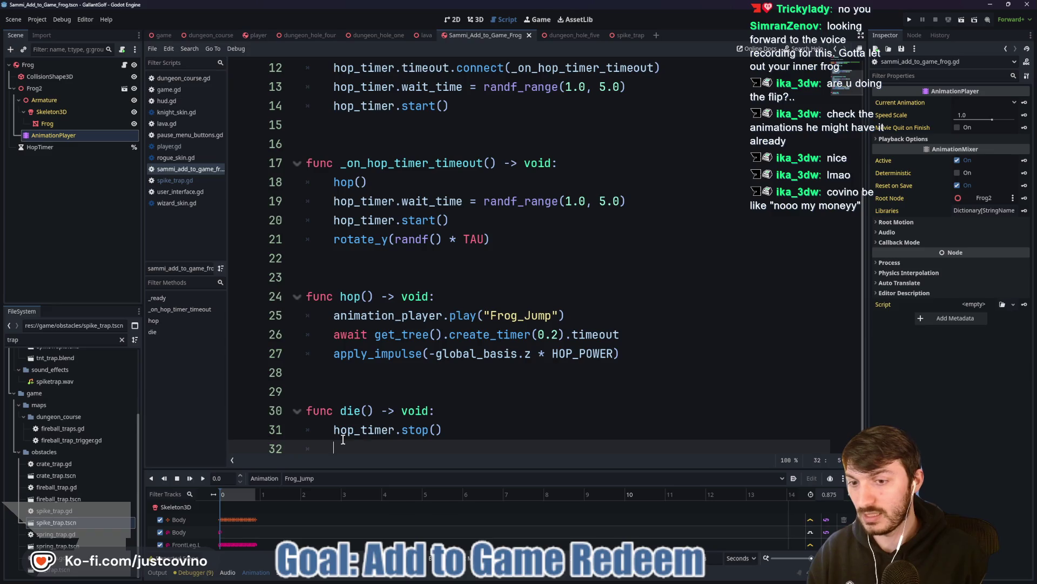
# Have die() call animation_player.play("Frog_Death").
pyautogui.write('anima')
pyautogui.press('Return')
pyautogui.write('.play')
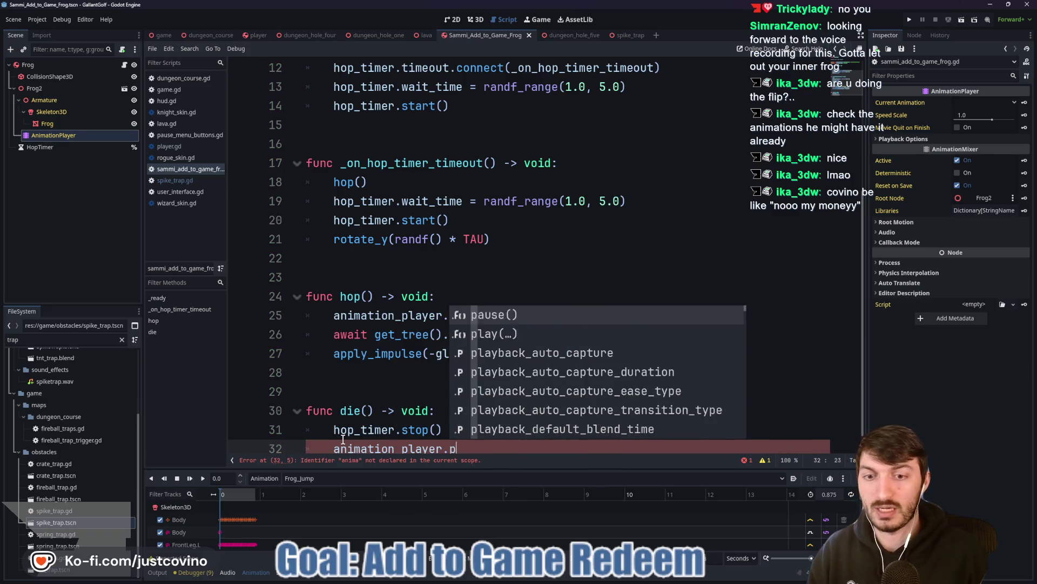
pyautogui.press('Return')
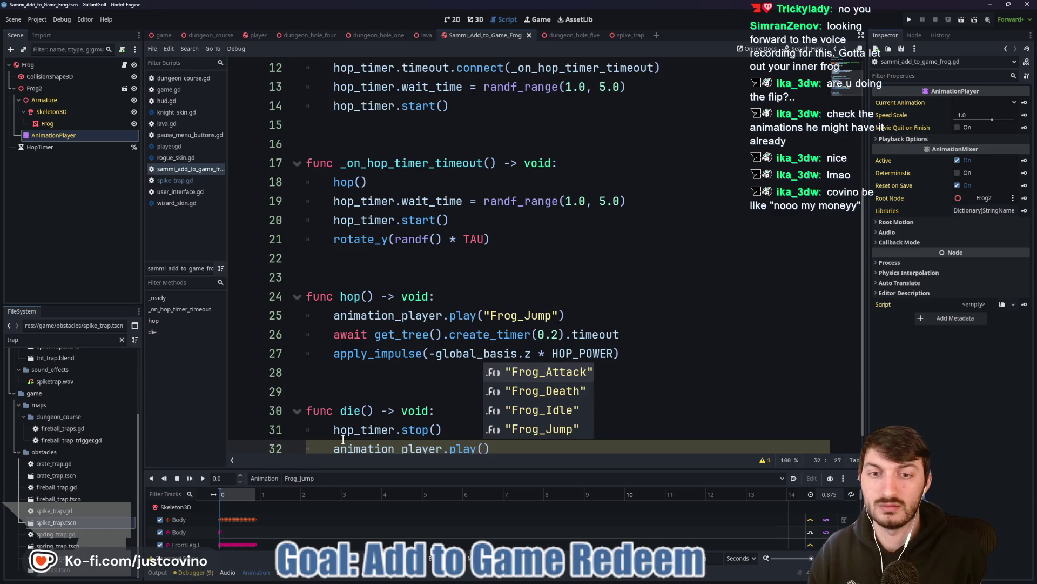
pyautogui.press('Down')
pyautogui.press('Return')
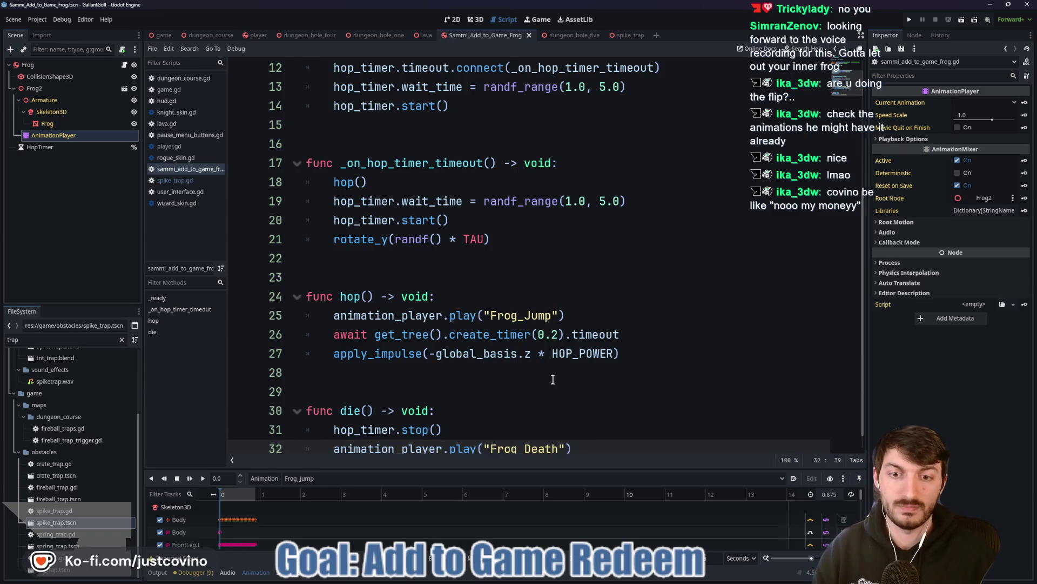
pyautogui.press('End')
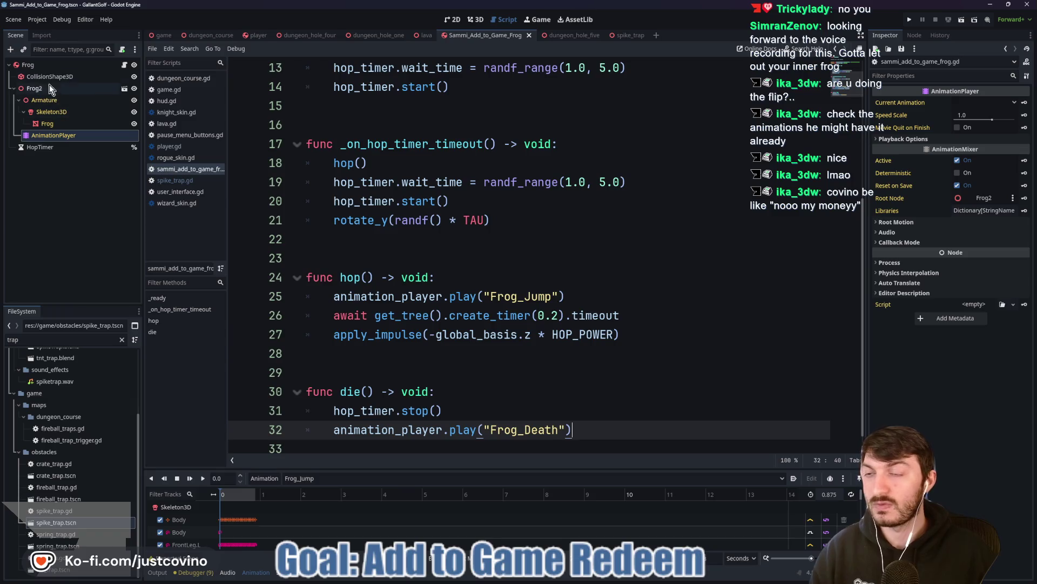
pyautogui.click(33, 65)
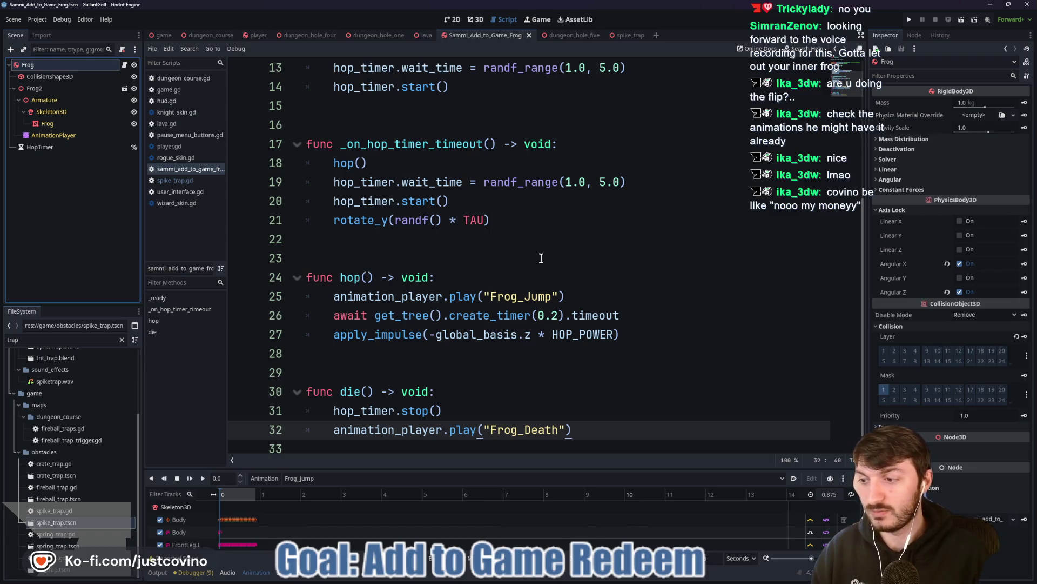
pyautogui.hotkey('ctrl', 'a')
# Add an AudioStreamPlayer3D child named FrogDeath with a new AudioStreamRandomizer stream.
pyautogui.write('audios')
pyautogui.click(472, 284)
pyautogui.click(466, 423)
pyautogui.doubleClick(84, 159)
pyautogui.write('Frog')
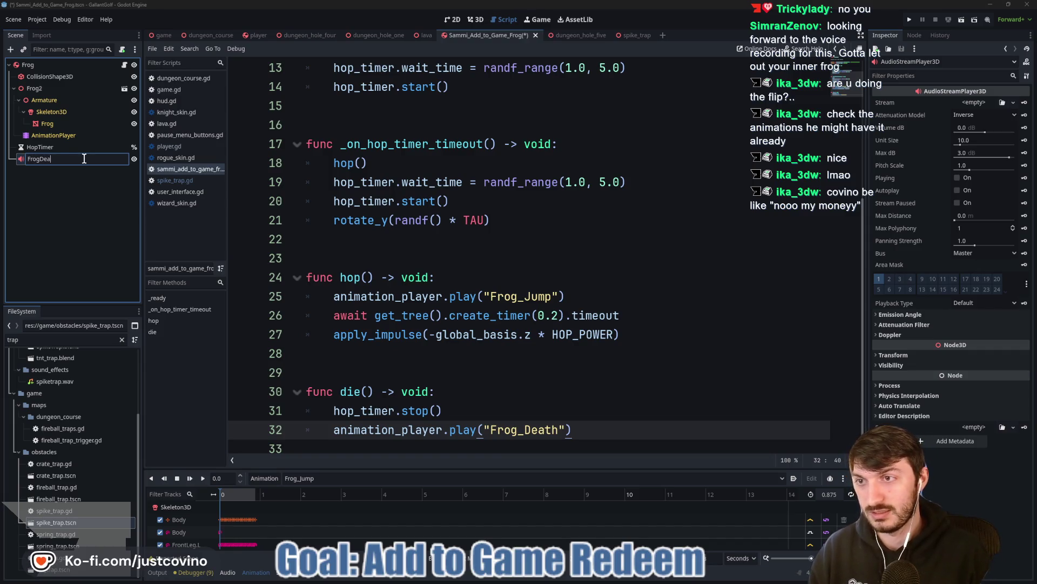
pyautogui.press('Return')
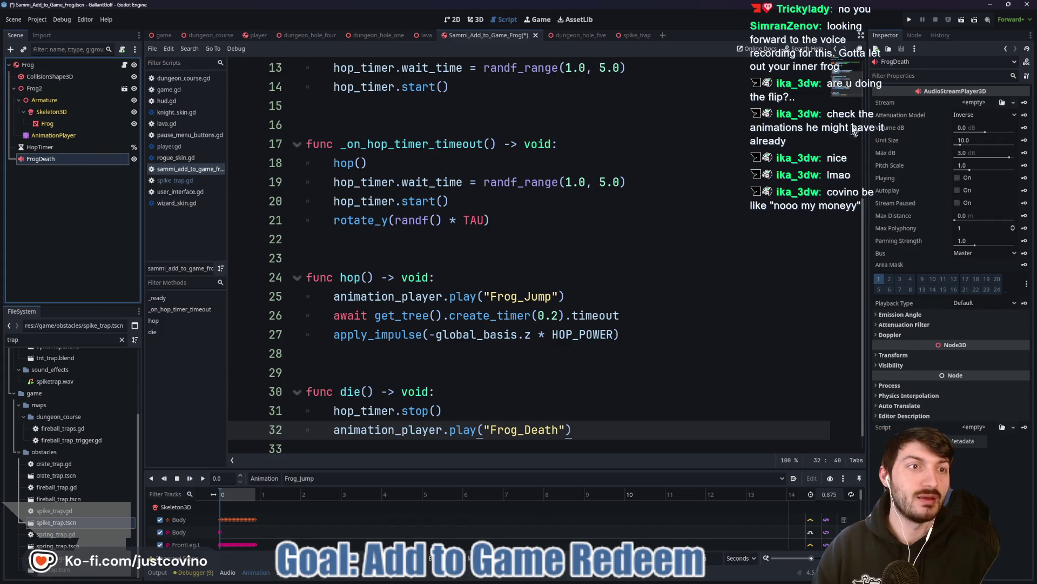
pyautogui.click(434, 259)
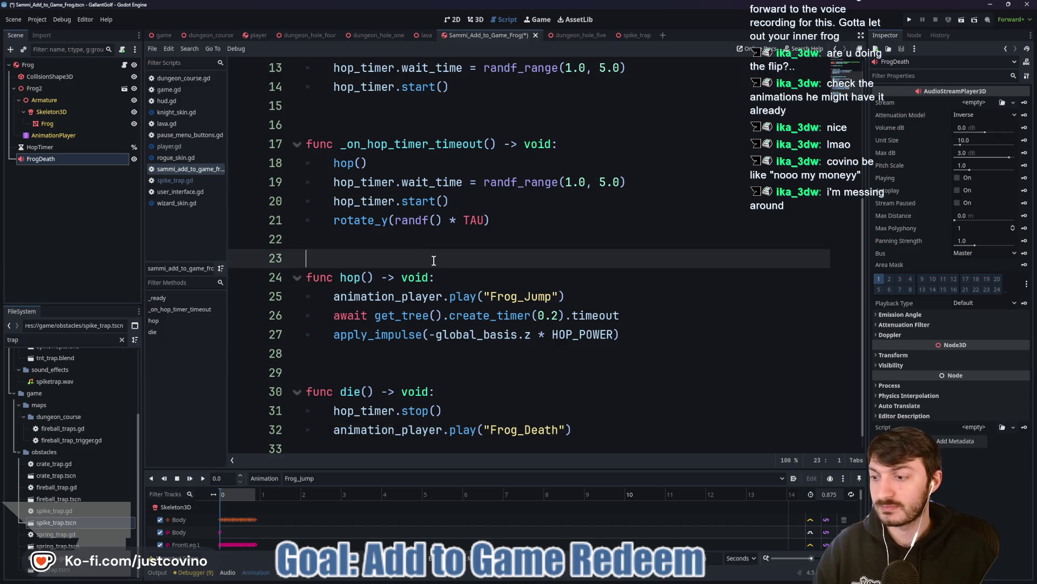
pyautogui.click(976, 104)
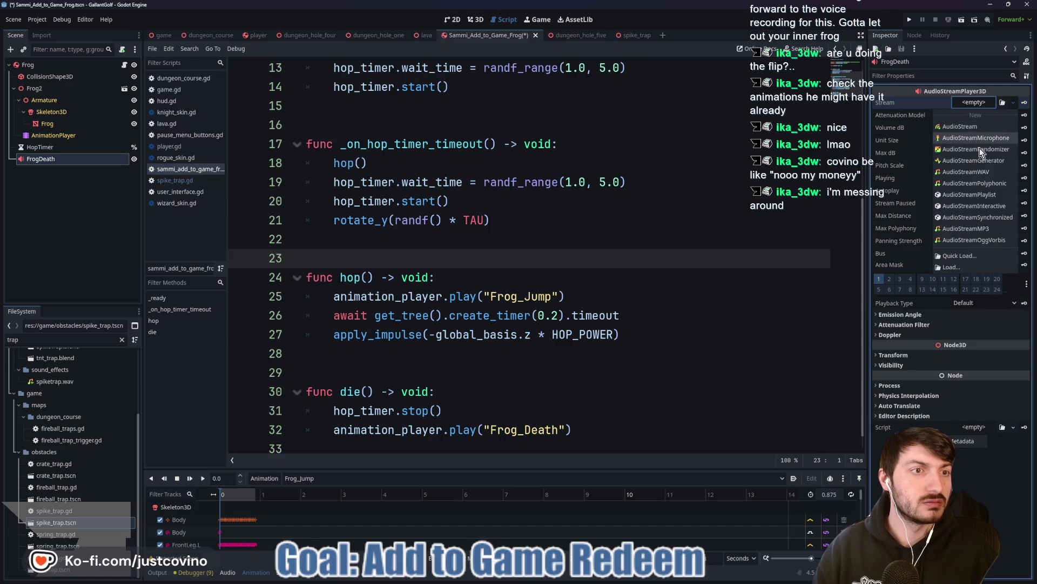
pyautogui.click(979, 149)
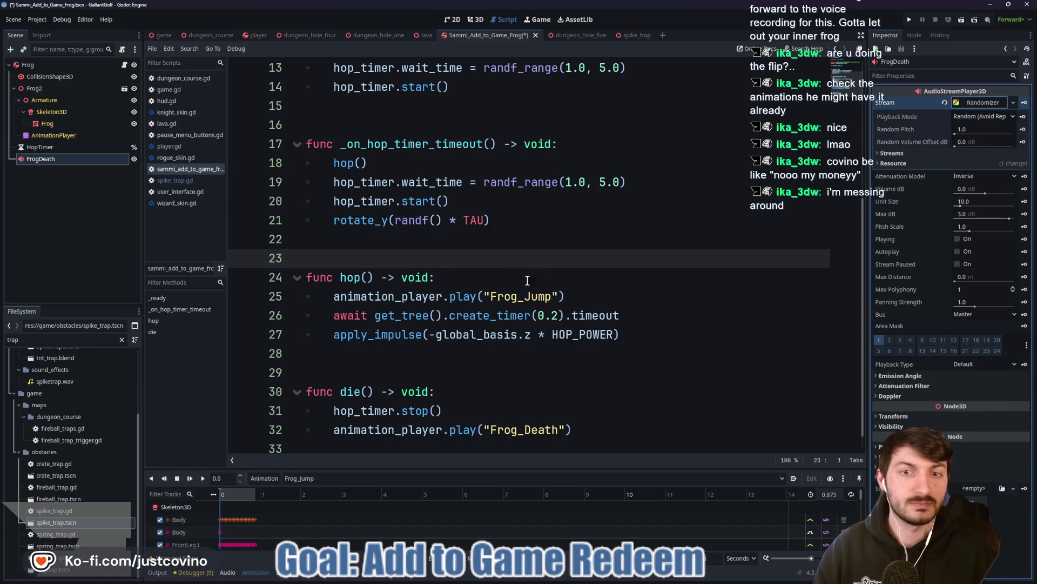
# Rename it FrogDeathSFX, save the scene, and enable Access as Unique Name.
pyautogui.doubleClick(62, 161)
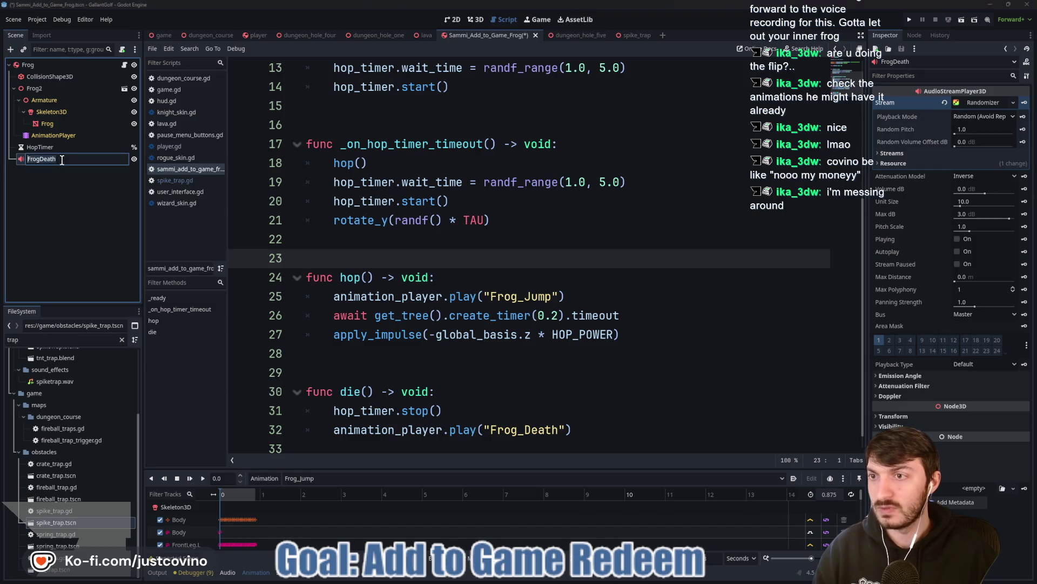
pyautogui.write('SFX')
pyautogui.press('Return')
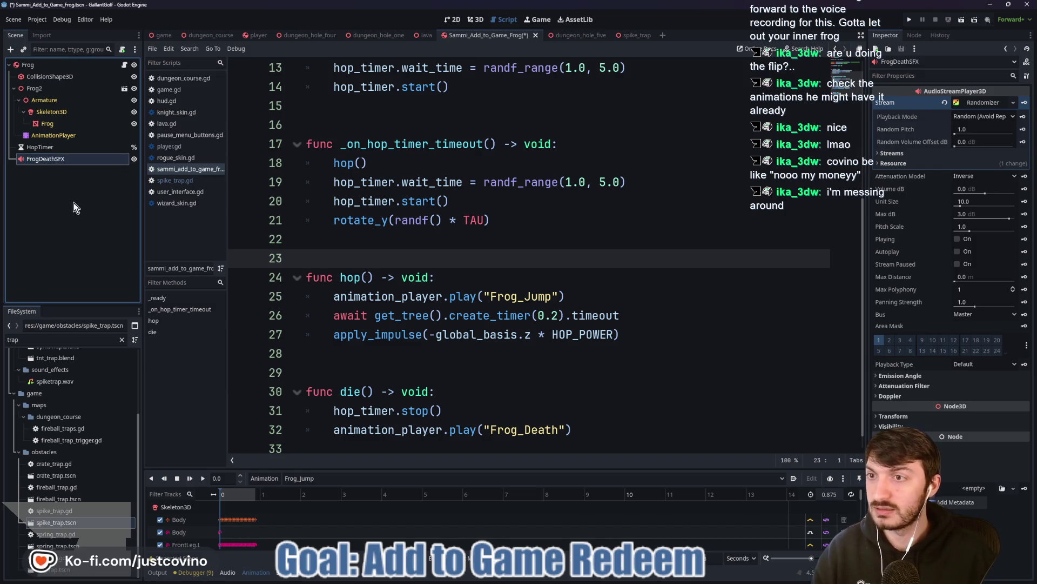
pyautogui.click(406, 258)
pyautogui.hotkey('ctrl', 's')
pyautogui.rightClick(69, 158)
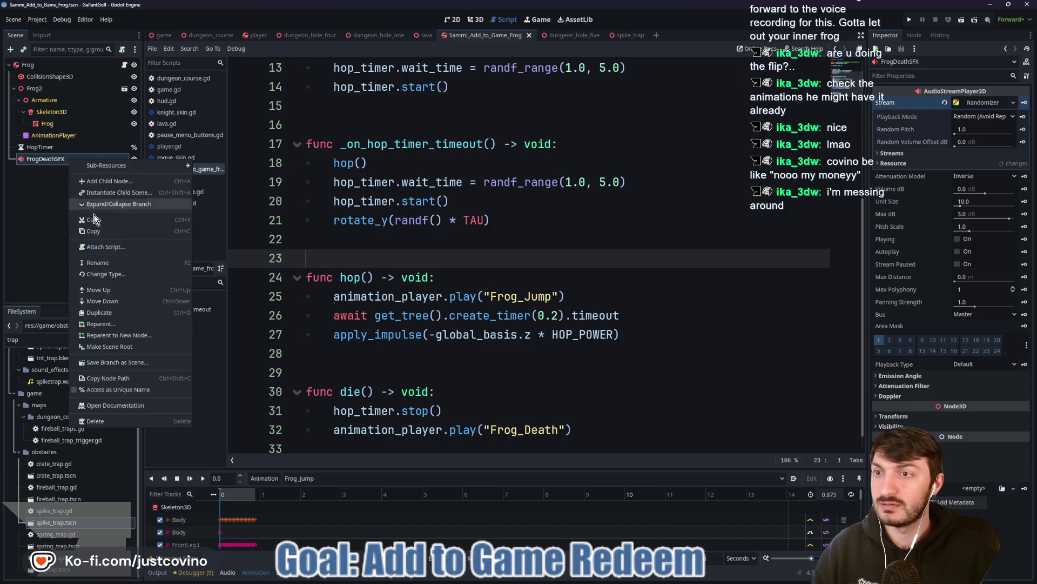
pyautogui.click(97, 403)
pyautogui.scroll(4, 398, 206)
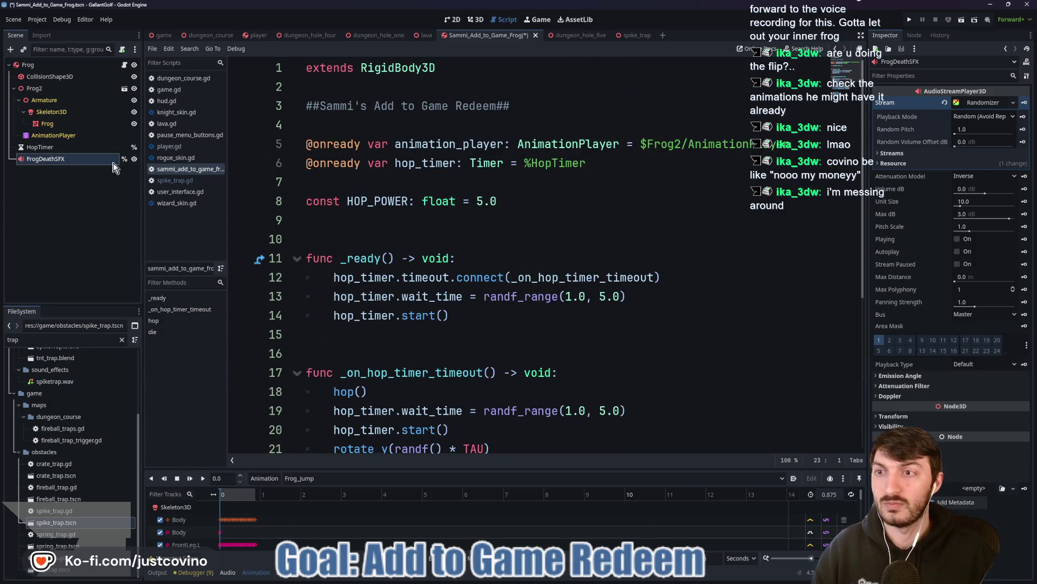
pyautogui.click(334, 183)
pyautogui.press('Return')
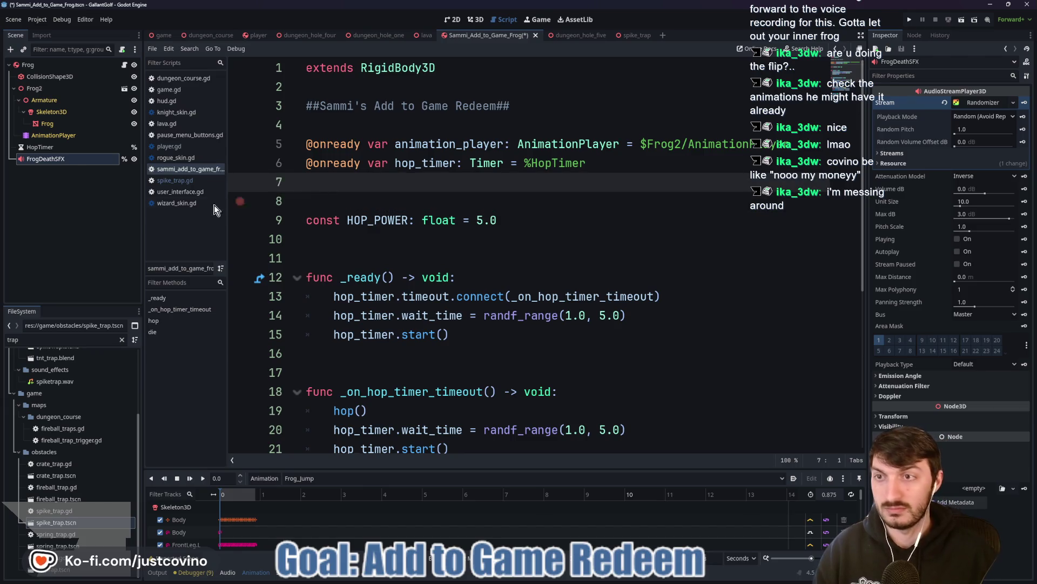
pyautogui.click(73, 173)
pyautogui.moveTo(54, 158); pyautogui.dragTo(339, 187)
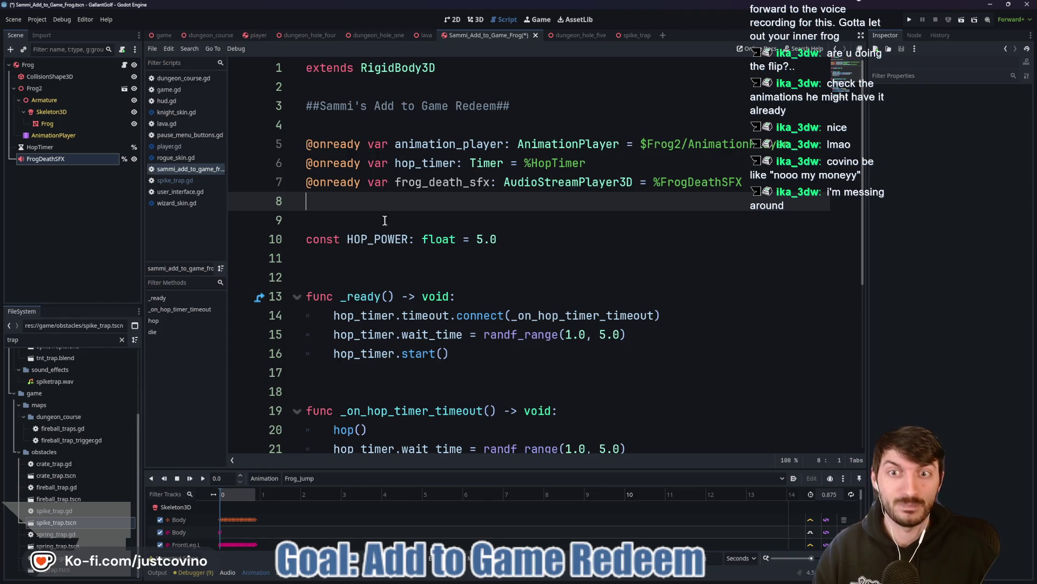
# Add frog_death_sfx.play() at the end of die() and clean up the trailing lines.
pyautogui.scroll(-5, 374, 224)
pyautogui.click(402, 429)
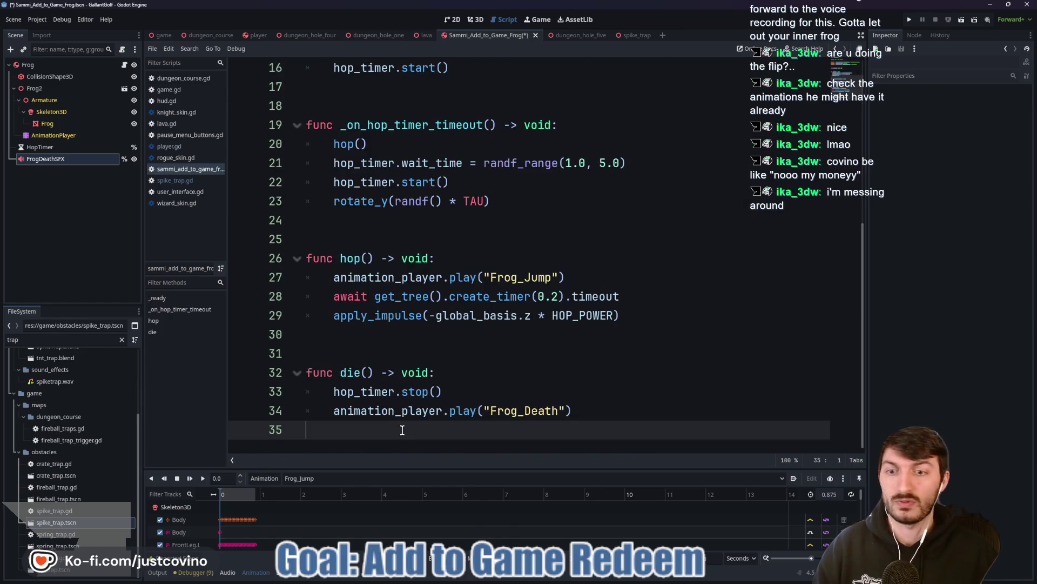
pyautogui.write('fr')
pyautogui.press('Return')
pyautogui.write('.pla')
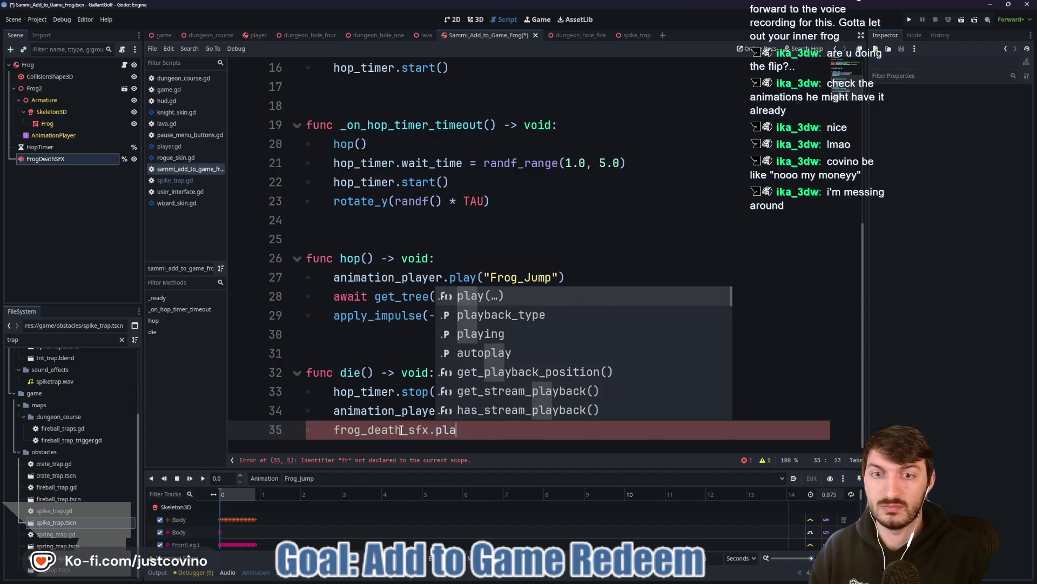
pyautogui.press('Return')
pyautogui.write(')')
pyautogui.press('Return')
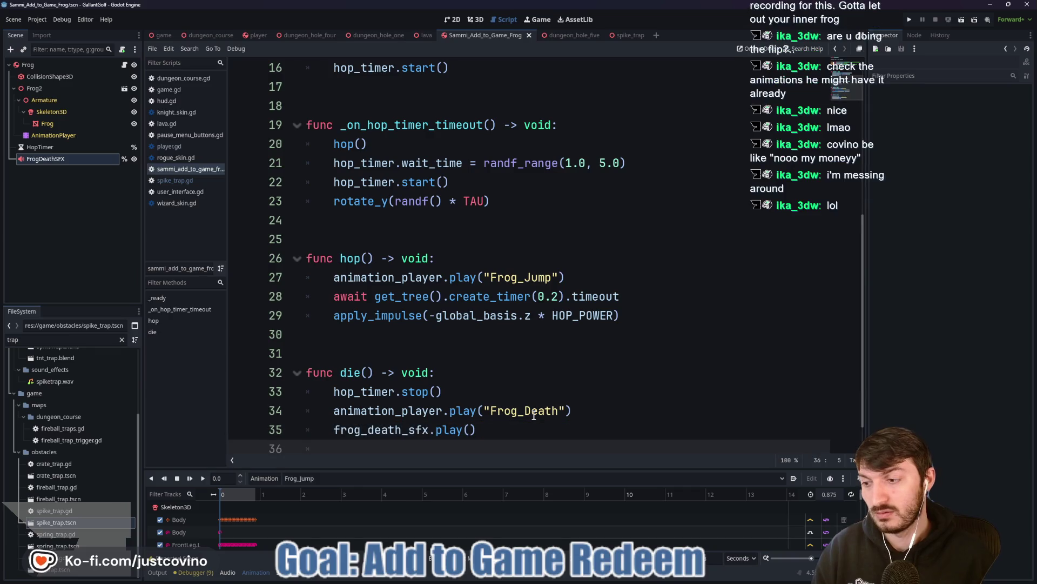
pyautogui.write('awa')
pyautogui.press('BackSpace')
pyautogui.press('BackSpace')
pyautogui.press('BackSpace')
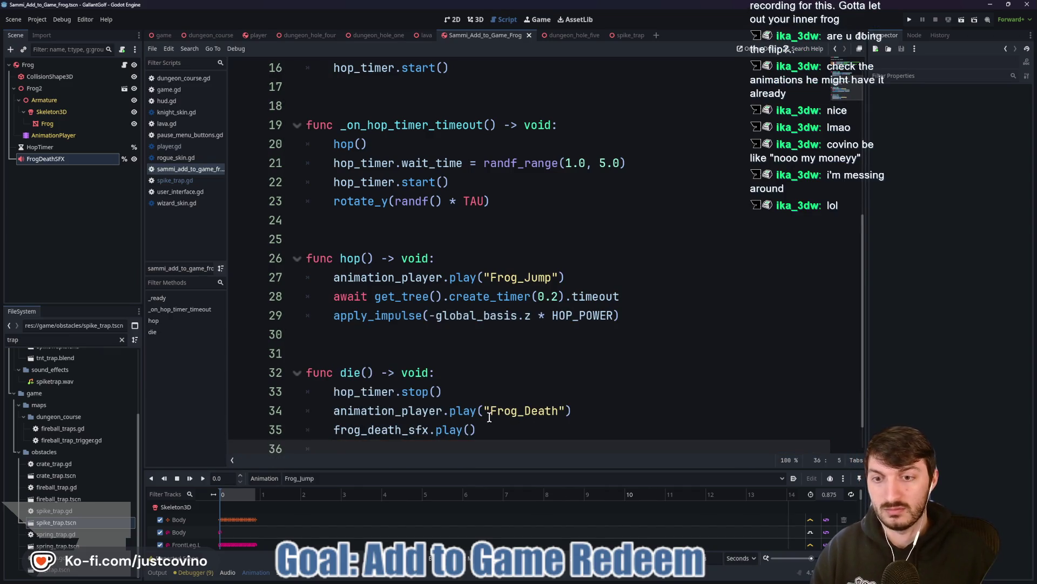
pyautogui.press('BackSpace')
pyautogui.scroll(-1, 490, 417)
pyautogui.press('Delete')
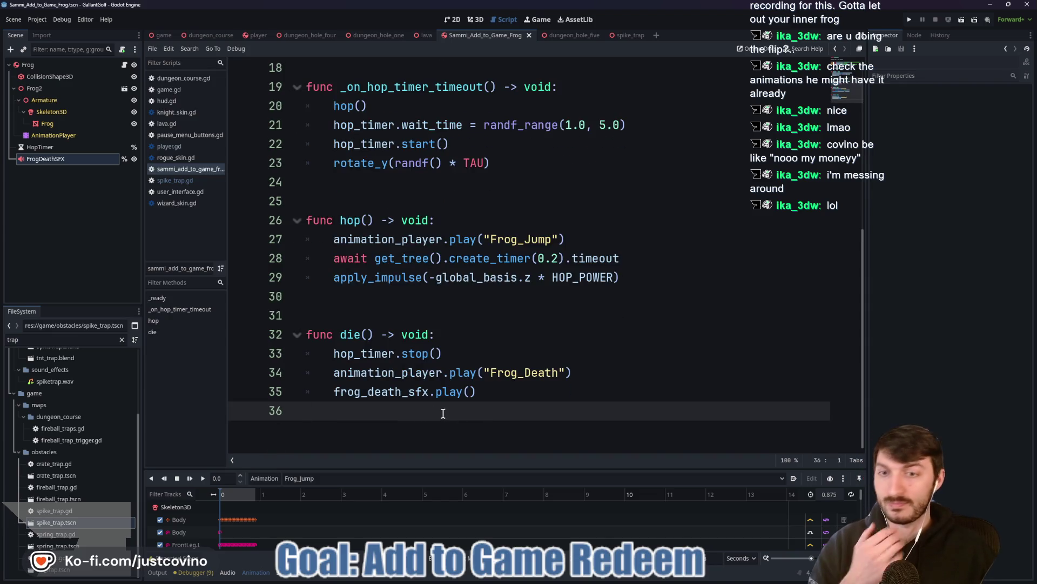
pyautogui.scroll(5, 499, 349)
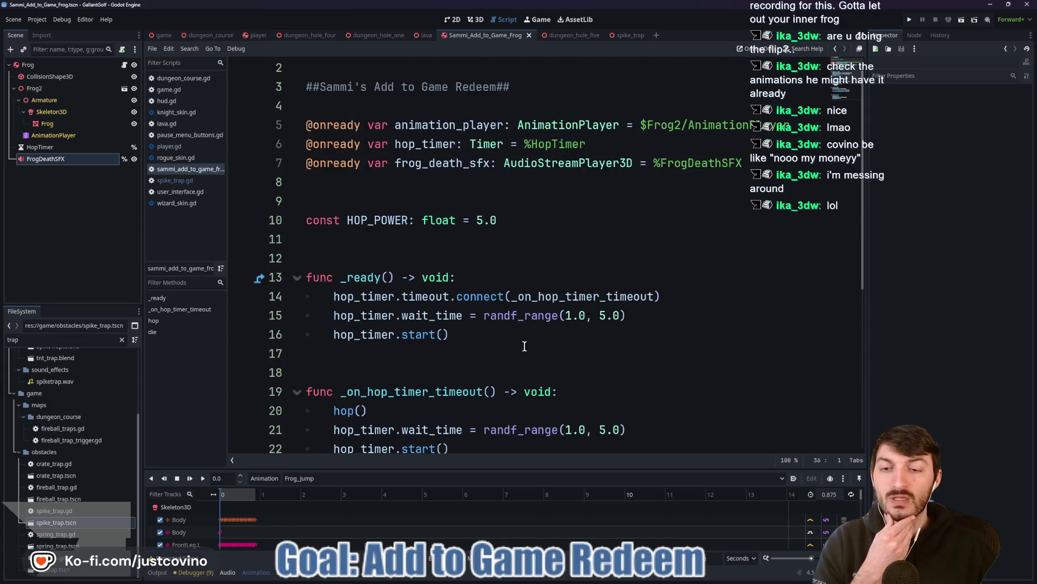
pyautogui.scroll(-5, 518, 341)
pyautogui.scroll(5, 471, 318)
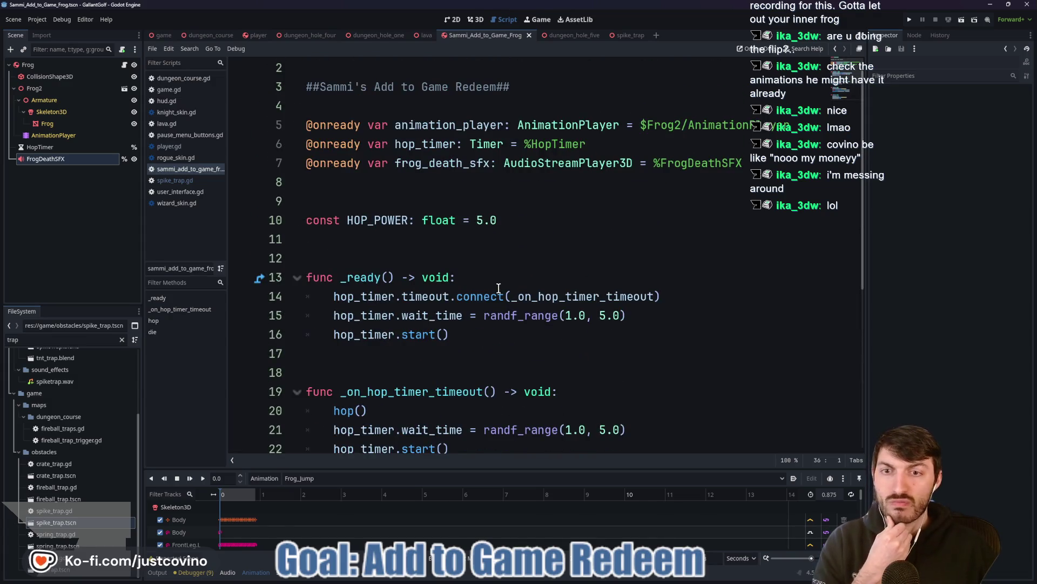
pyautogui.click(64, 67)
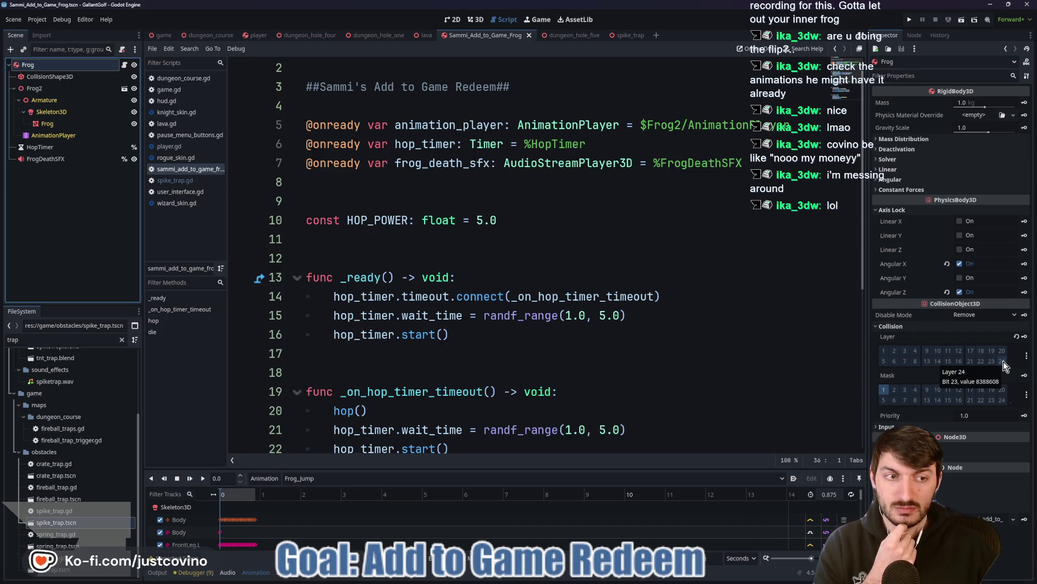
# Switch to the spike_trap scene showing spike_trap.gd's body-entered handler.
pyautogui.click(618, 35)
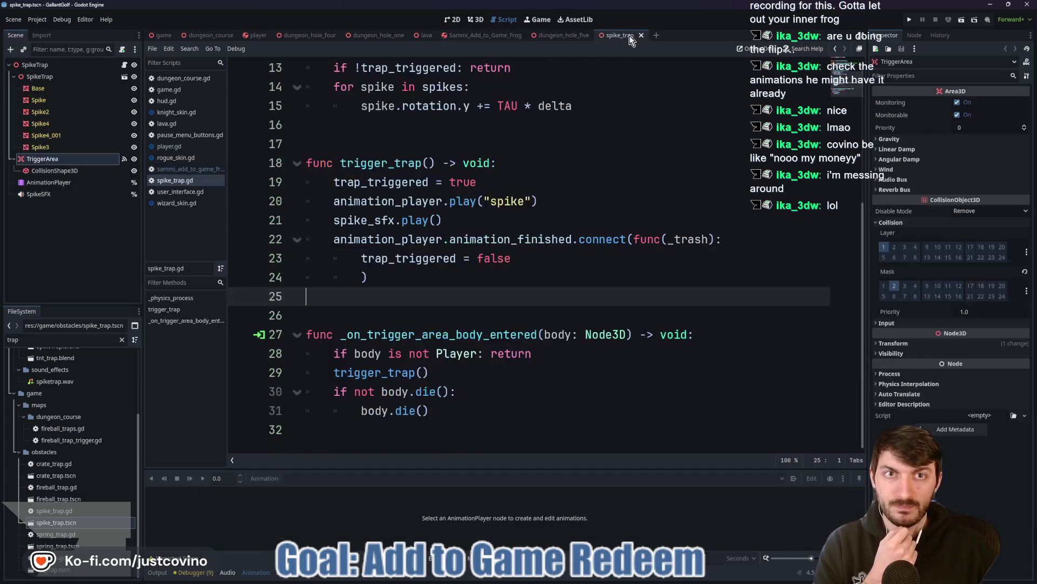
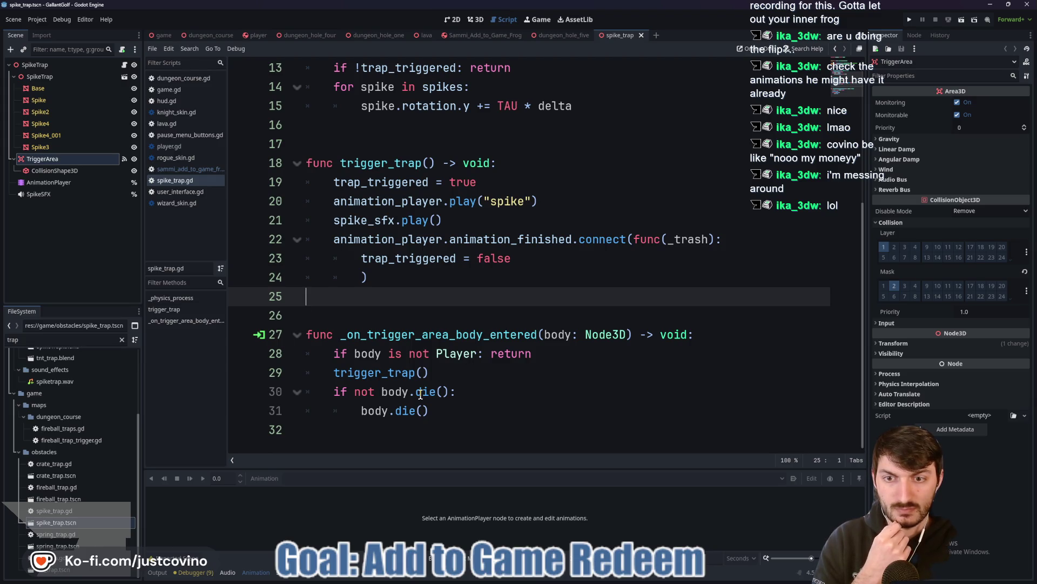
# Copy the player script's entire die() function and bring up the Sammi_Add_to_Game_Frog script.
pyautogui.click(259, 35)
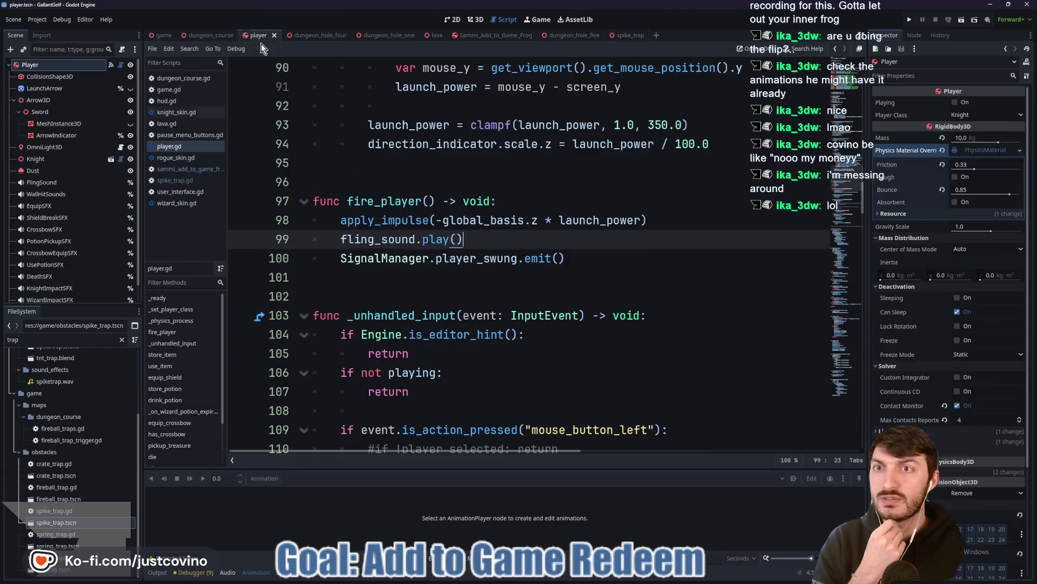
pyautogui.scroll(-20, 429, 273)
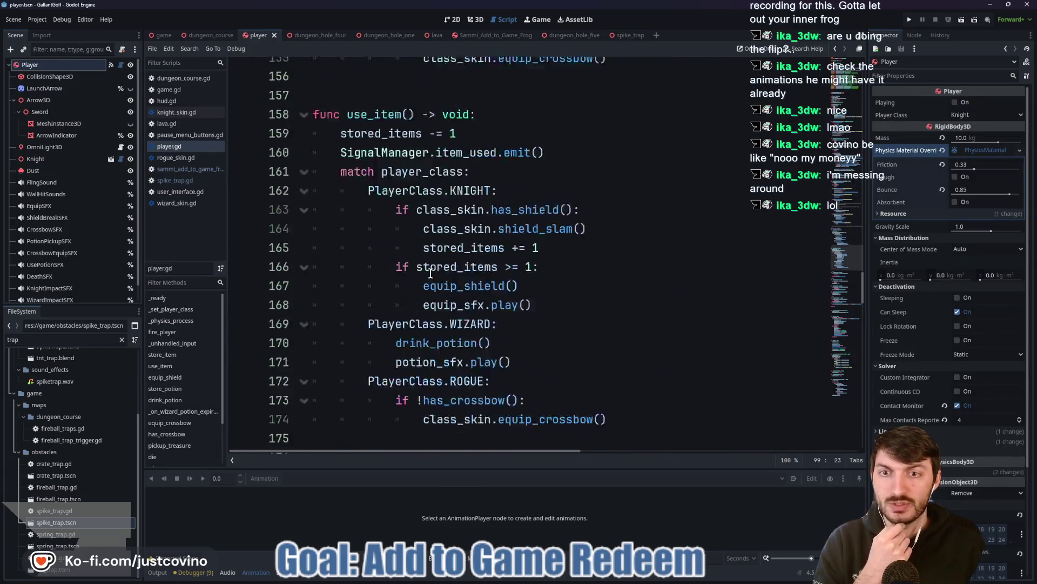
pyautogui.scroll(-4, 431, 274)
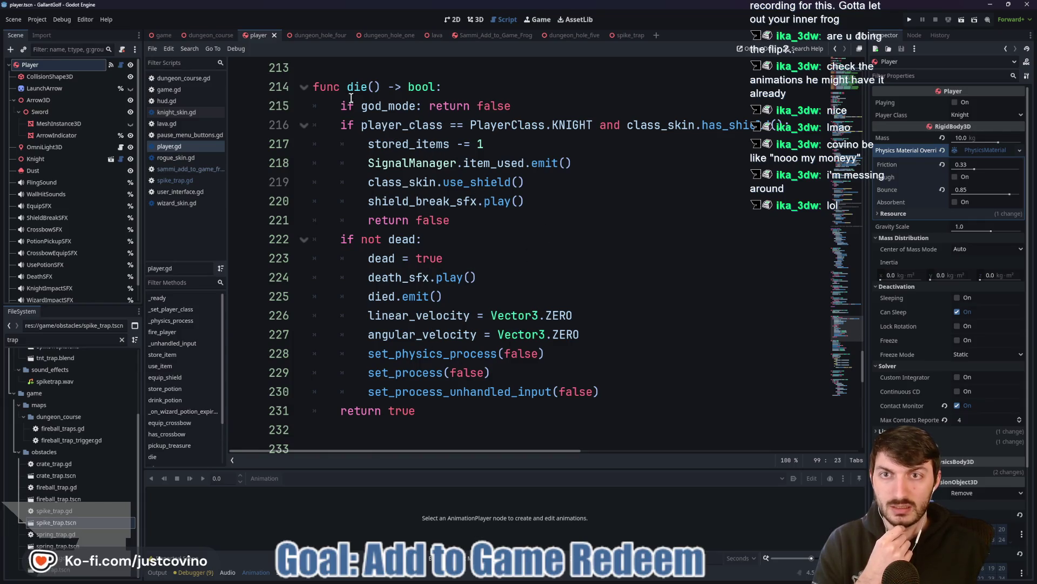
pyautogui.moveTo(315, 85)
pyautogui.mouseDown()
pyautogui.moveTo(437, 139)
pyautogui.moveTo(639, 404)
pyautogui.mouseUp()
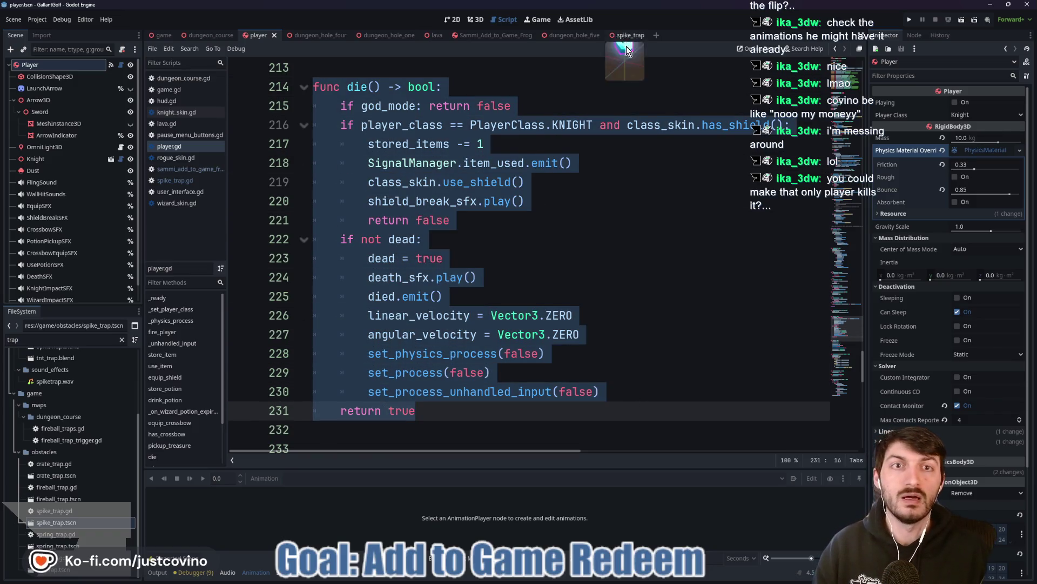
pyautogui.click(472, 35)
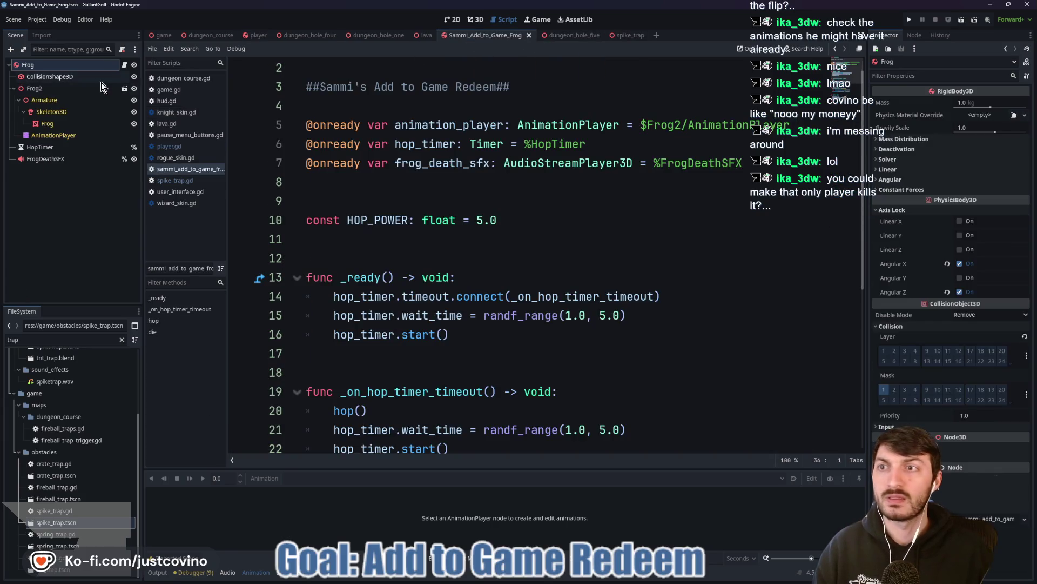
# Add class_name Frog on line 1 of the frog script.
pyautogui.scroll(1, 378, 136)
pyautogui.click(305, 68)
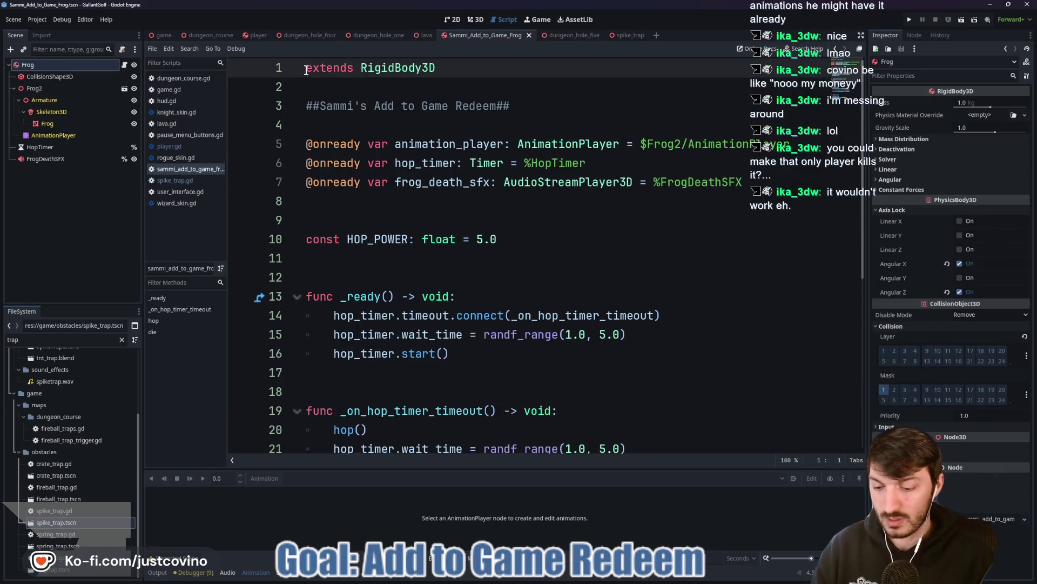
pyautogui.write('class_name Frog')
pyautogui.click(355, 81)
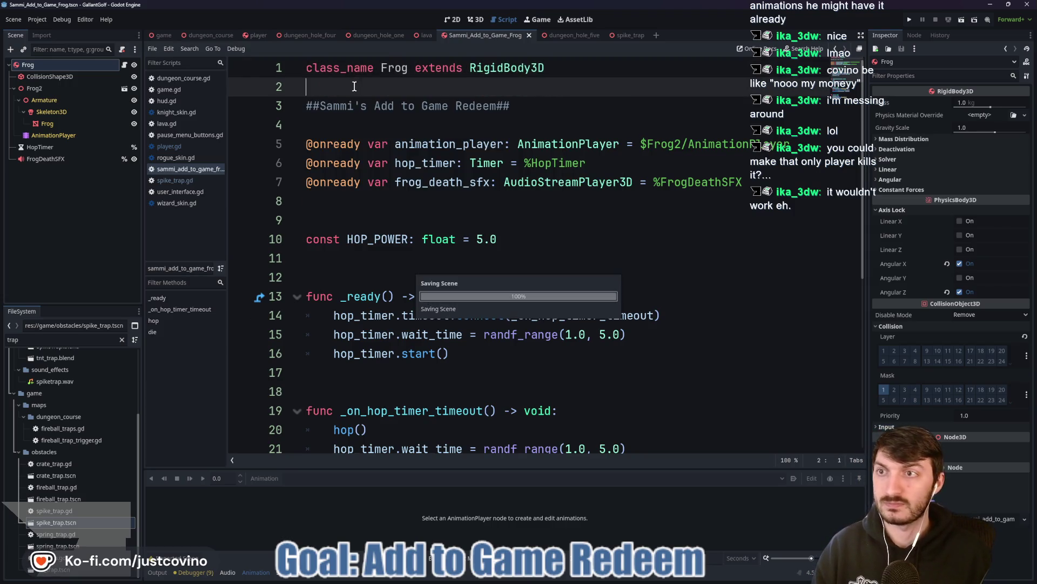
# Paste the player's die() -> bool into the frog script and delete its god_mode and shield checks.
pyautogui.scroll(-5, 423, 263)
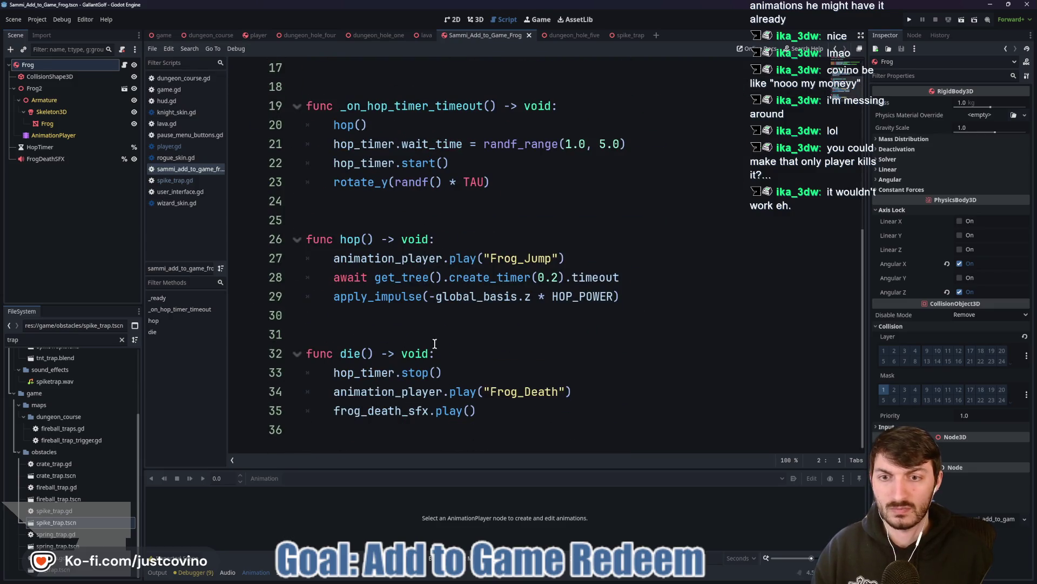
pyautogui.click(370, 427)
pyautogui.hotkey('ctrl', 'v')
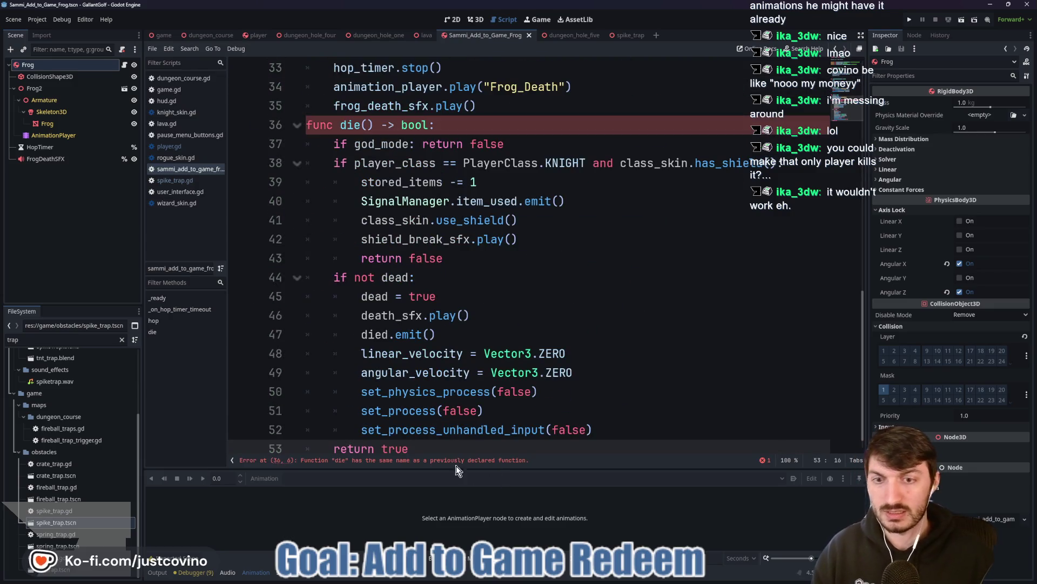
pyautogui.scroll(3, 452, 307)
pyautogui.moveTo(504, 315); pyautogui.dragTo(286, 320)
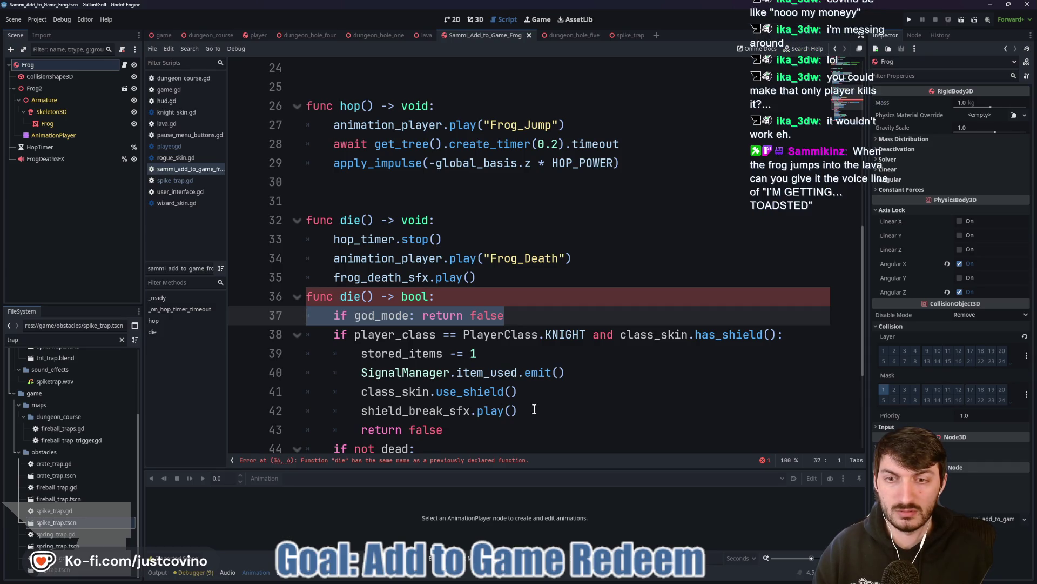
pyautogui.moveTo(452, 425)
pyautogui.mouseDown()
pyautogui.moveTo(356, 372)
pyautogui.moveTo(306, 316)
pyautogui.mouseUp()
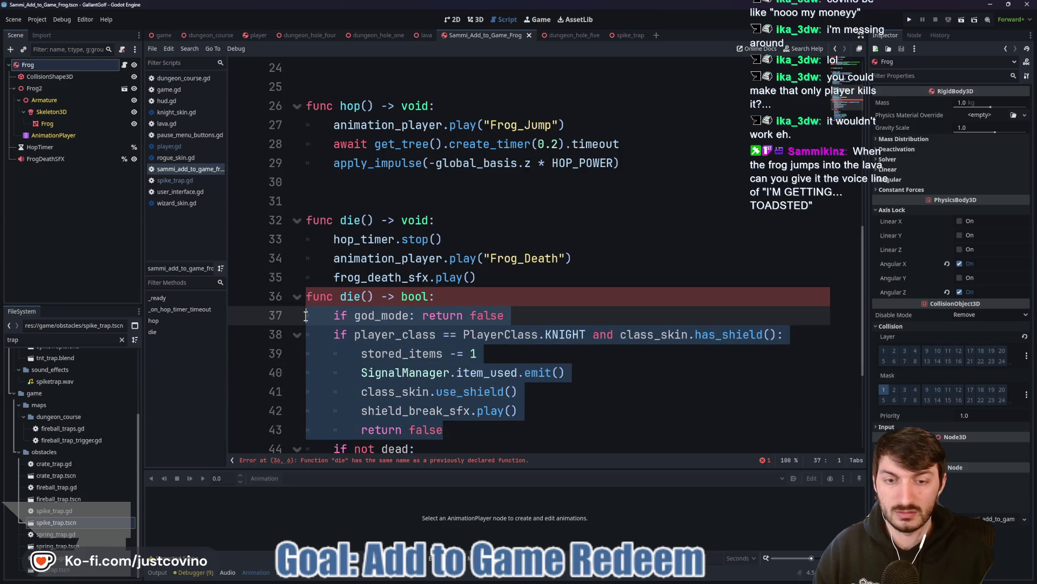
pyautogui.press('BackSpace')
pyautogui.press('BackSpace')
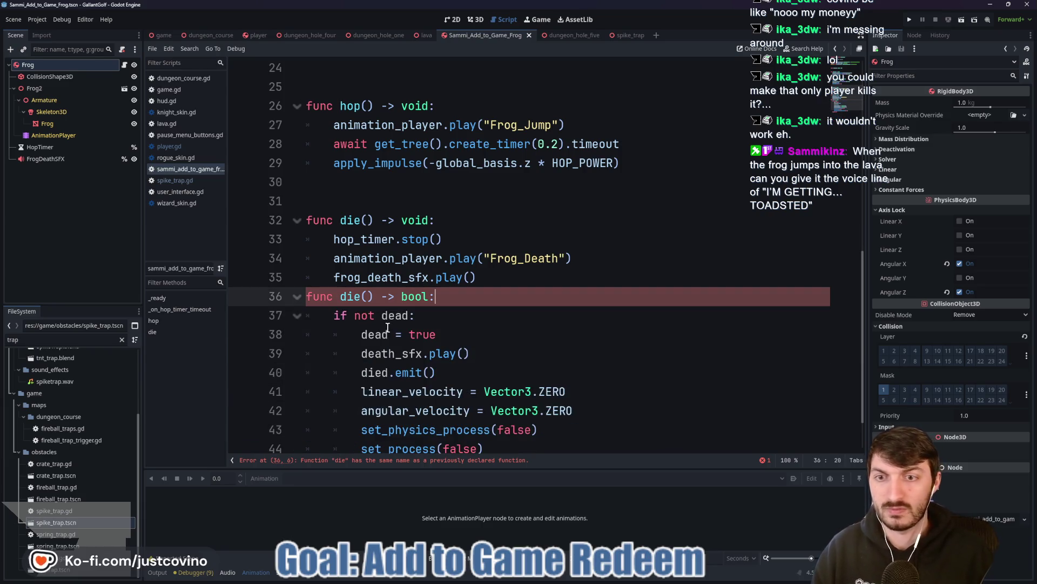
# Remove the death_sfx.play() and died.emit() lines and cut the old die() body.
pyautogui.scroll(-1, 460, 321)
pyautogui.moveTo(470, 296)
pyautogui.mouseDown()
pyautogui.moveTo(331, 294)
pyautogui.moveTo(370, 292)
pyautogui.mouseUp()
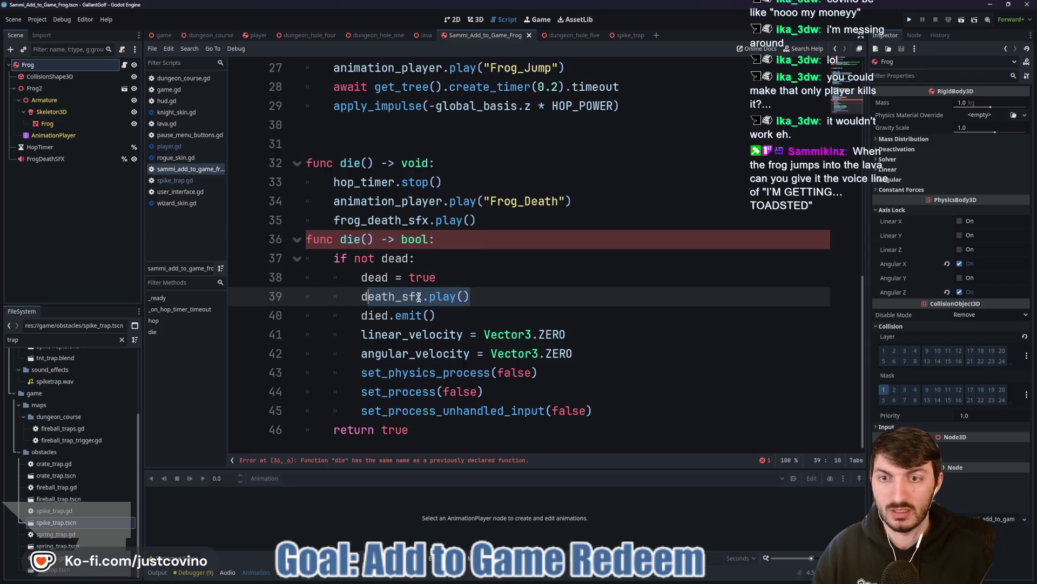
pyautogui.click(480, 297)
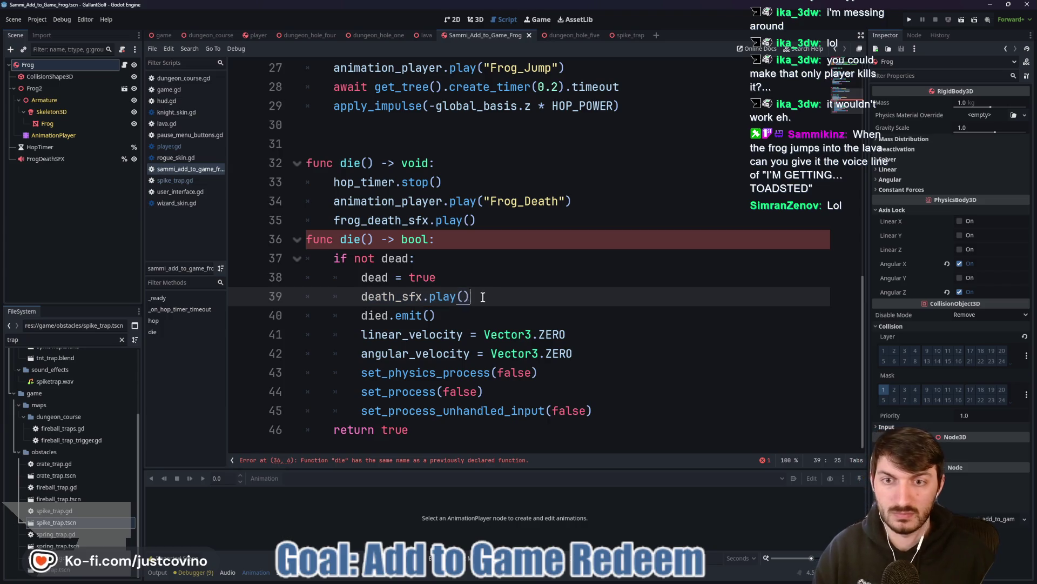
pyautogui.moveTo(486, 297); pyautogui.dragTo(281, 291)
pyautogui.moveTo(478, 316)
pyautogui.mouseDown()
pyautogui.moveTo(311, 315)
pyautogui.moveTo(273, 294)
pyautogui.mouseUp()
pyautogui.press('BackSpace')
pyautogui.moveTo(477, 220)
pyautogui.mouseDown()
pyautogui.moveTo(283, 200)
pyautogui.moveTo(273, 188)
pyautogui.mouseUp()
pyautogui.hotkey('ctrl', 'c')
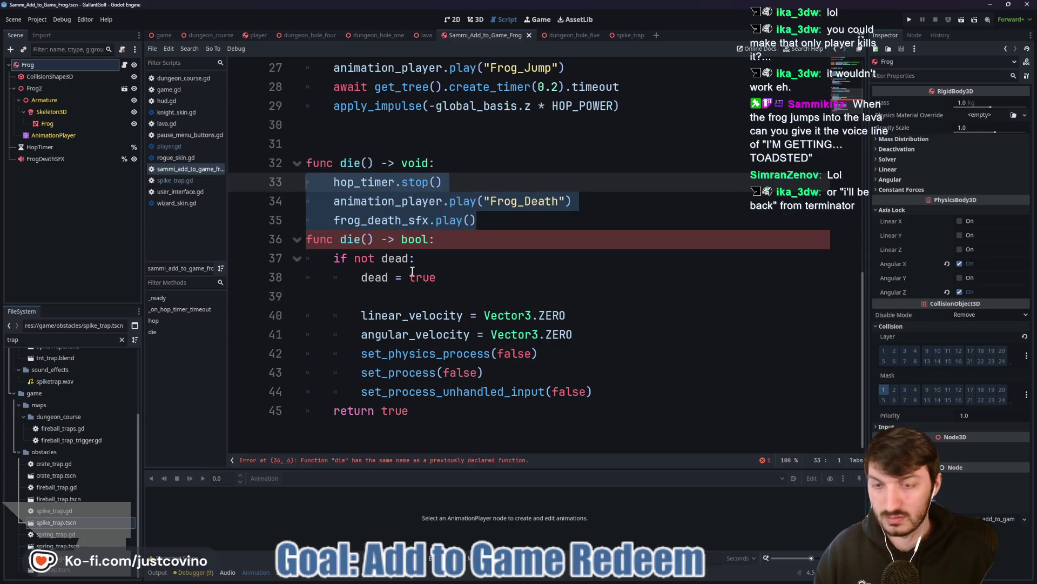
pyautogui.press('BackSpace')
# Move the frog's death lines under dead = true, indented, and delete the old die() -> void.
pyautogui.click(431, 238)
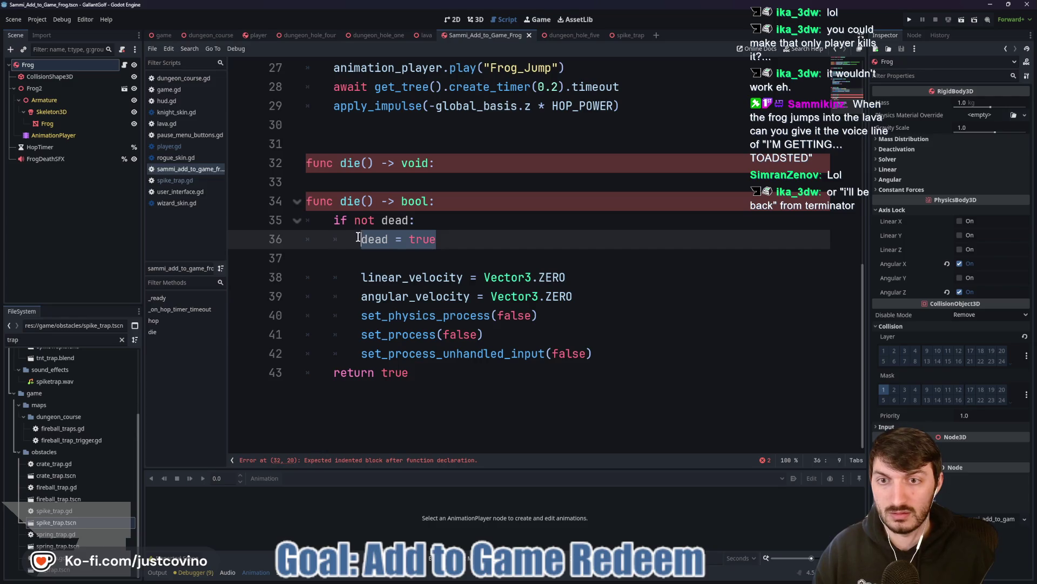
pyautogui.click(374, 259)
pyautogui.hotkey('ctrl', 'v')
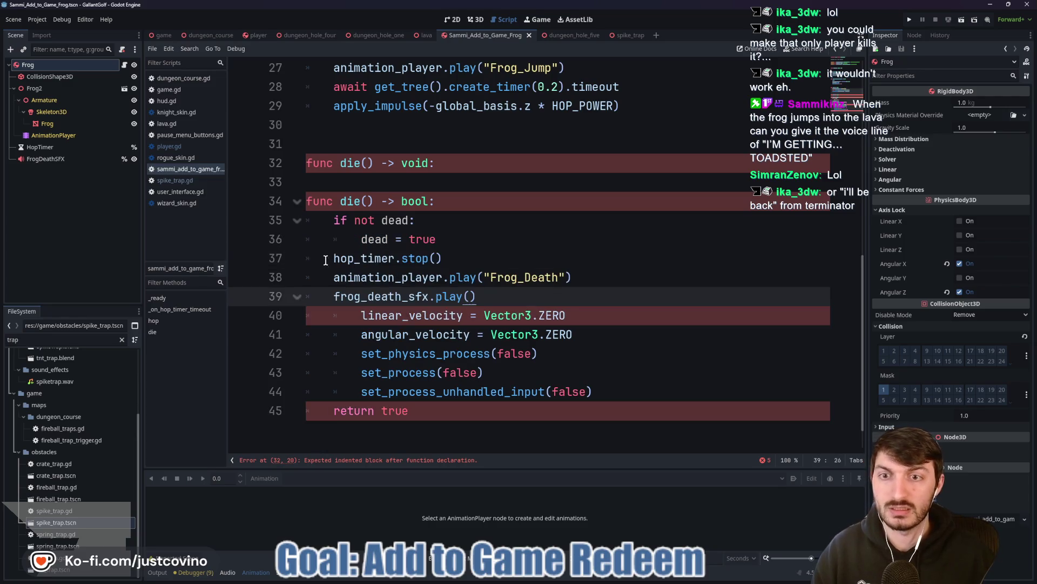
pyautogui.click(334, 258)
pyautogui.press('Tab')
pyautogui.click(332, 277)
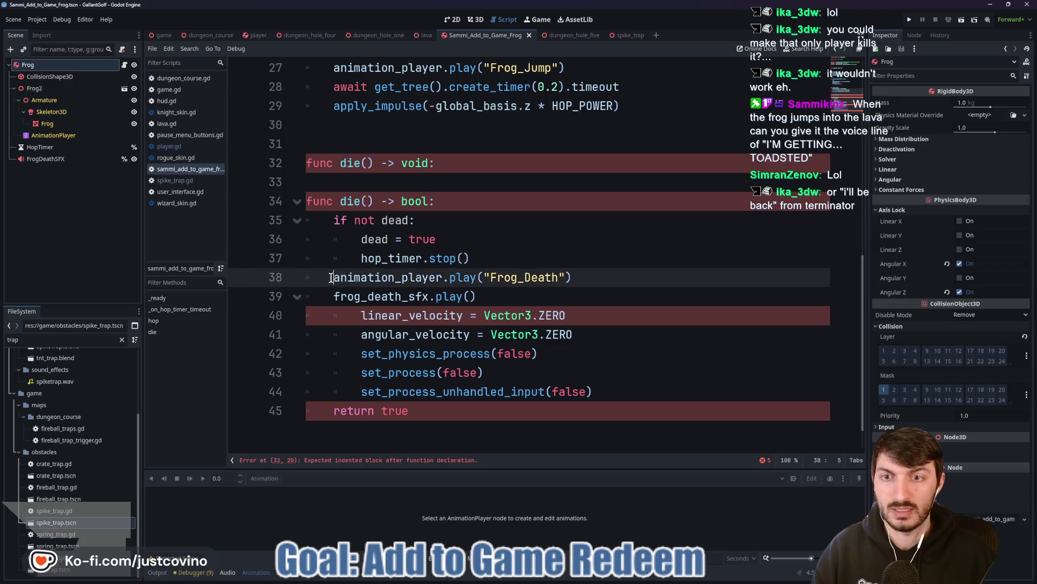
pyautogui.press('Tab')
pyautogui.click(331, 296)
pyautogui.press('Tab')
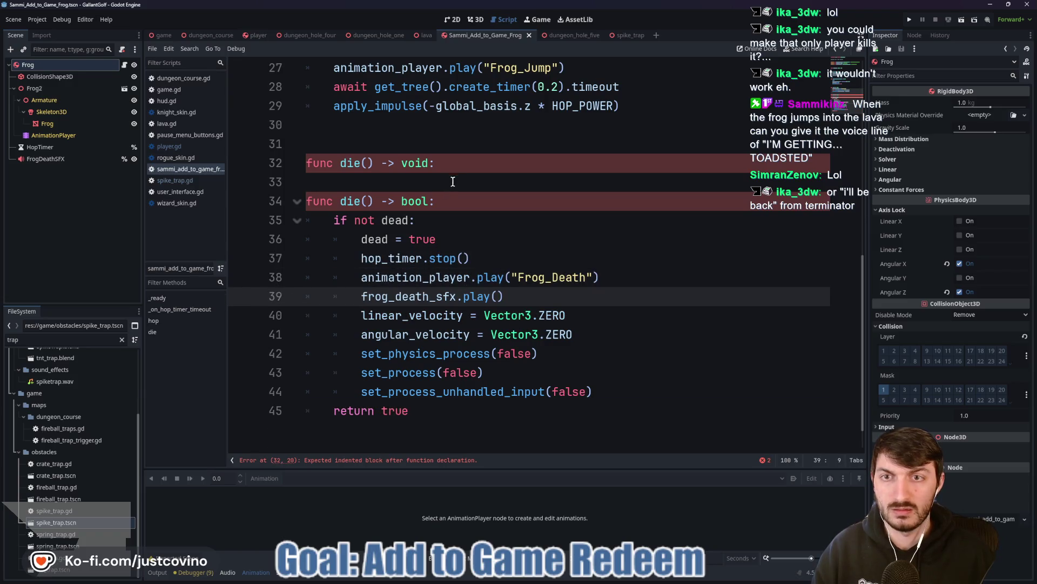
pyautogui.moveTo(416, 183); pyautogui.dragTo(292, 158)
pyautogui.press('BackSpace')
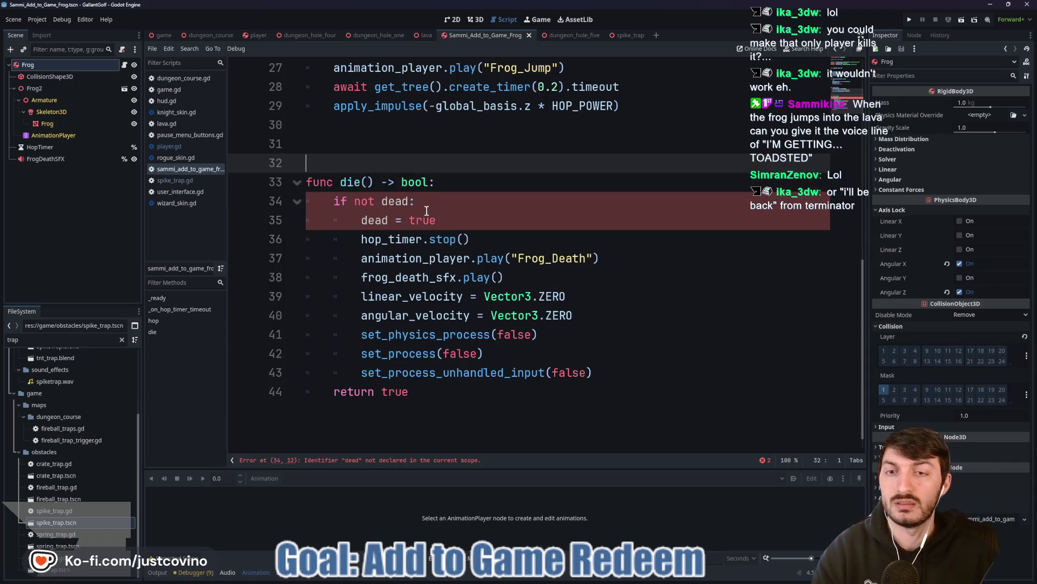
# Declare 'var dead: bool = false' below the frog's onready variables.
pyautogui.scroll(8, 449, 220)
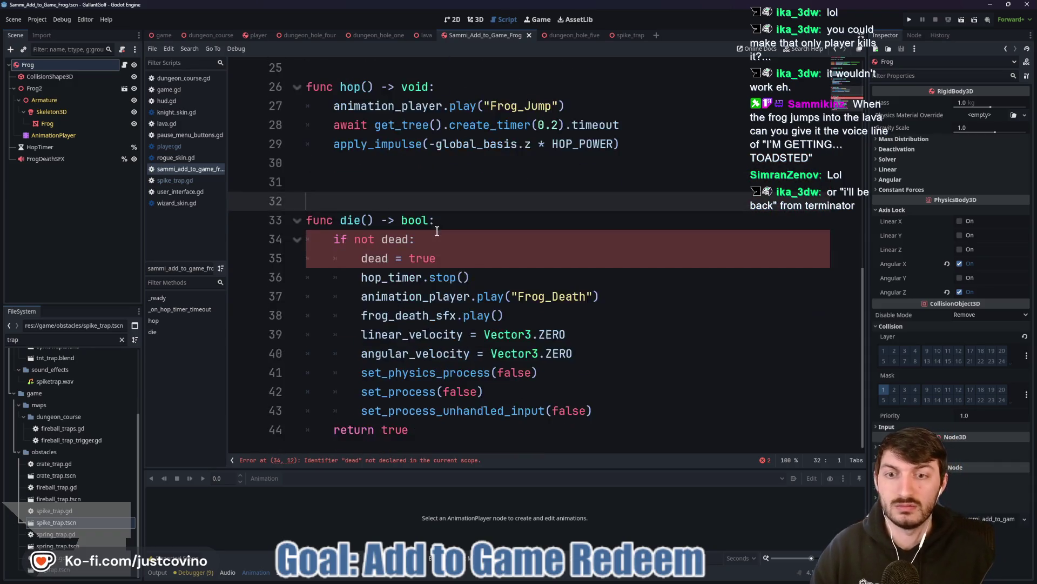
pyautogui.click(347, 222)
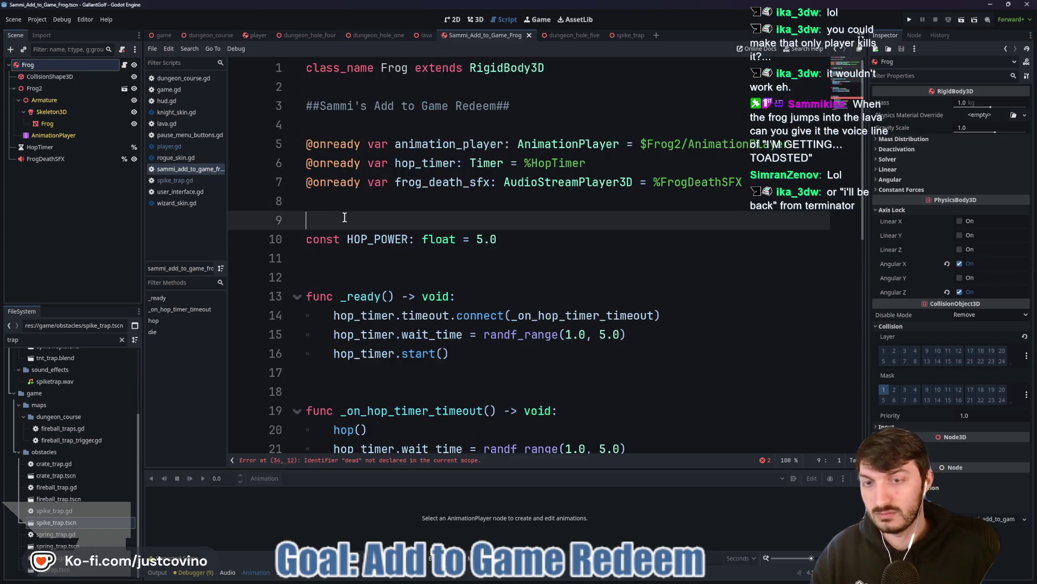
pyautogui.press('Return')
pyautogui.press('Up')
pyautogui.write('var de')
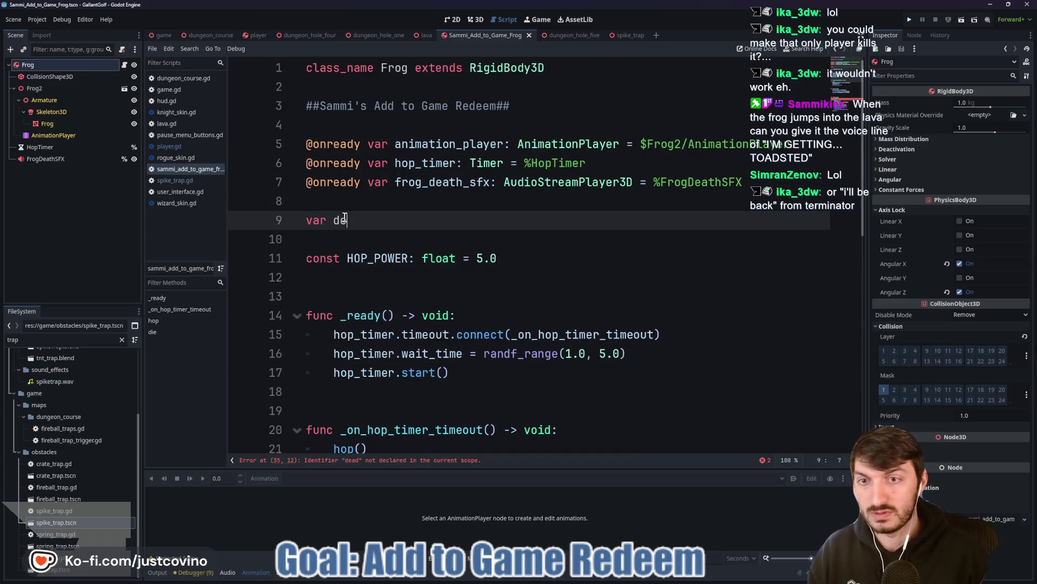
pyautogui.write('ad: bool = false')
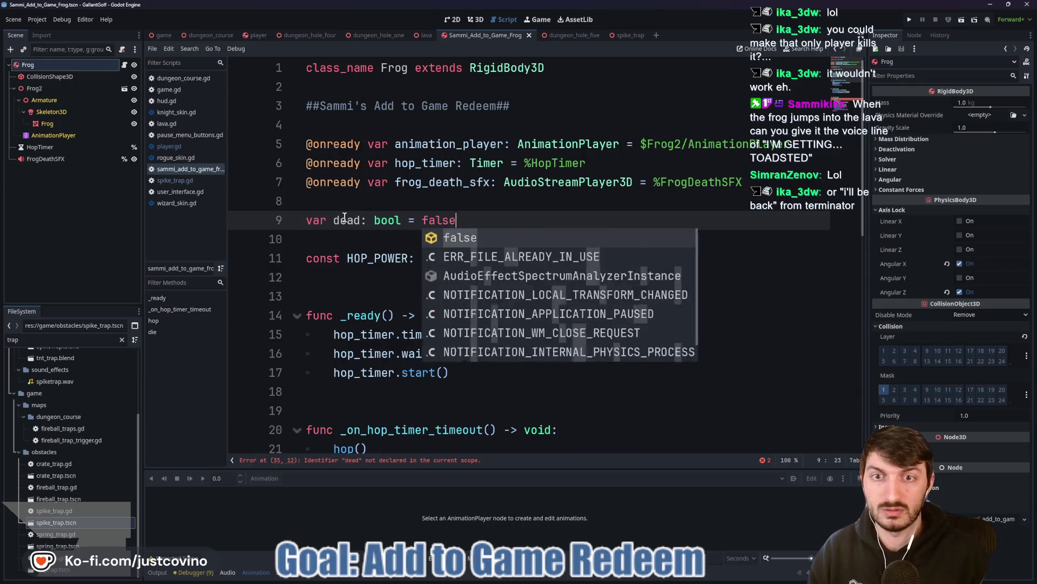
pyautogui.press('Escape')
pyautogui.click(467, 239)
# Delete set_process_unhandled_input(false) from the frog's die() and bring up spike_trap.gd.
pyautogui.scroll(-2, 468, 241)
pyautogui.scroll(-4, 467, 242)
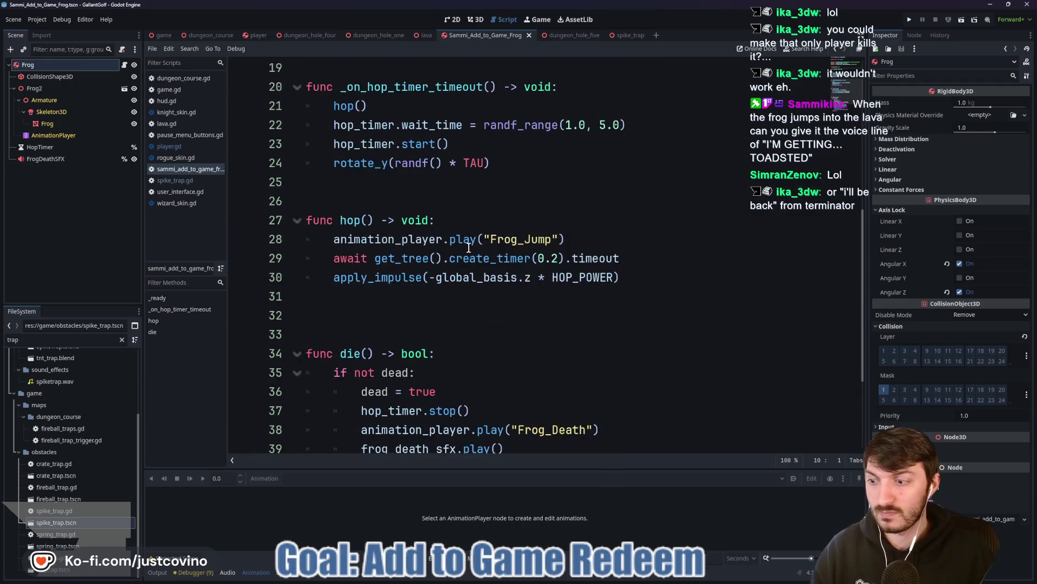
pyautogui.moveTo(460, 252)
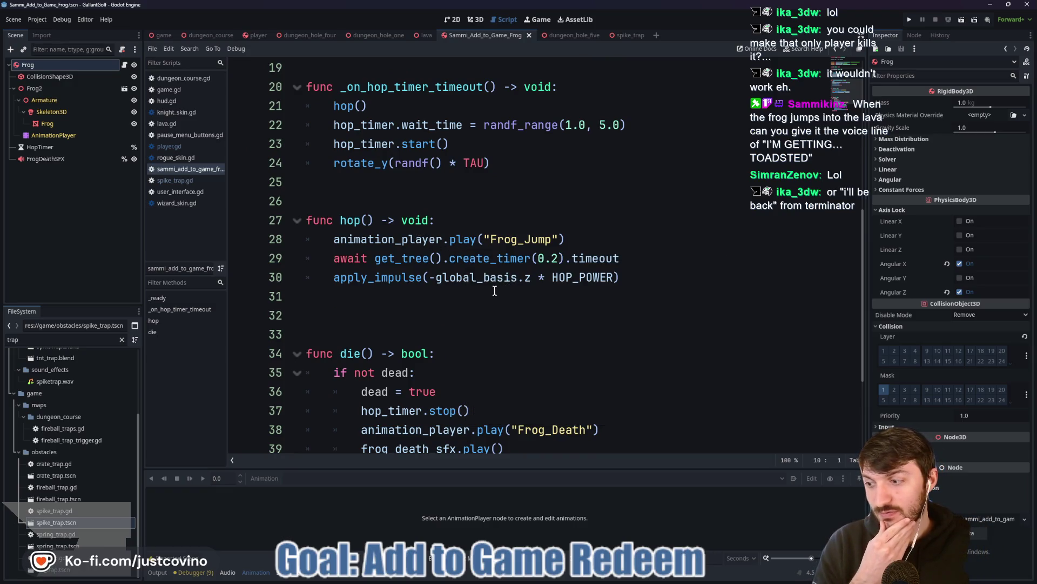
pyautogui.scroll(-3, 494, 291)
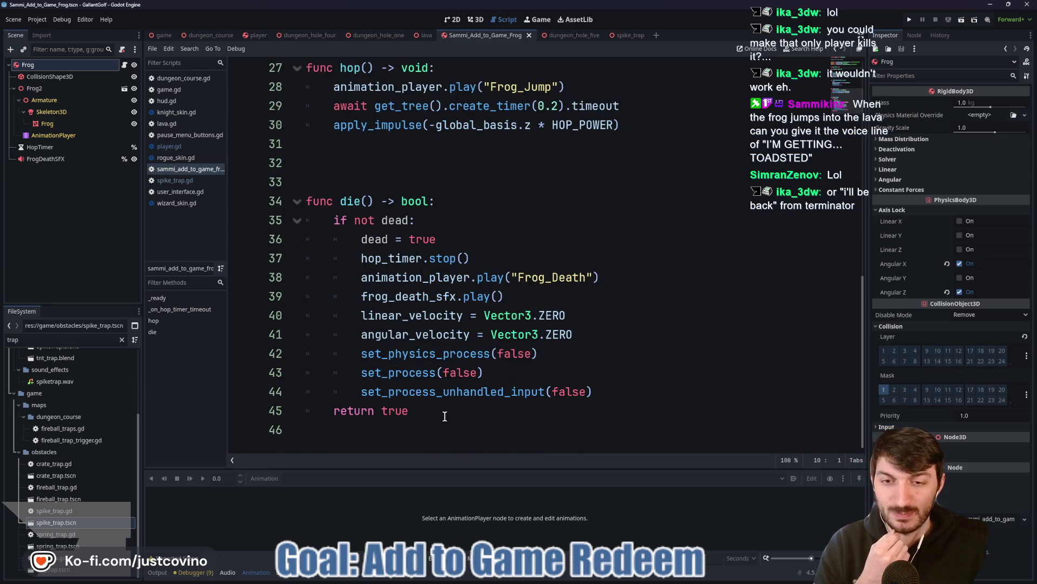
pyautogui.click(444, 416)
pyautogui.moveTo(594, 392); pyautogui.dragTo(293, 397)
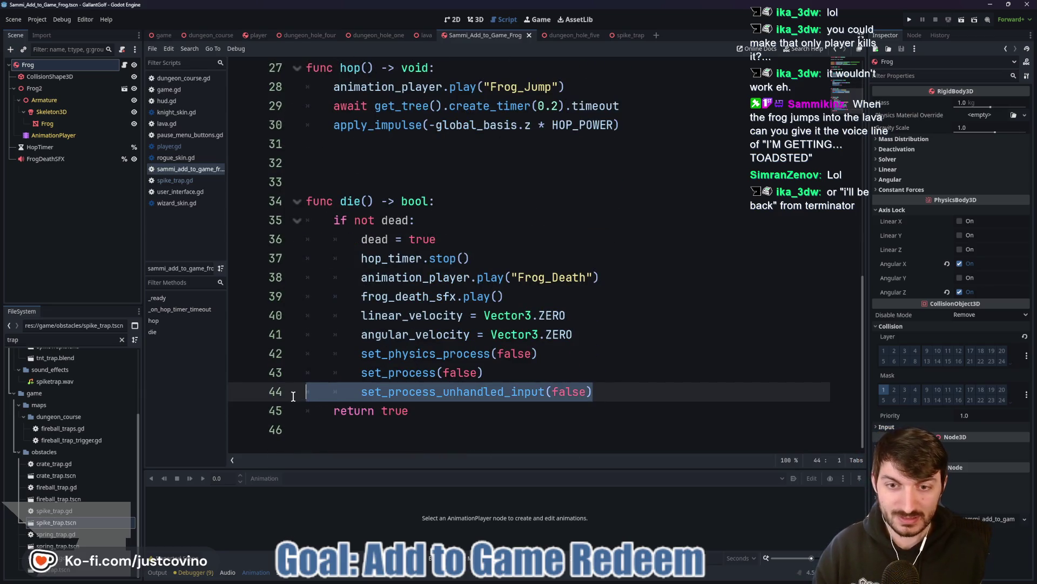
pyautogui.press('BackSpace')
pyautogui.press('BackSpace')
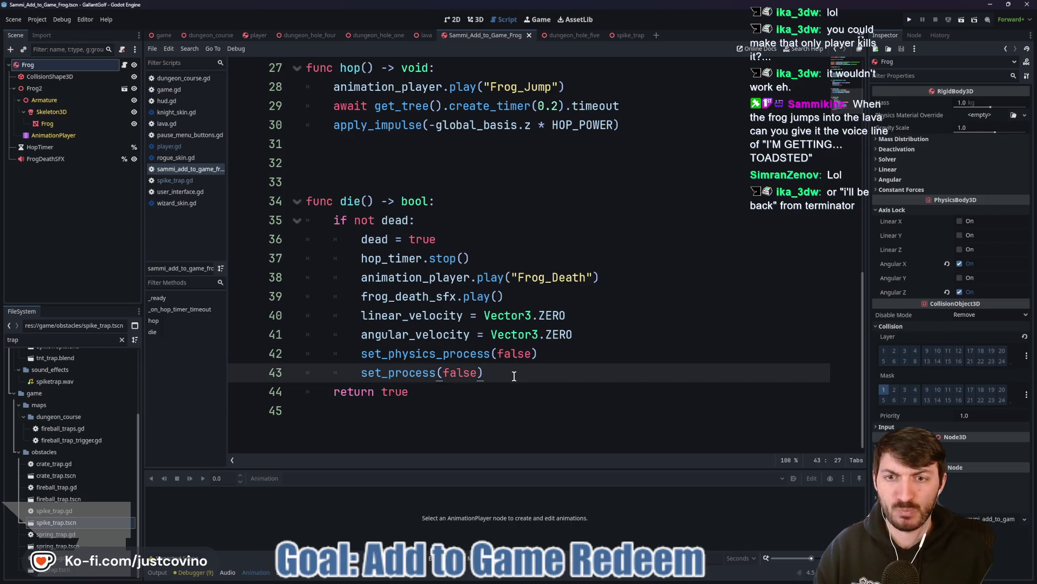
pyautogui.click(487, 222)
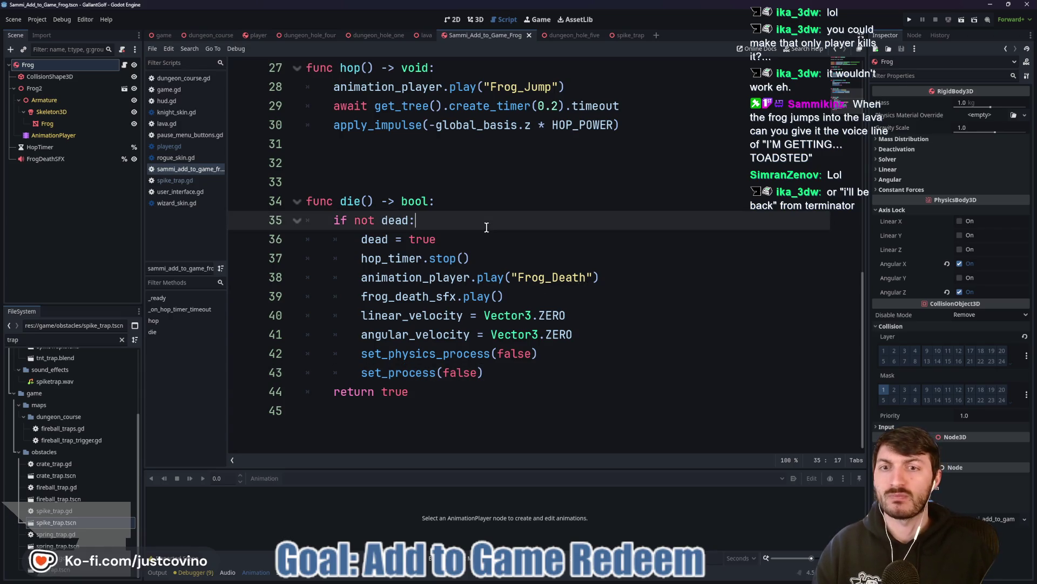
pyautogui.click(623, 34)
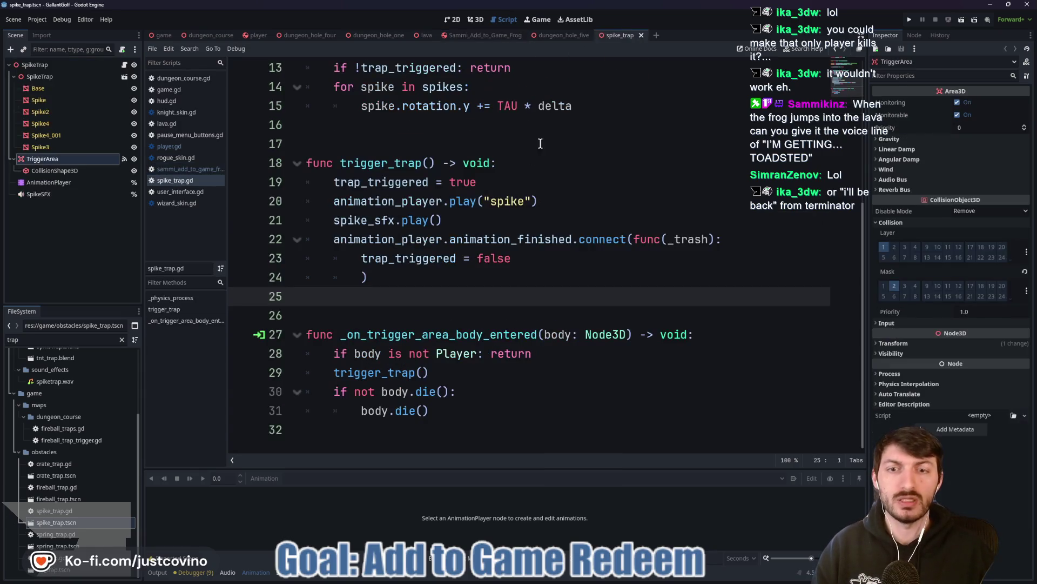
# Extend line 28's Player check with 'or body is not Frog', then open spring_trap.tscn.
pyautogui.click(478, 355)
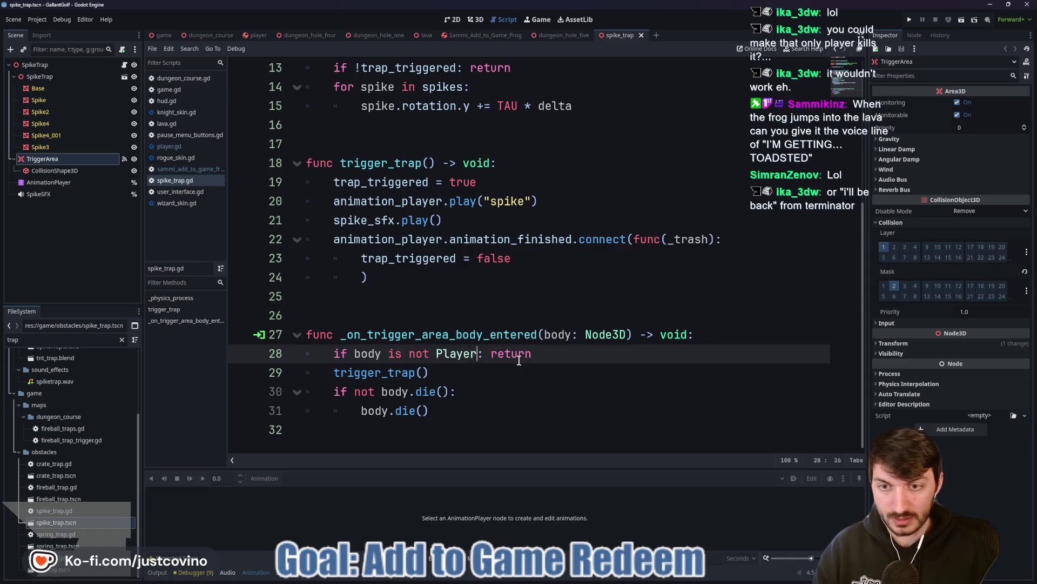
pyautogui.write('or body is no')
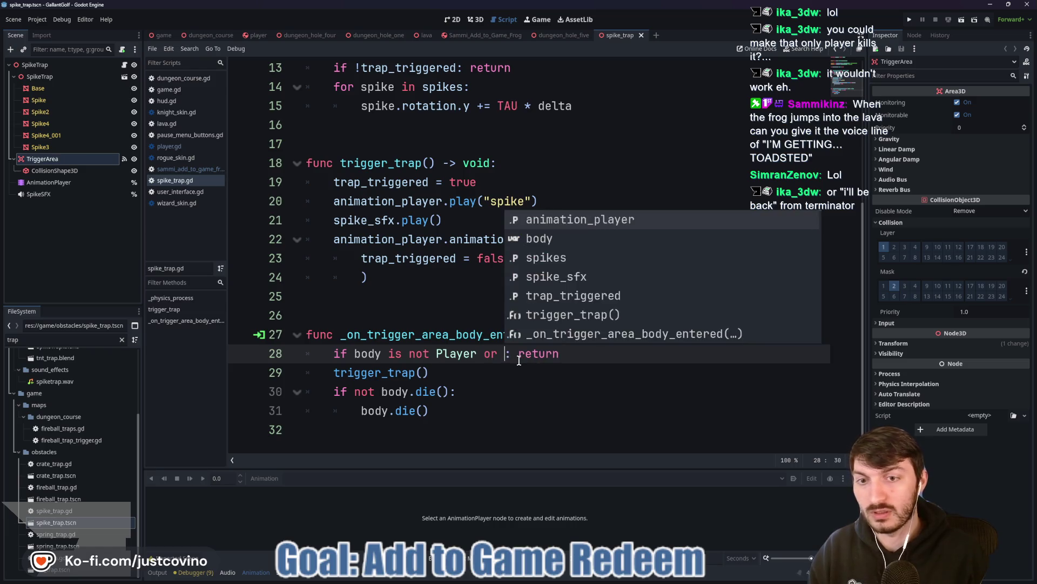
pyautogui.write('t Fr')
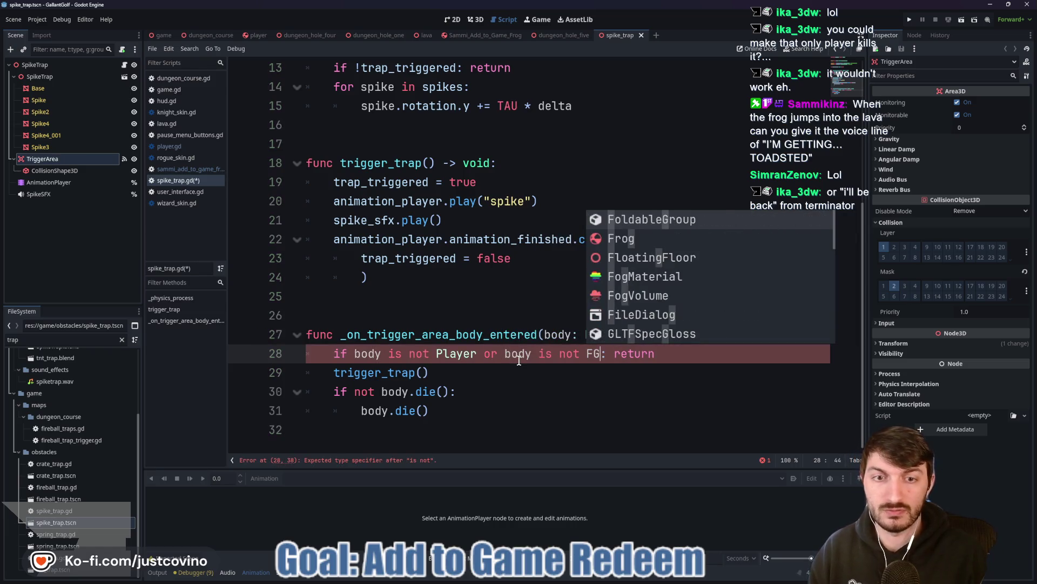
pyautogui.press('Return')
pyautogui.click(533, 371)
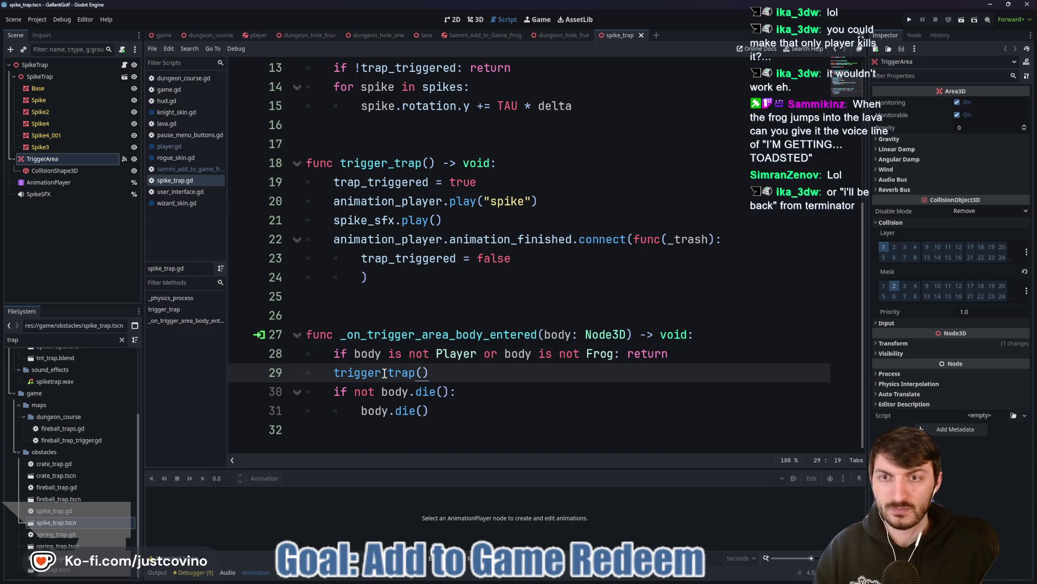
pyautogui.moveTo(384, 373)
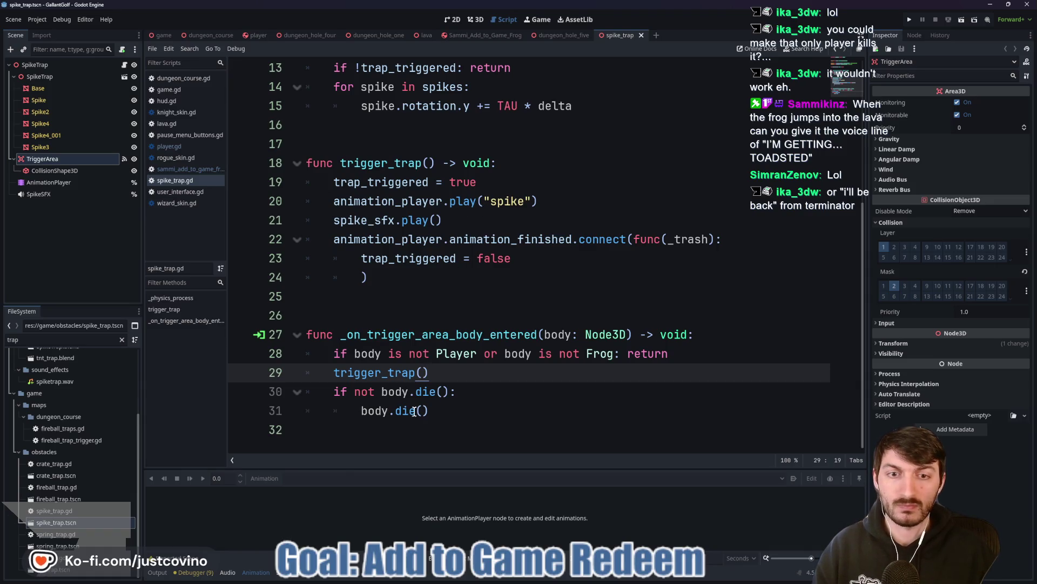
pyautogui.click(487, 391)
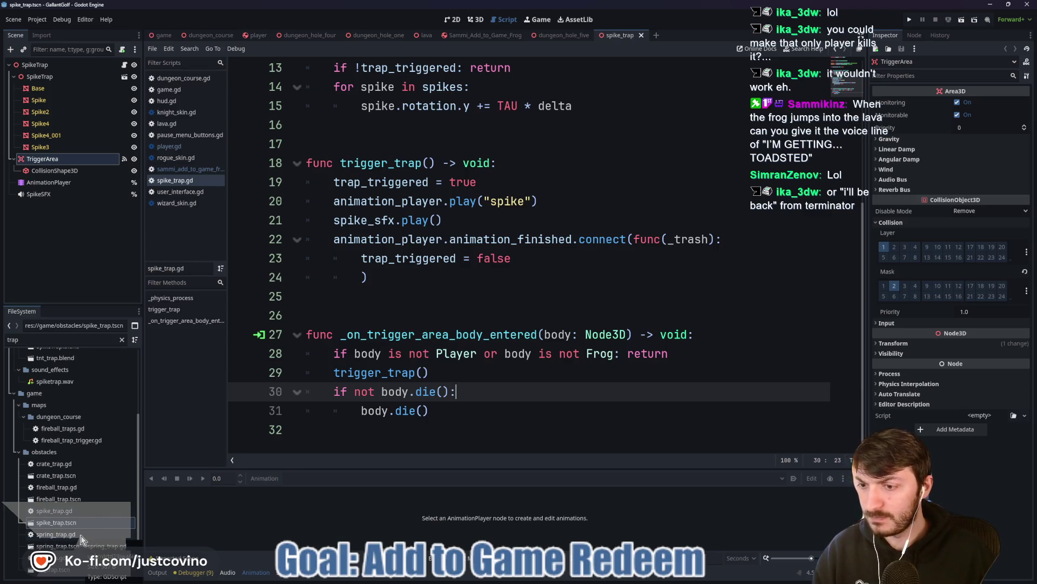
pyautogui.doubleClick(60, 546)
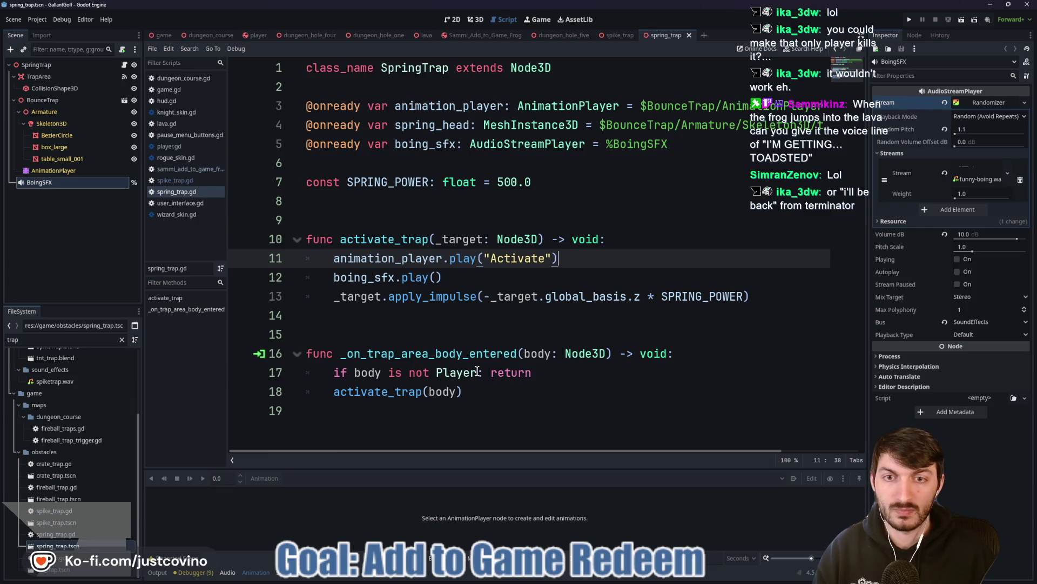
# Add 'or body is not Frog' to line 17 of spring_trap.gd and save.
pyautogui.click(478, 372)
pyautogui.write('or body is not ')
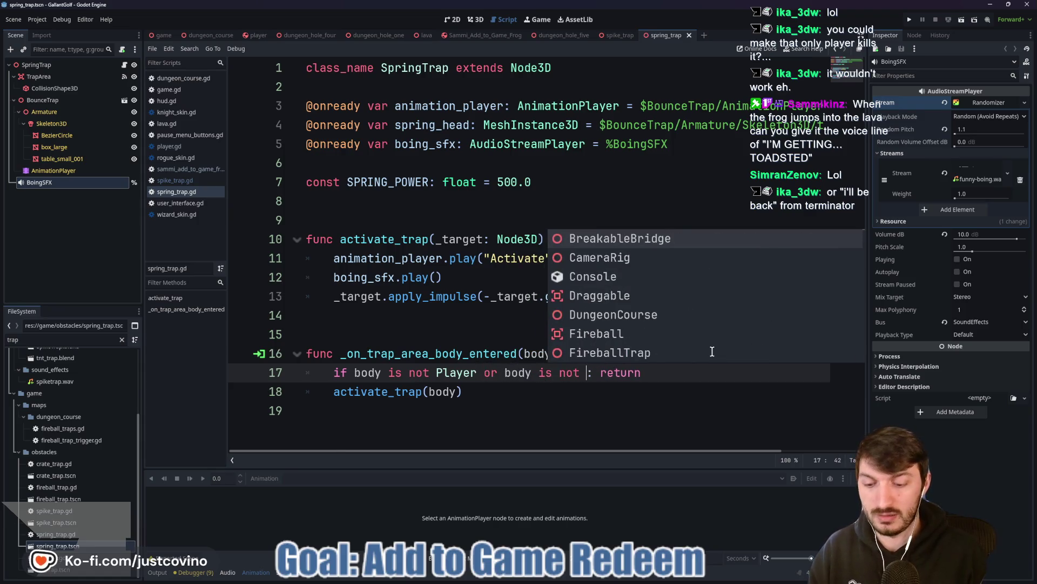
pyautogui.write('Frog')
pyautogui.click(550, 396)
pyautogui.hotkey('ctrl', 's')
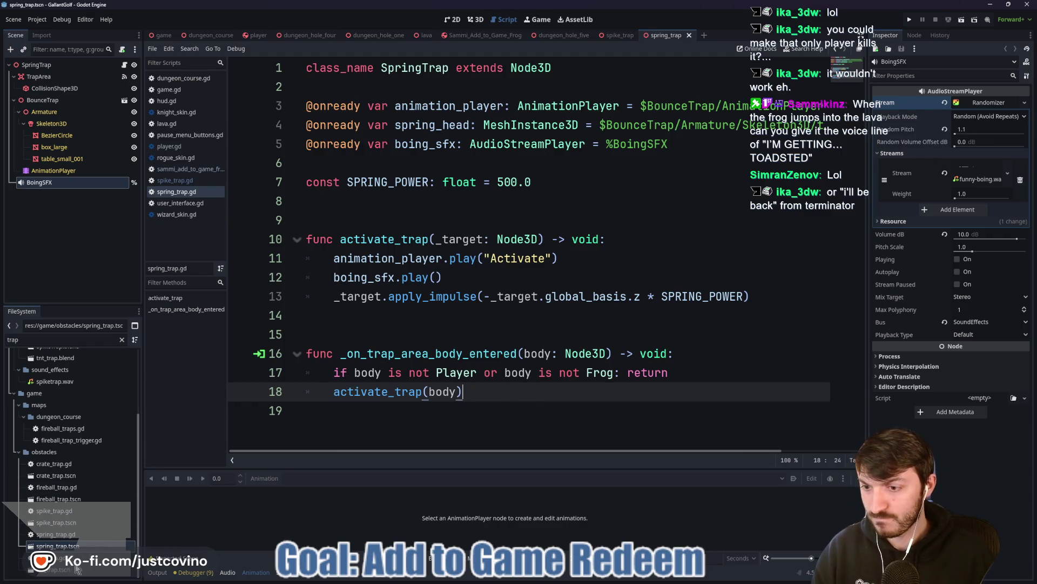
# Open tnt_trap.tscn, leave its line 53 Player check unchanged, and save the script.
pyautogui.doubleClick(77, 567)
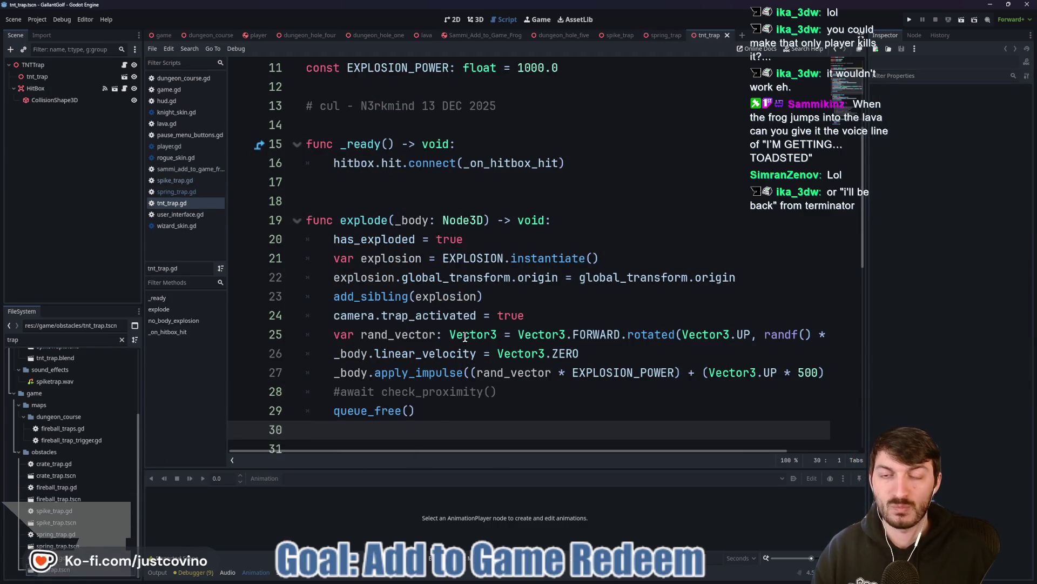
pyautogui.scroll(-9, 464, 338)
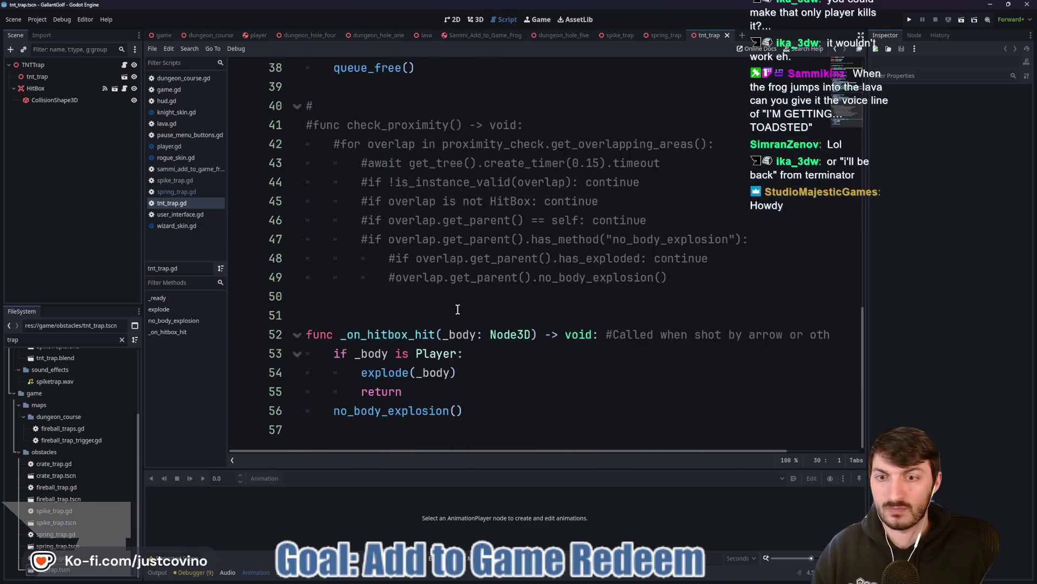
pyautogui.click(459, 353)
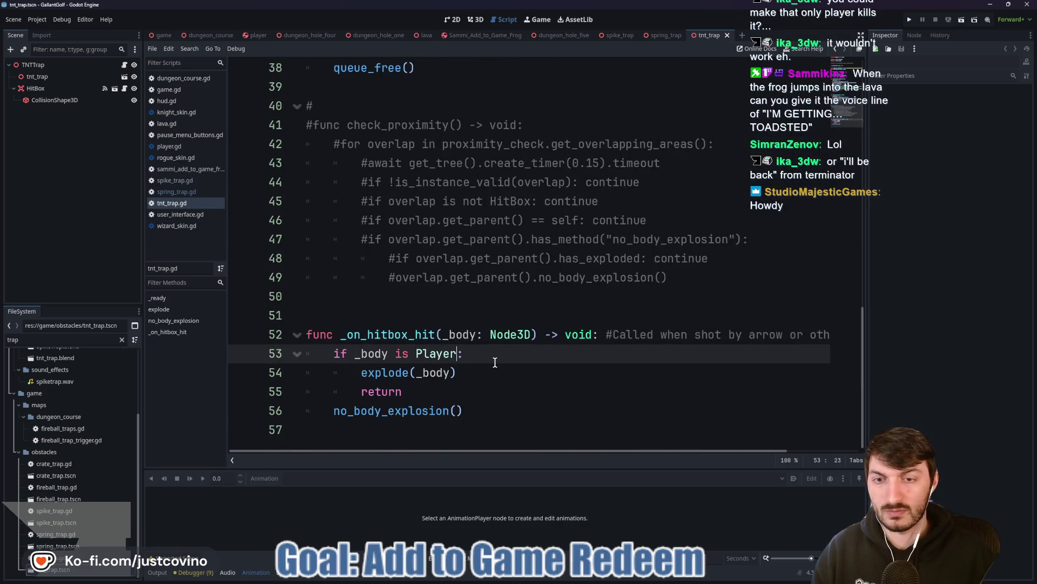
pyautogui.write('or _')
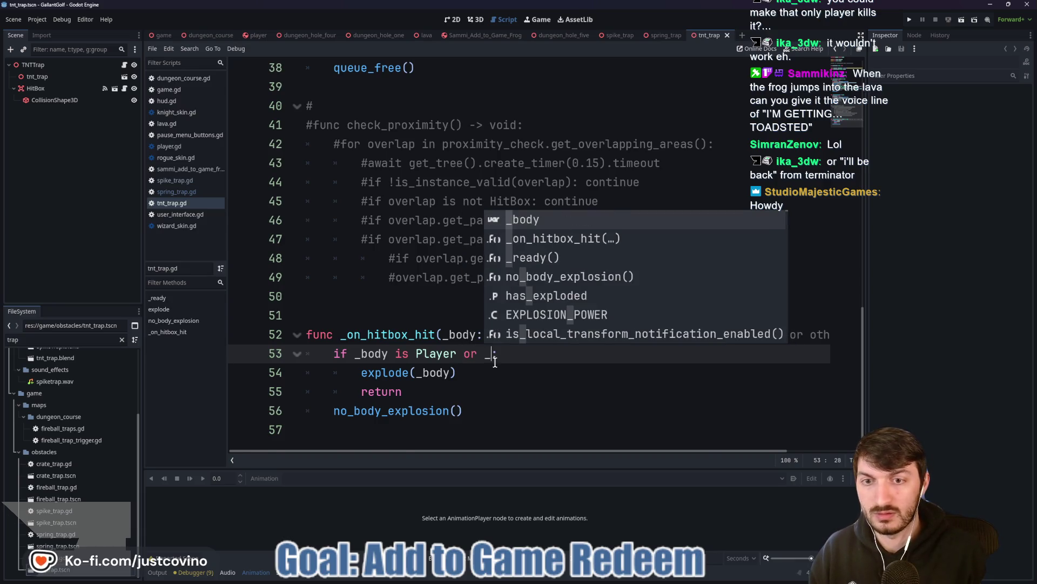
pyautogui.write('body')
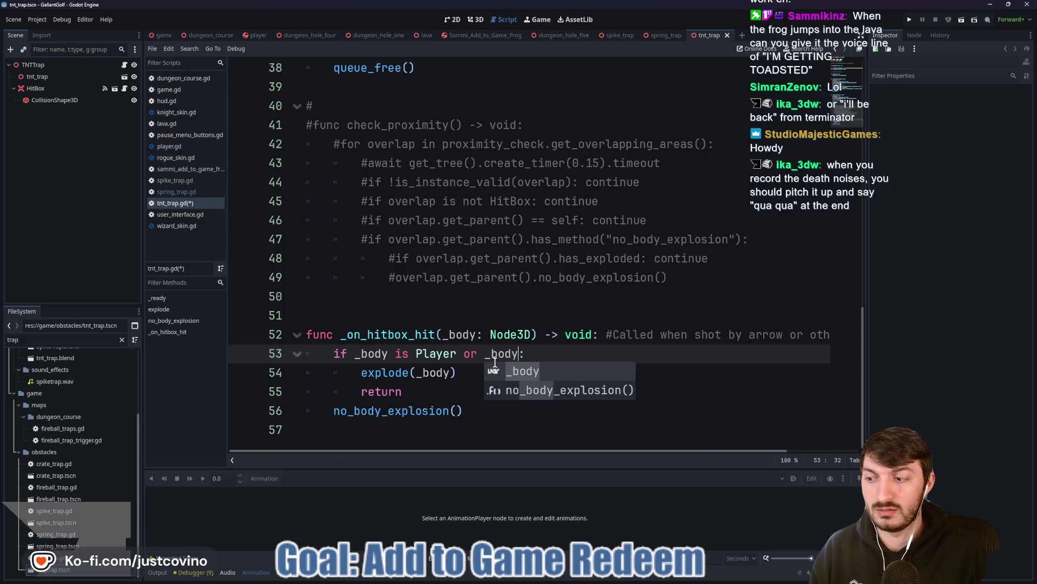
pyautogui.press('BackSpace')
pyautogui.press('BackSpace')
pyautogui.press('BackSpace')
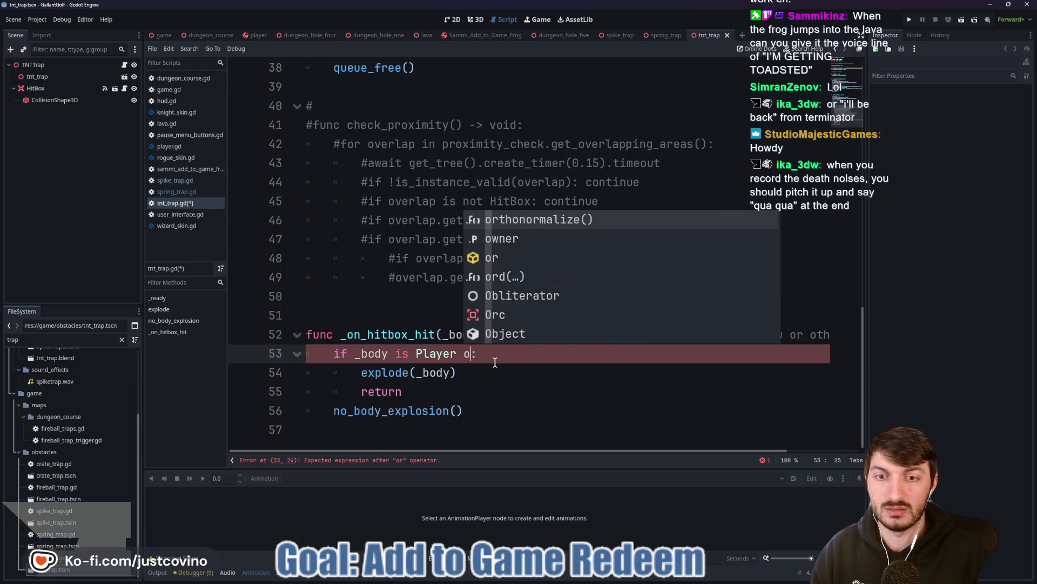
pyautogui.press('BackSpace')
pyautogui.press('BackSpace')
pyautogui.click(494, 362)
pyautogui.hotkey('ctrl', 's')
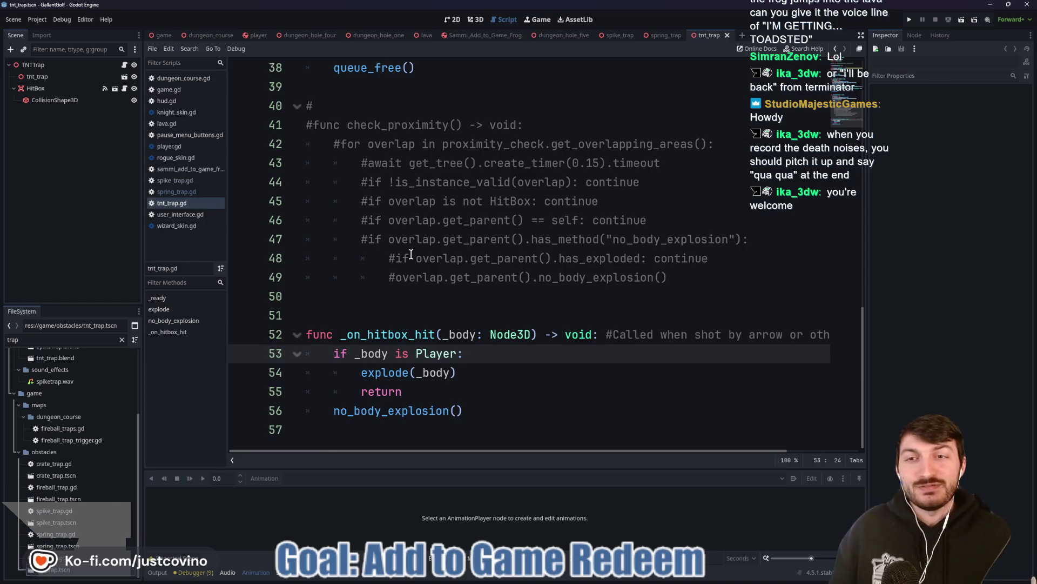
pyautogui.click(414, 297)
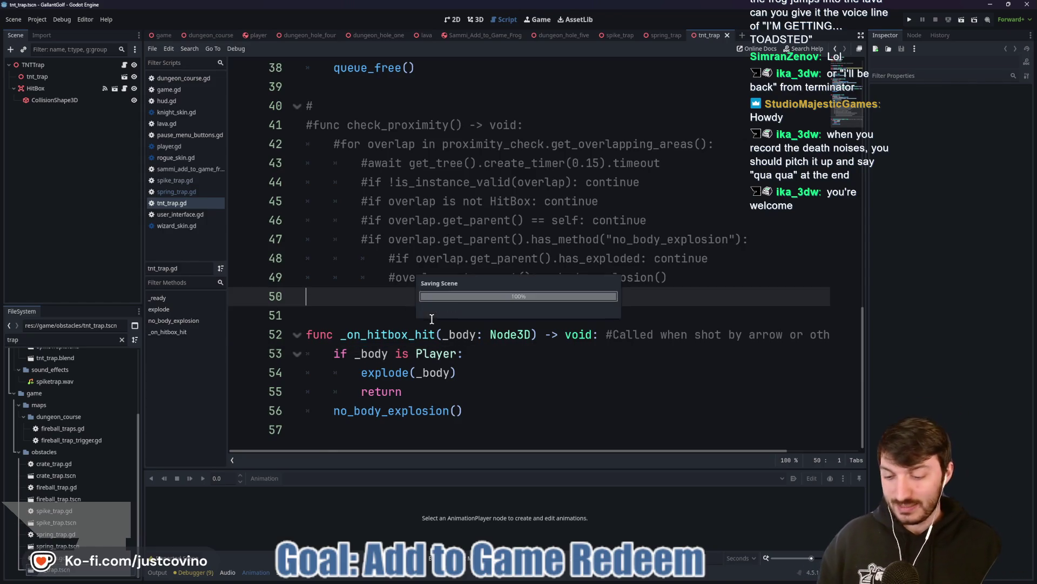
pyautogui.click(485, 36)
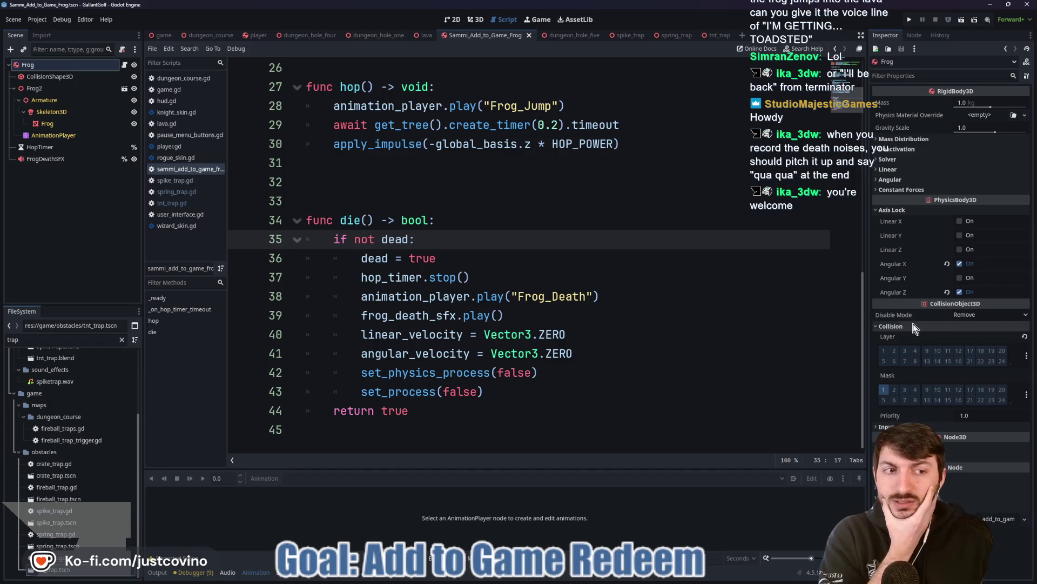
# Enable collision layer 2 on the Frog body, save the frog scene, and select the fireball trap scene.
pyautogui.click(894, 351)
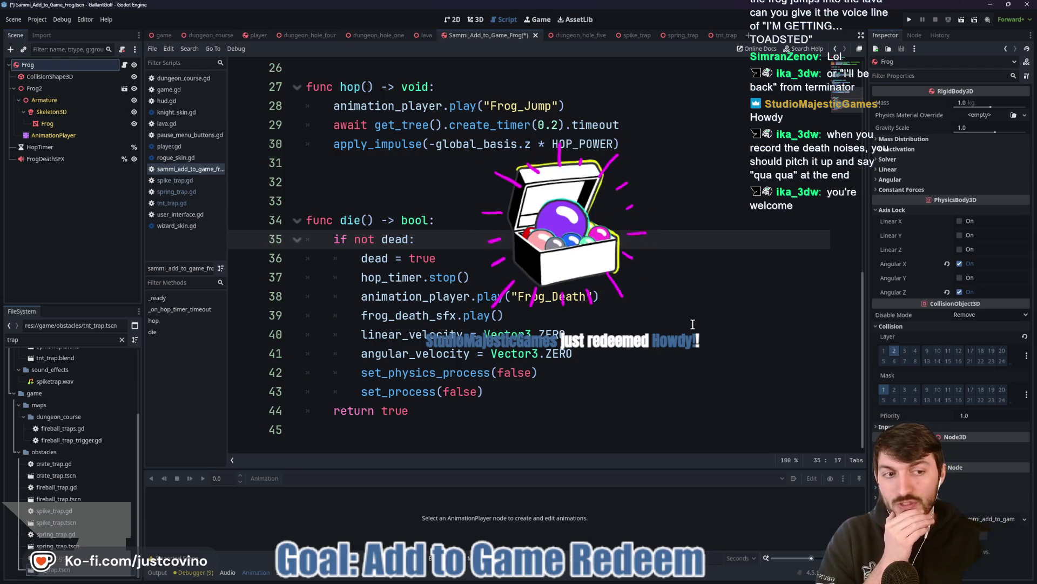
pyautogui.hotkey('ctrl', 's')
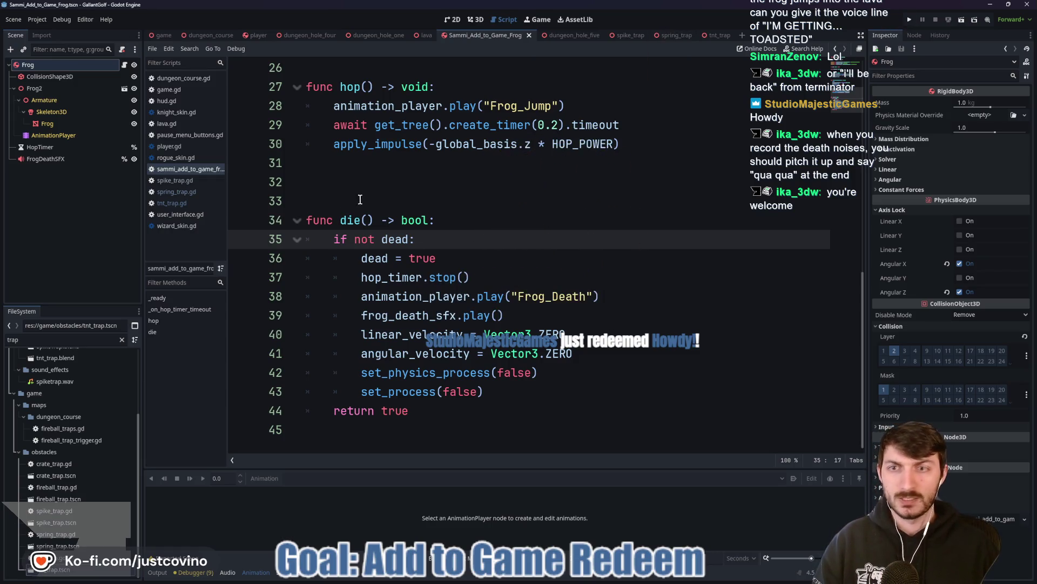
pyautogui.click(676, 36)
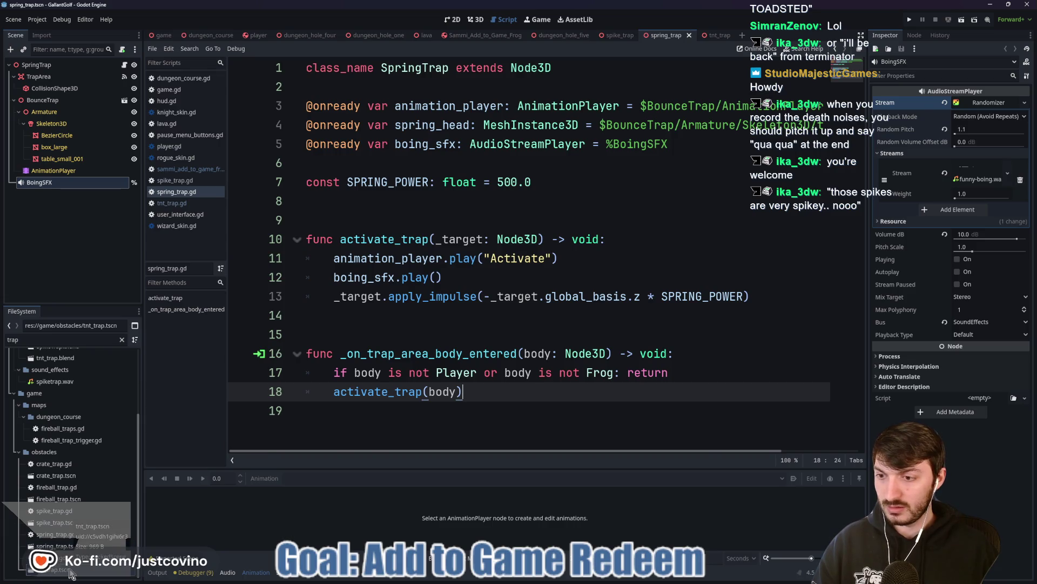
pyautogui.click(81, 503)
# Search the FileSystem for 'fir' and open the fireball scene.
pyautogui.doubleClick(81, 503)
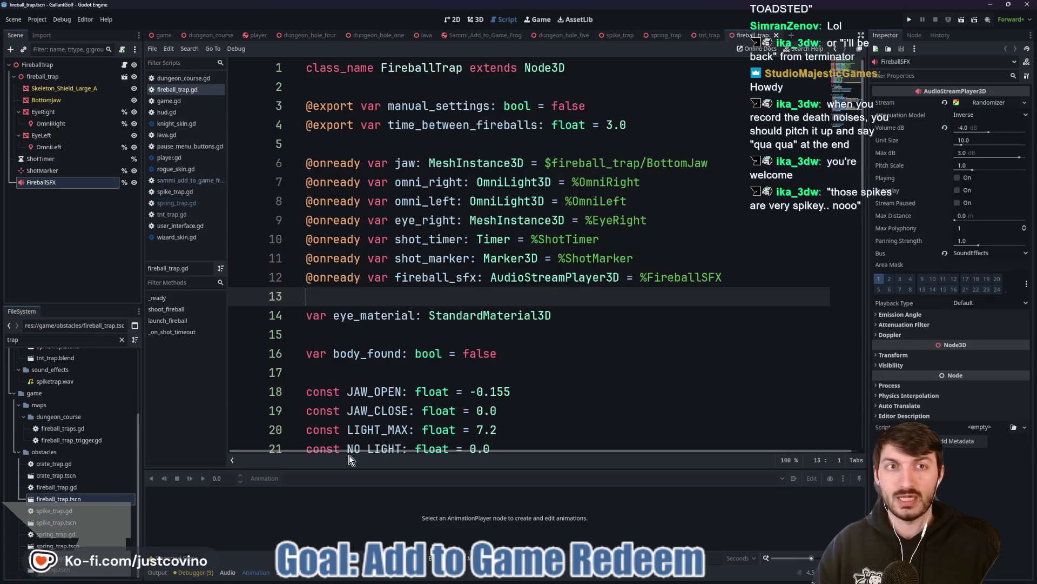
pyautogui.scroll(-13, 489, 389)
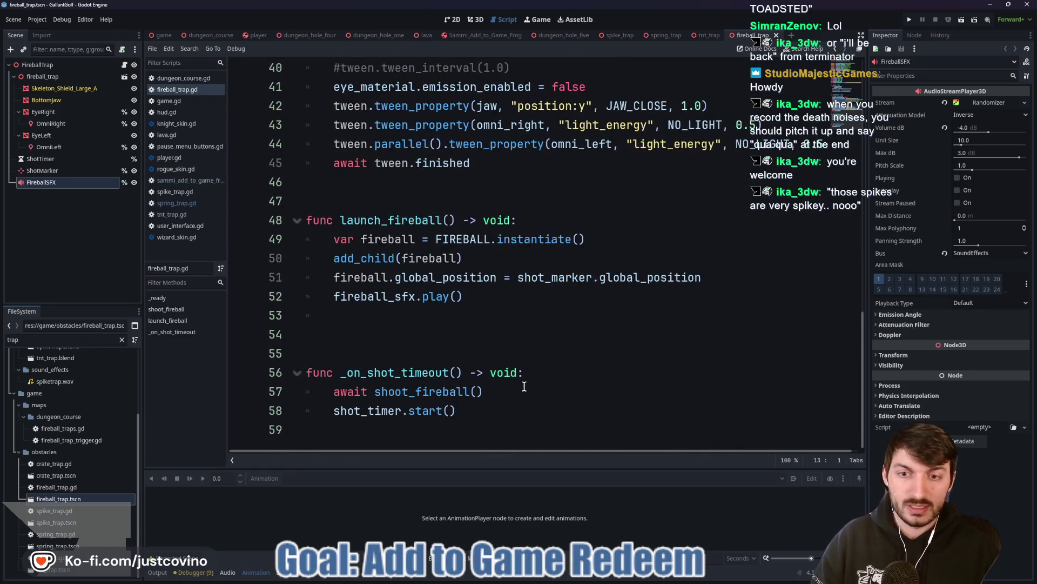
pyautogui.scroll(7, 507, 286)
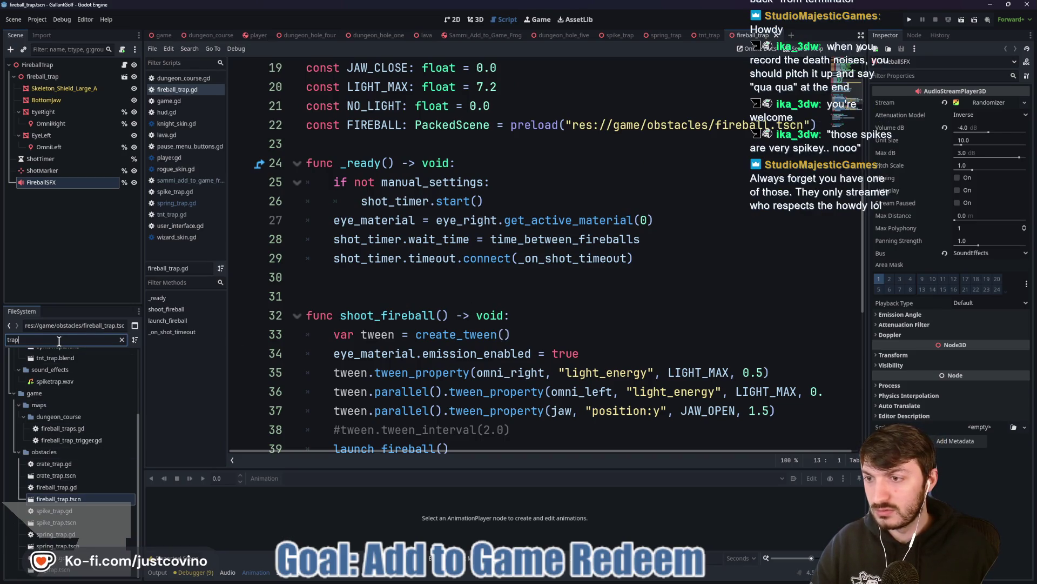
pyautogui.write('fireball')
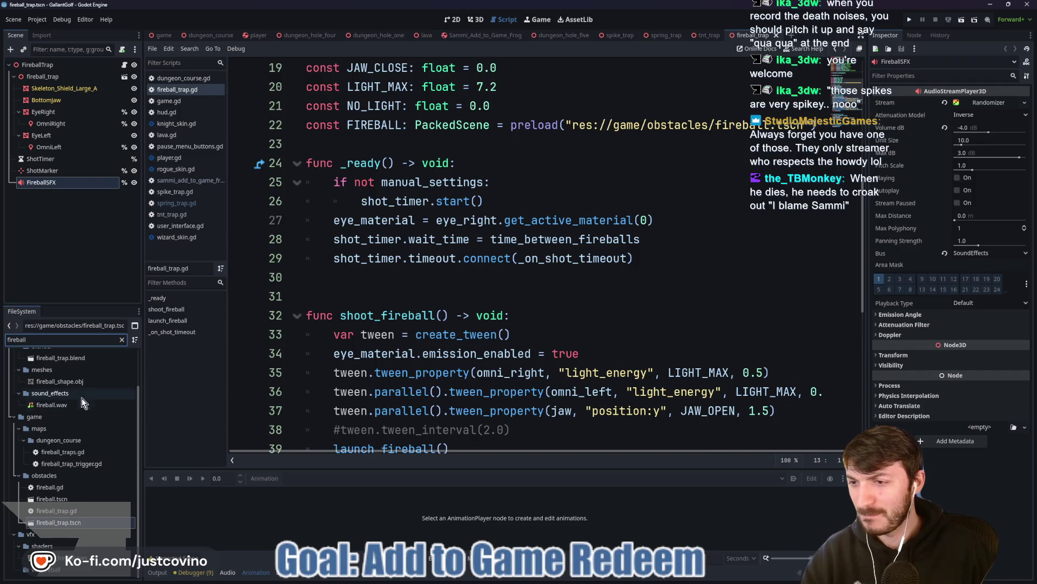
pyautogui.doubleClick(79, 499)
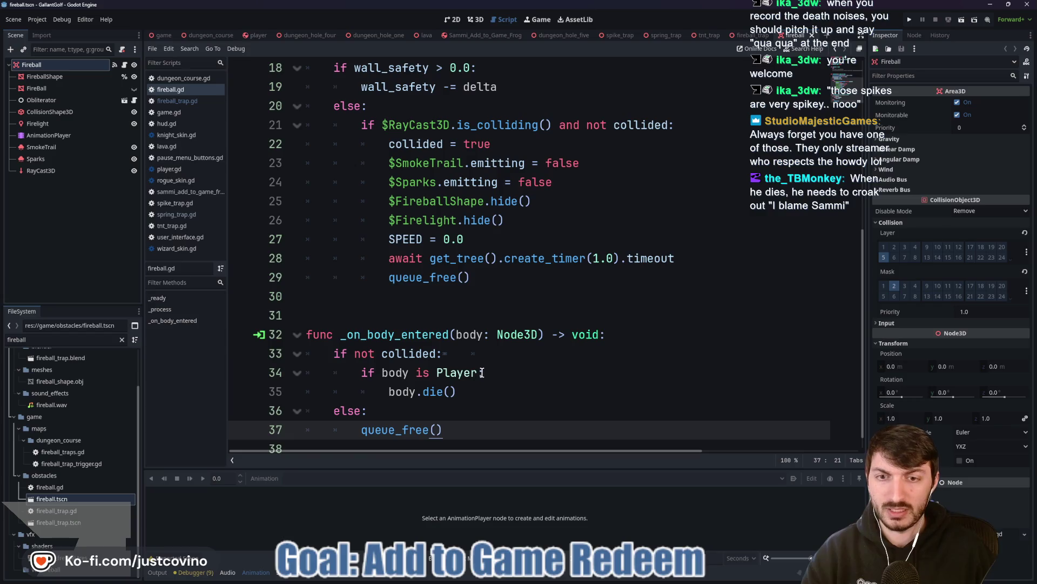
# Change fireball.gd line 34 to 'if body is Player or body is Frog:' and save.
pyautogui.click(479, 372)
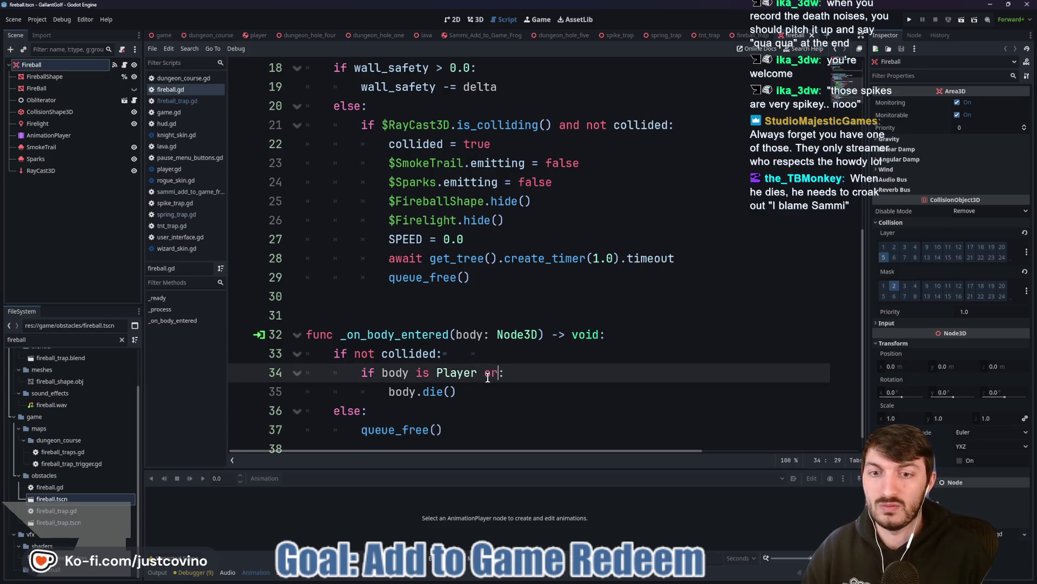
pyautogui.write('body is ')
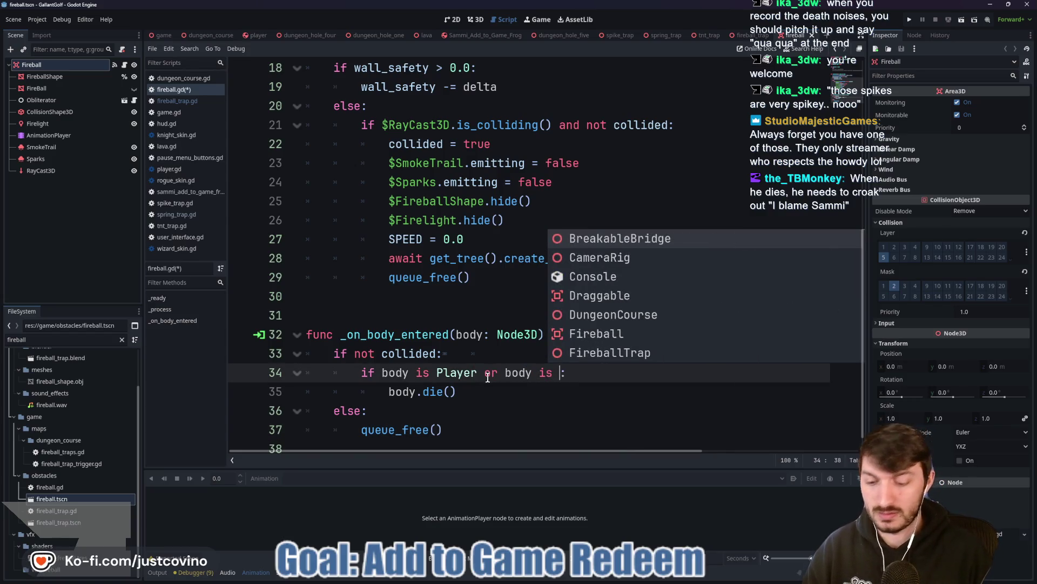
pyautogui.write('Frog')
pyautogui.click(651, 378)
pyautogui.hotkey('ctrl', 's')
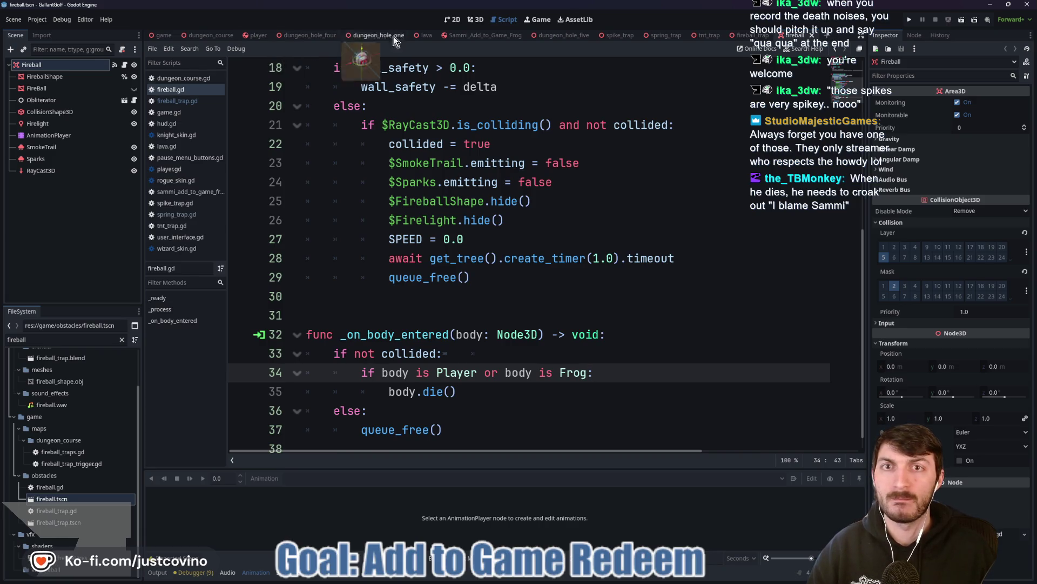
# Turn the dungeon_hole_five Frog about 17 degrees, move it toward the spiked wall, and test-run the game.
pyautogui.click(562, 37)
pyautogui.click(475, 20)
pyautogui.press('f')
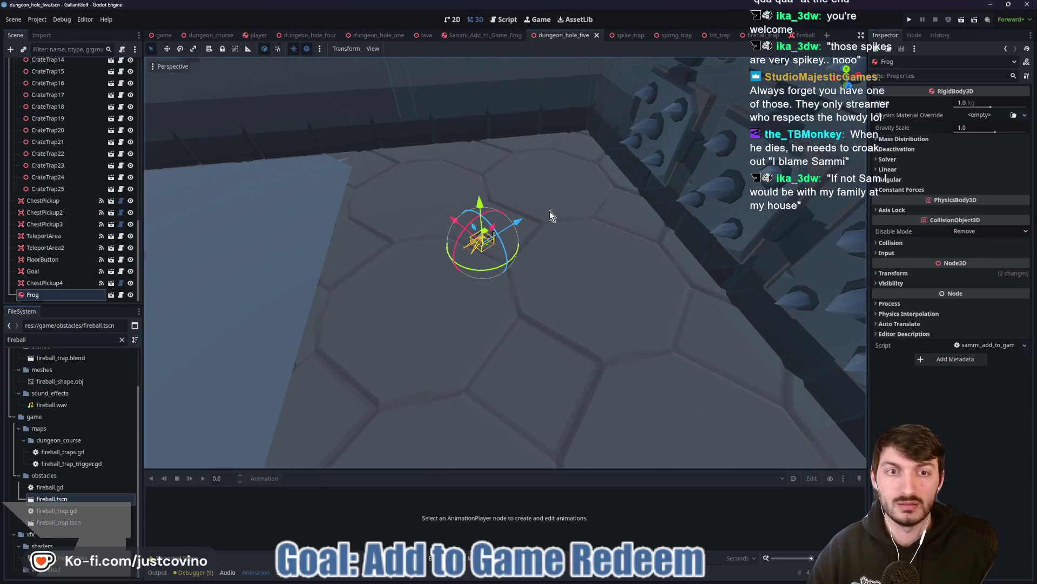
pyautogui.moveTo(489, 270); pyautogui.dragTo(501, 270)
pyautogui.moveTo(524, 179); pyautogui.dragTo(508, 160)
pyautogui.moveTo(422, 257)
pyautogui.mouseDown()
pyautogui.moveTo(559, 250)
pyautogui.moveTo(545, 252)
pyautogui.mouseUp()
pyautogui.moveTo(609, 270)
pyautogui.mouseDown()
pyautogui.moveTo(702, 252)
pyautogui.moveTo(622, 254)
pyautogui.mouseUp()
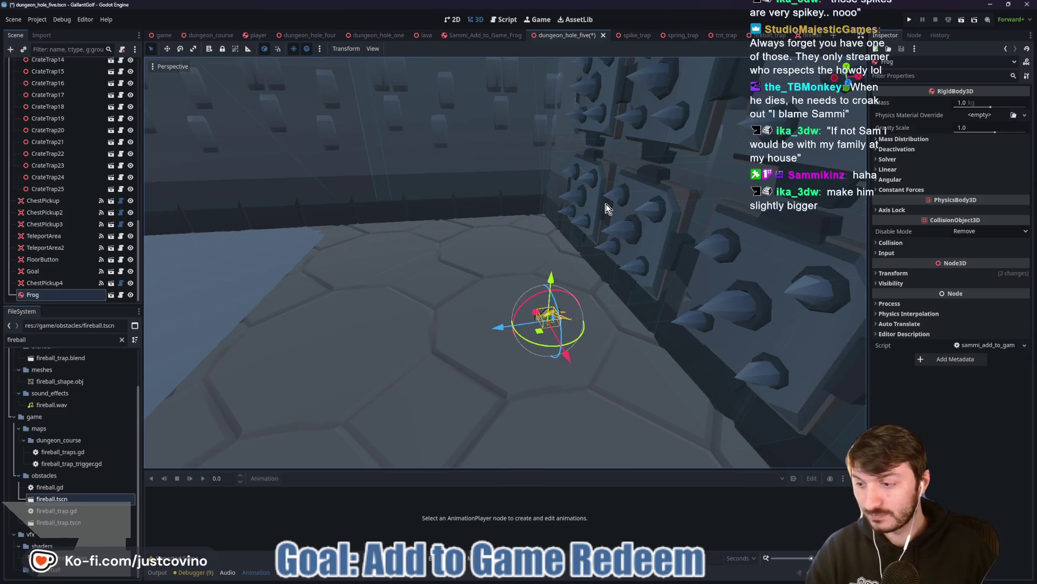
pyautogui.press('F5')
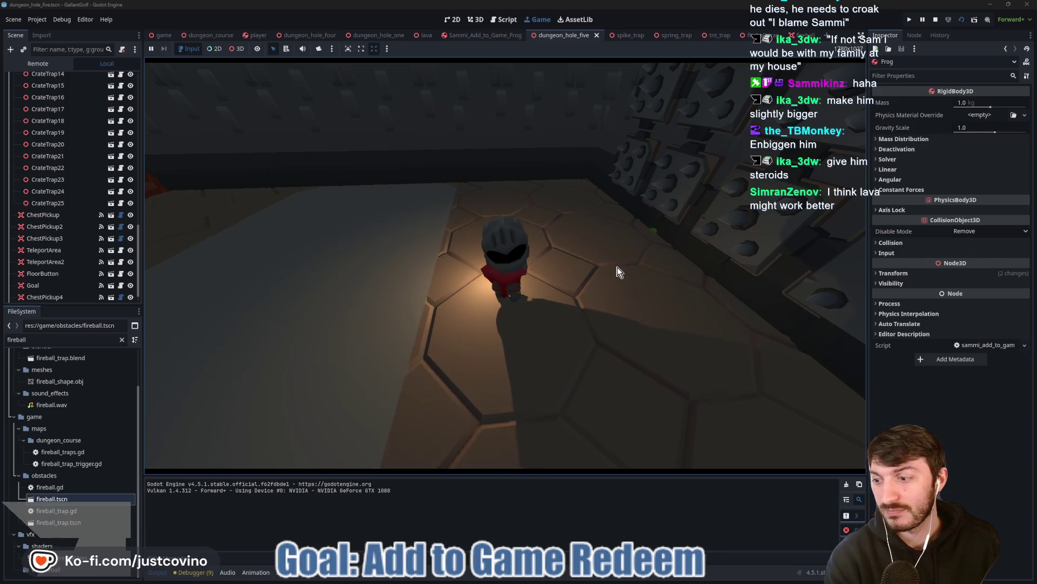
pyautogui.click(935, 20)
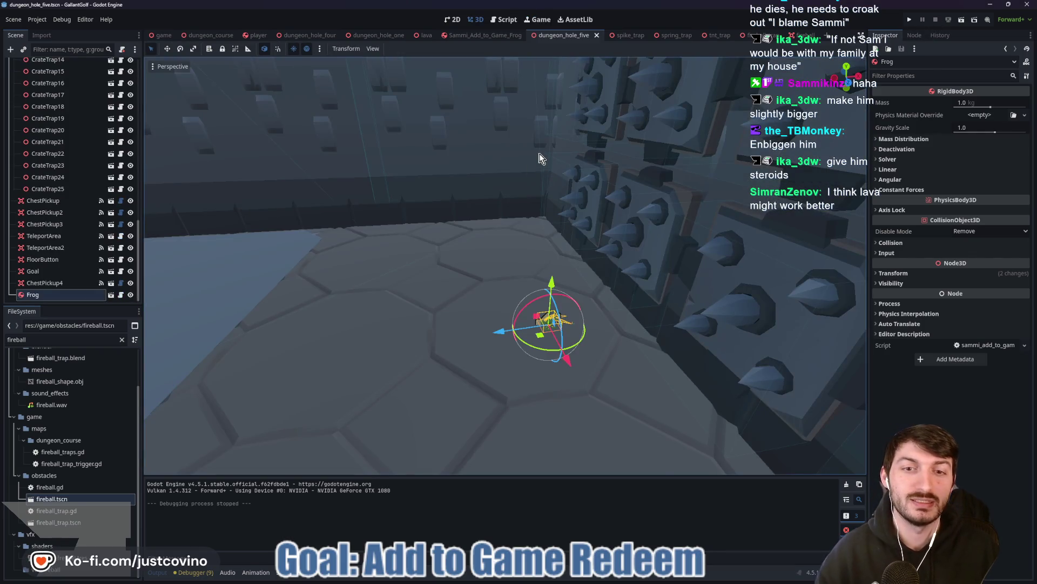
# Turn the Frog about 9 degrees back, then set Frog2's scale to 0.25 on every axis.
pyautogui.moveTo(554, 350); pyautogui.dragTo(532, 354)
pyautogui.moveTo(518, 255); pyautogui.dragTo(539, 241)
pyautogui.click(505, 35)
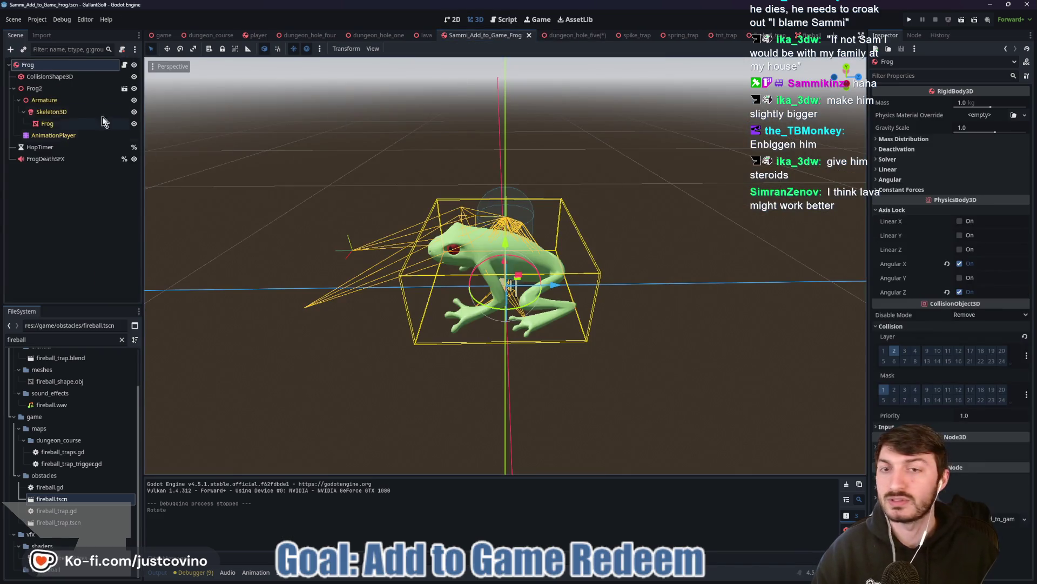
pyautogui.click(59, 88)
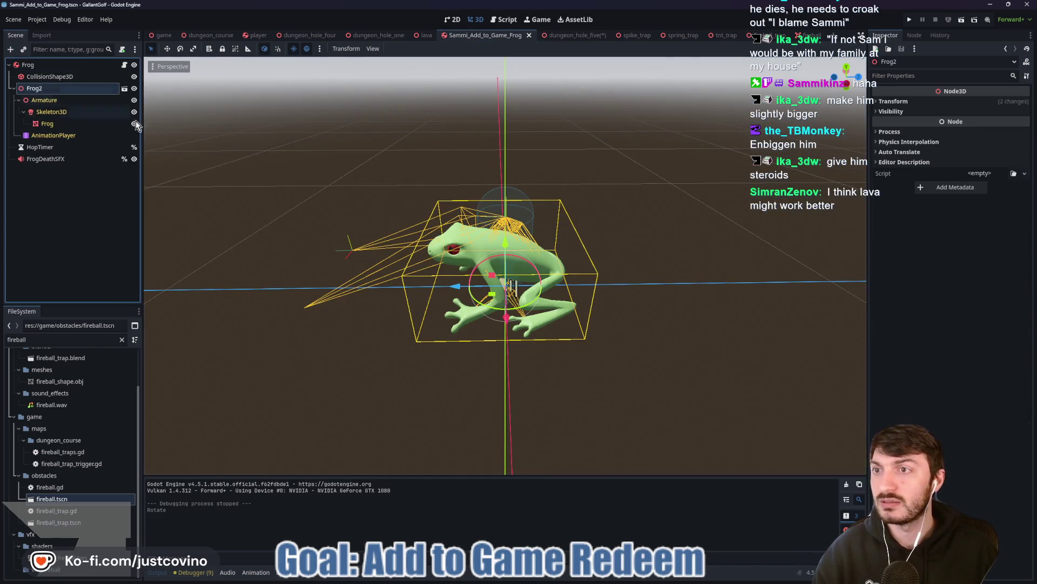
pyautogui.click(894, 102)
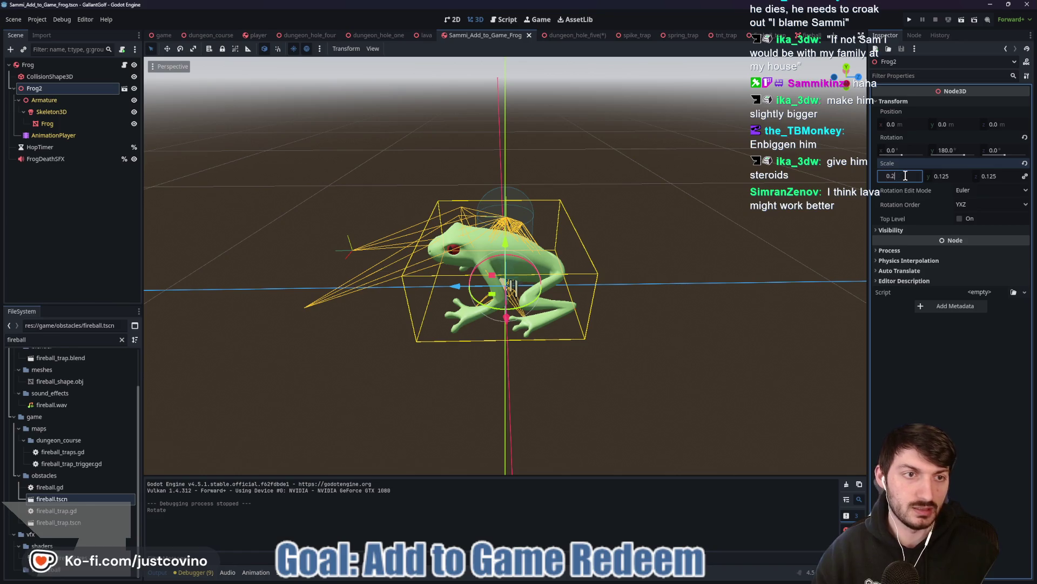
pyautogui.write('5')
pyautogui.press('Return')
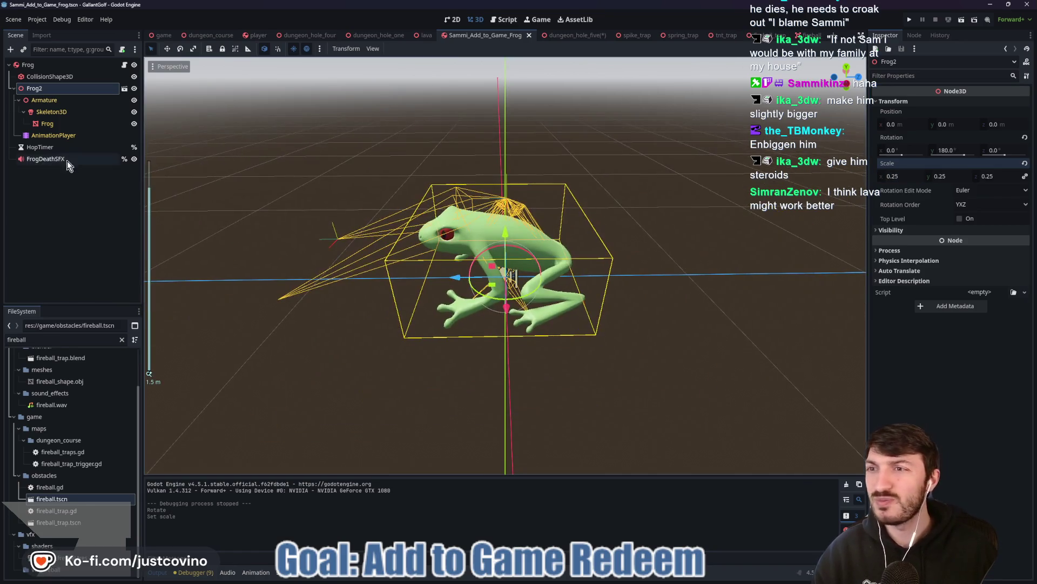
# Resize the frog's CollisionShape3D capsule radius to about 0.133 and run the game.
pyautogui.click(50, 76)
pyautogui.moveTo(584, 174)
pyautogui.mouseDown()
pyautogui.moveTo(584, 161)
pyautogui.moveTo(659, 151)
pyautogui.mouseUp()
pyautogui.click(851, 79)
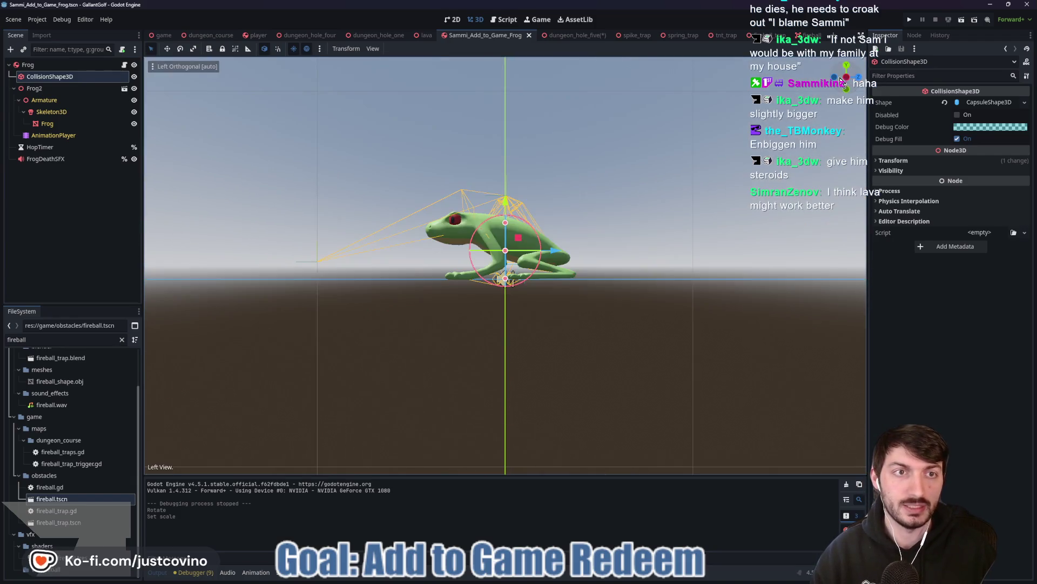
pyautogui.scroll(5, 592, 264)
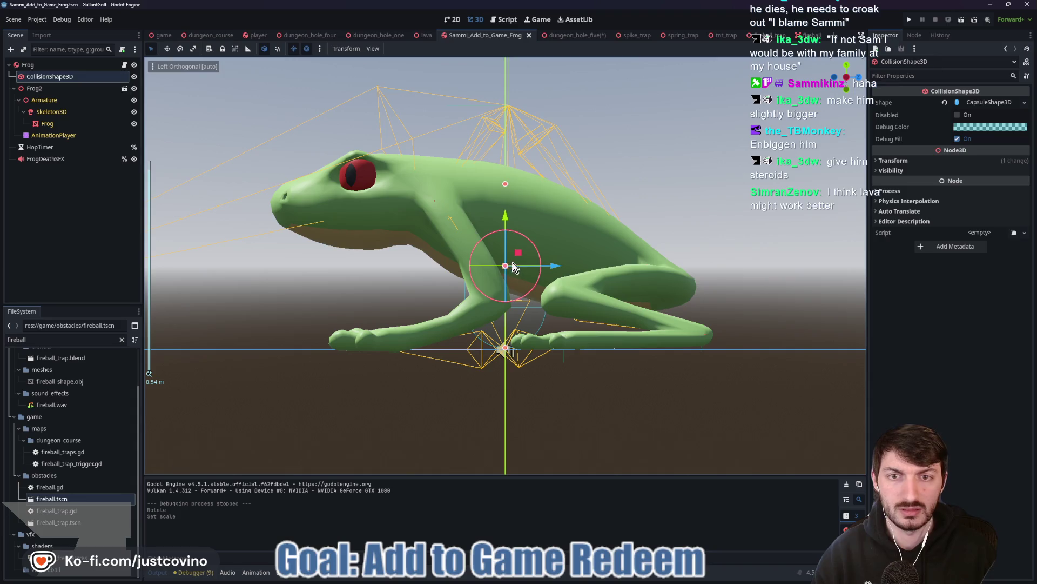
pyautogui.moveTo(507, 270); pyautogui.dragTo(768, 265)
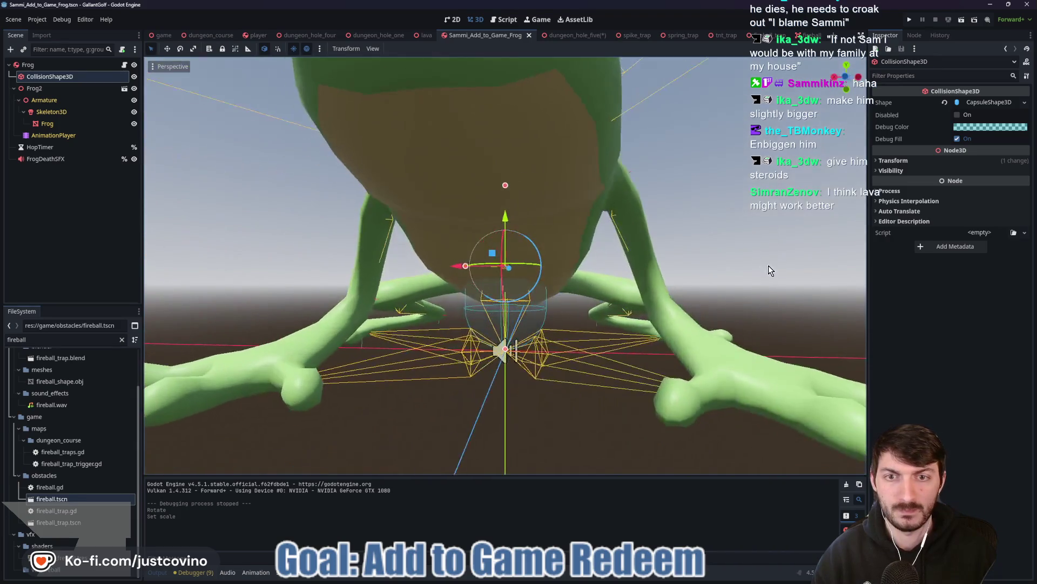
pyautogui.click(847, 79)
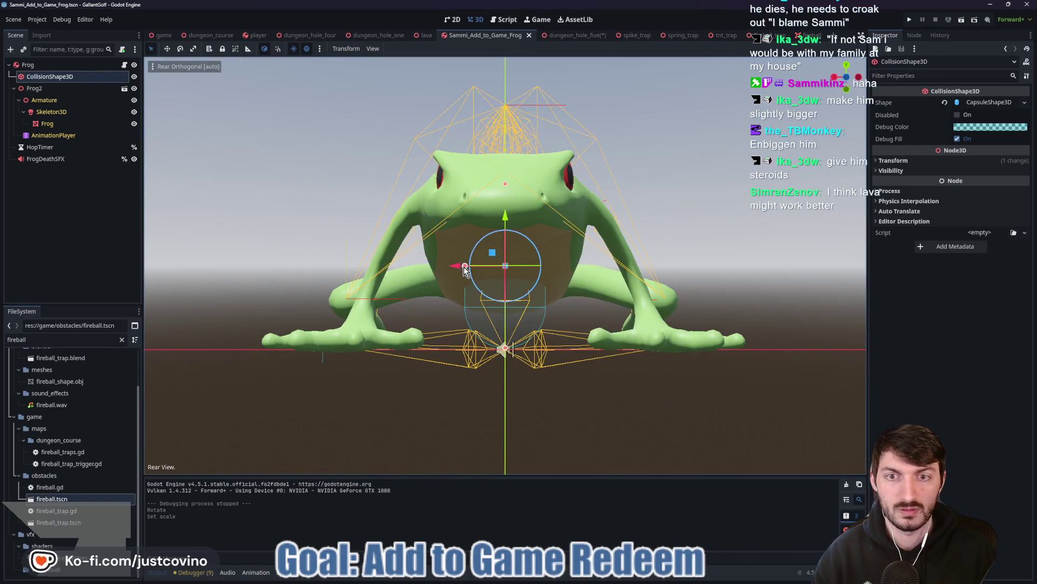
pyautogui.moveTo(432, 266); pyautogui.dragTo(638, 236)
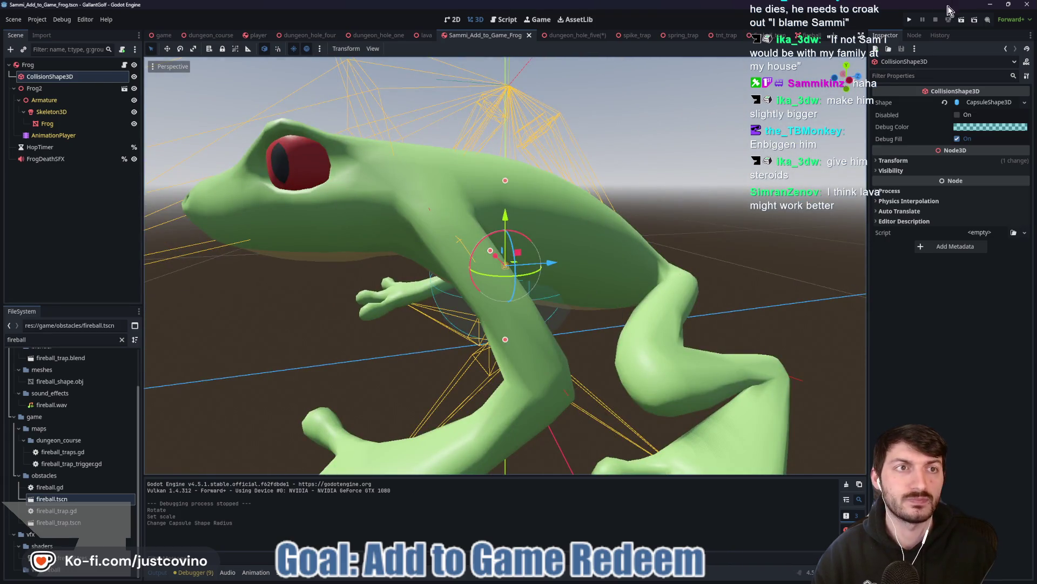
pyautogui.click(909, 20)
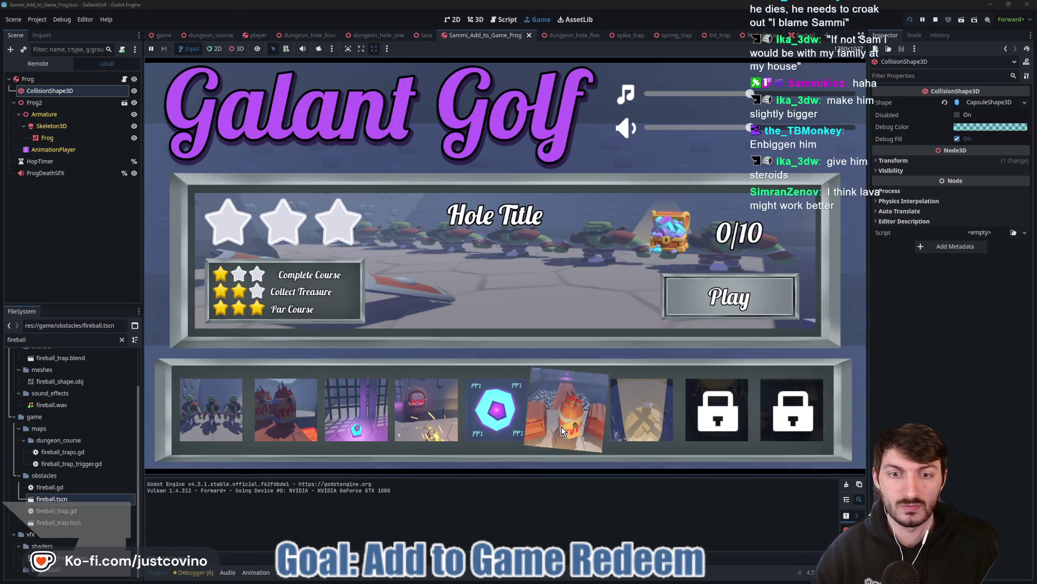
# Start the Bop to the Top level and fire several shots toward the spiked wall and frog.
pyautogui.click(562, 424)
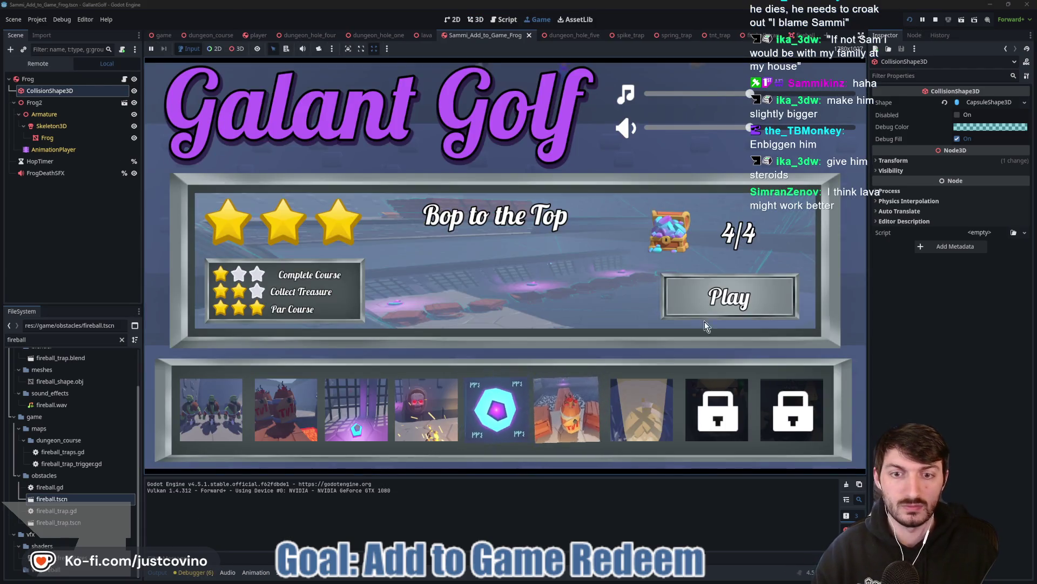
pyautogui.press('Return')
pyautogui.click(556, 347)
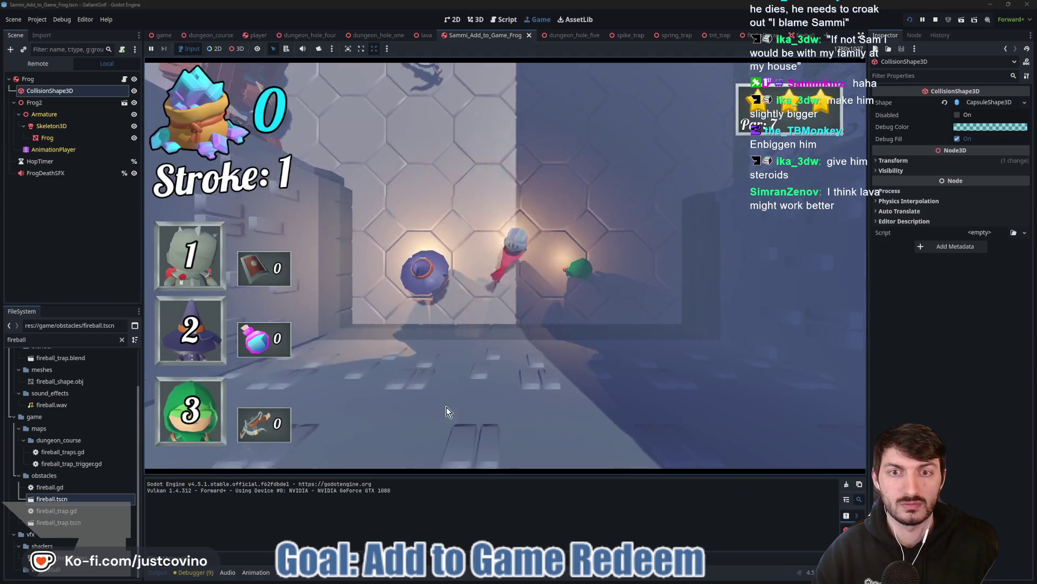
pyautogui.click(546, 253)
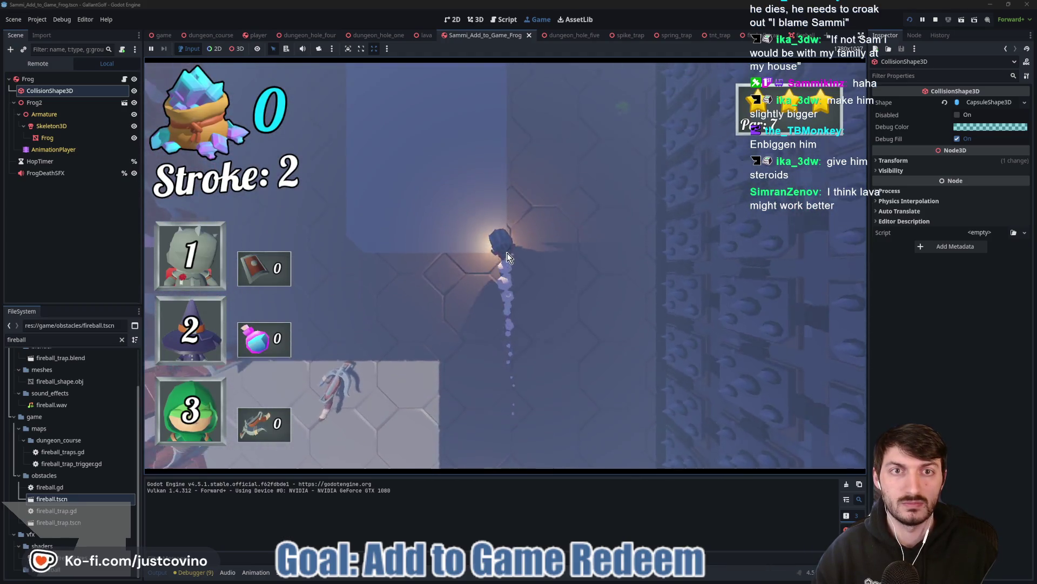
pyautogui.click(555, 281)
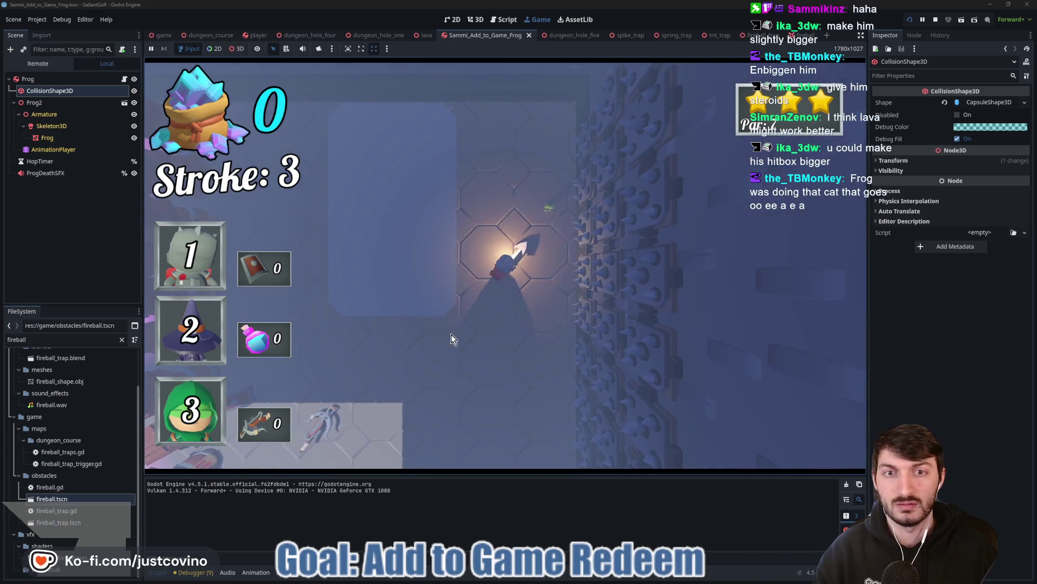
pyautogui.click(452, 357)
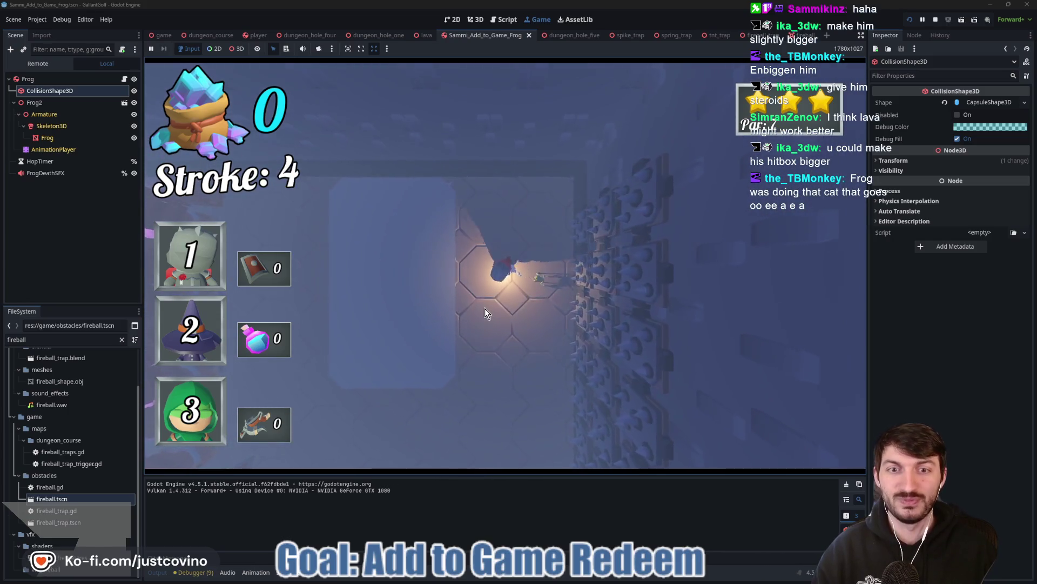
pyautogui.click(420, 238)
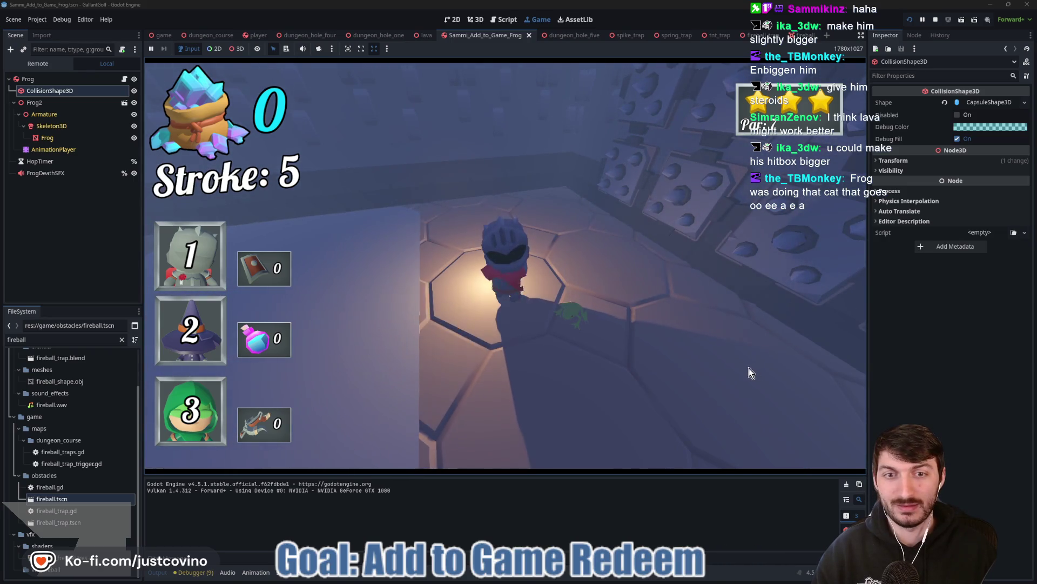
pyautogui.click(512, 246)
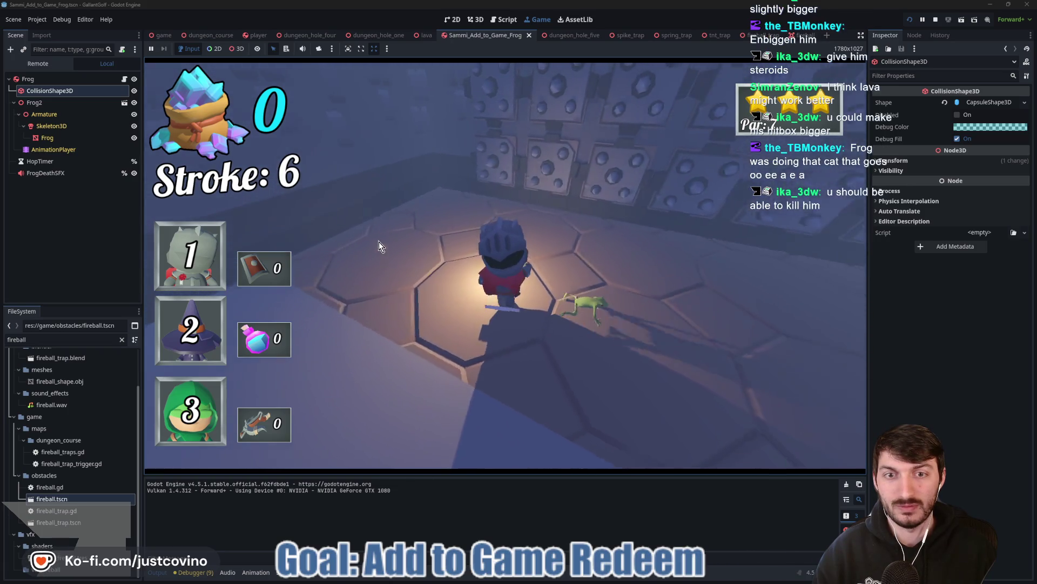
pyautogui.click(488, 285)
# Shoot the knight up the corridor with repeated shots, then stop the test run.
pyautogui.click(611, 250)
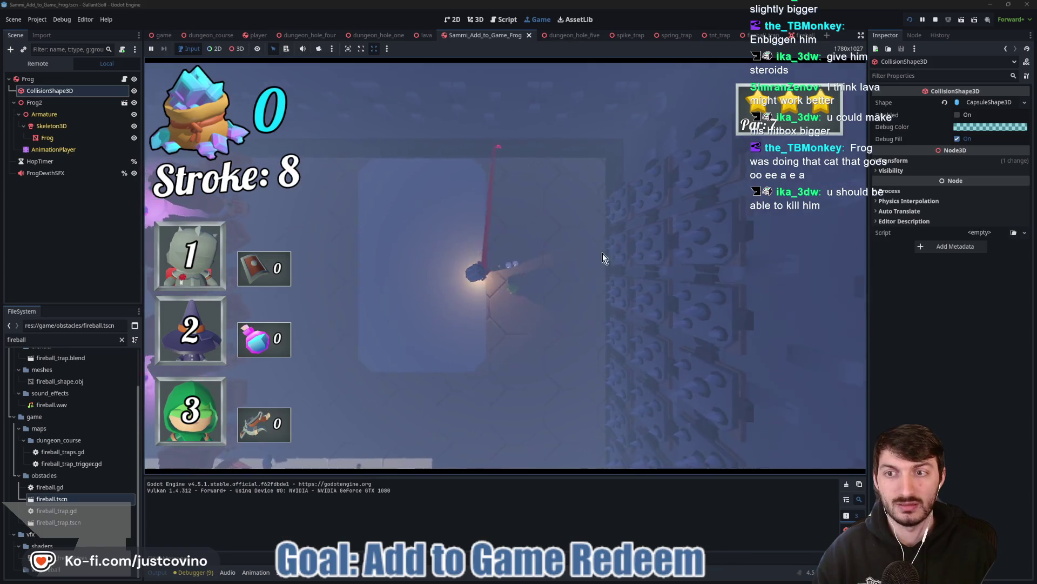
pyautogui.click(496, 276)
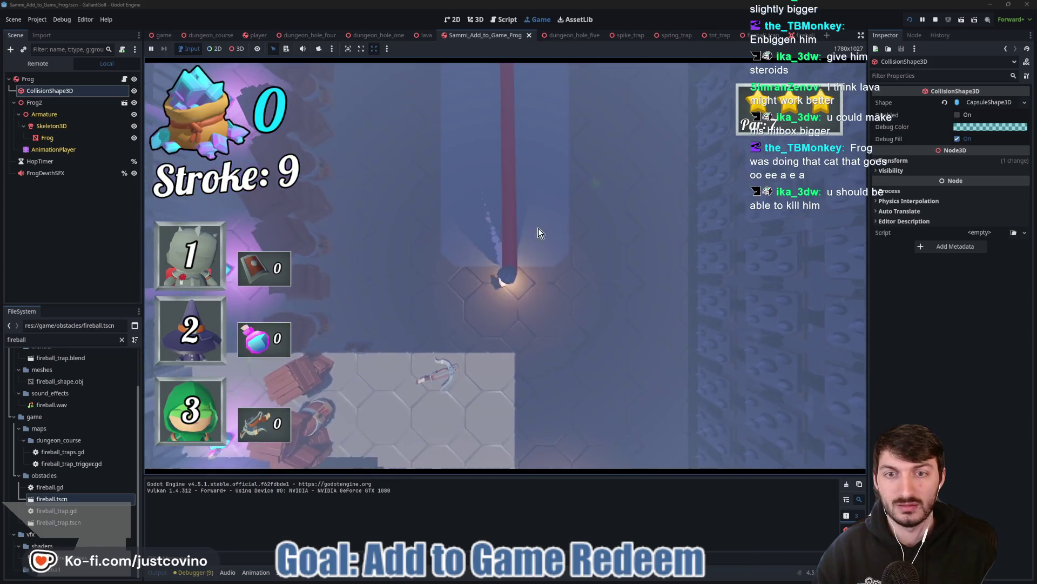
pyautogui.click(504, 280)
pyautogui.click(504, 281)
pyautogui.click(485, 394)
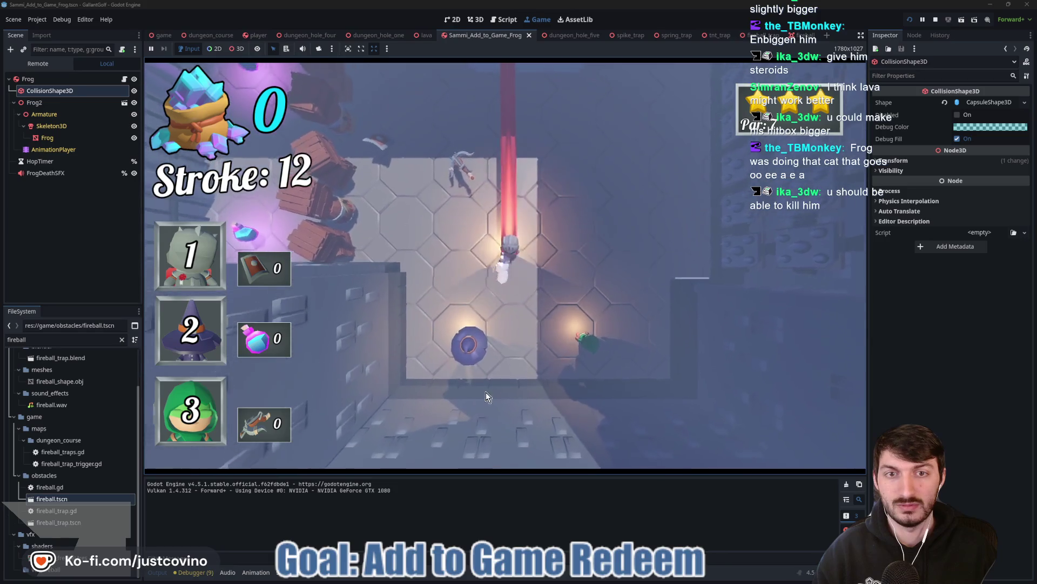
pyautogui.click(488, 390)
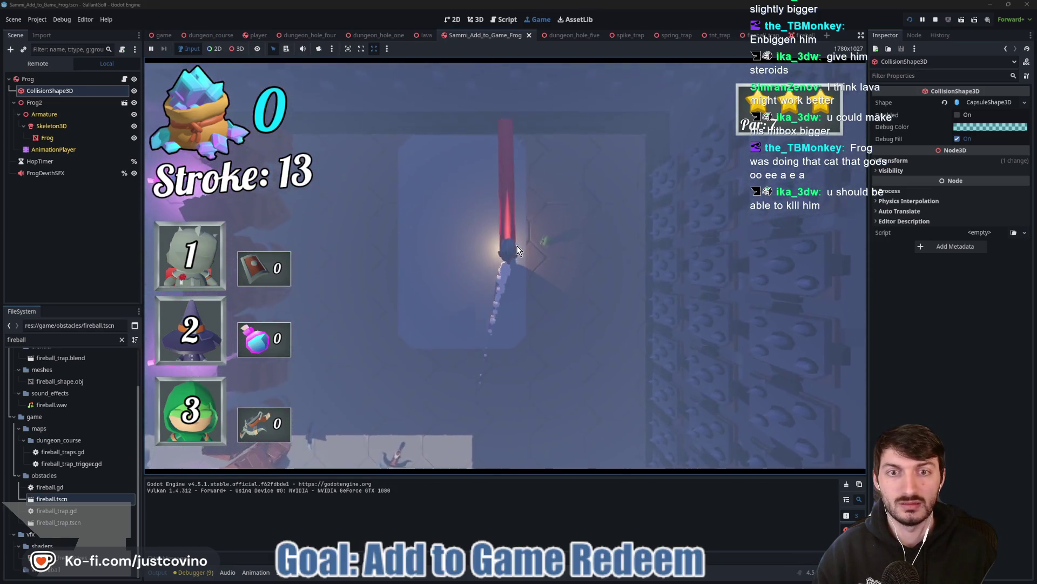
pyautogui.click(355, 285)
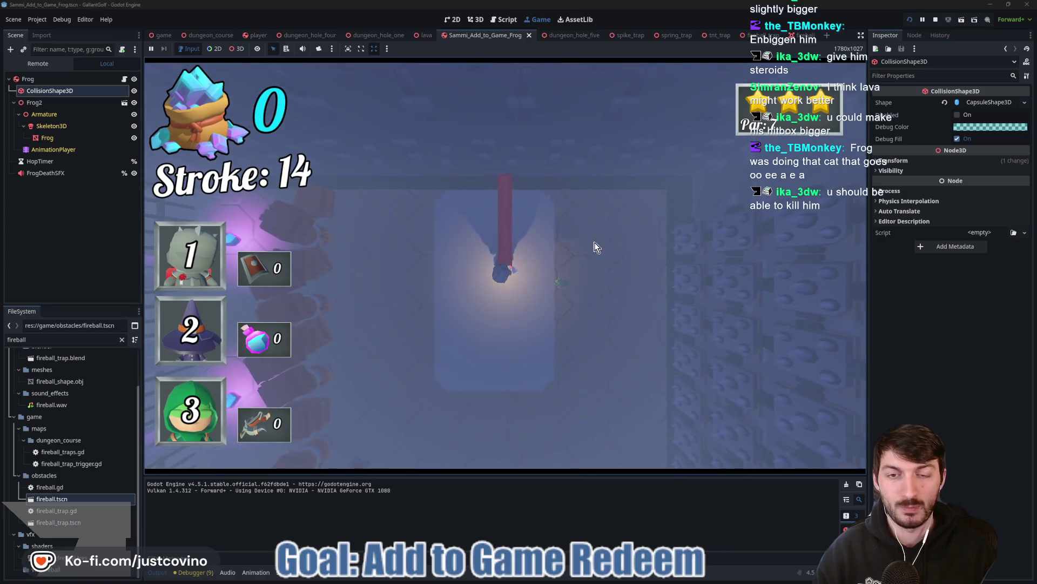
pyautogui.moveTo(504, 271)
pyautogui.mouseDown()
pyautogui.moveTo(420, 202)
pyautogui.moveTo(402, 218)
pyautogui.mouseUp()
pyautogui.click(398, 236)
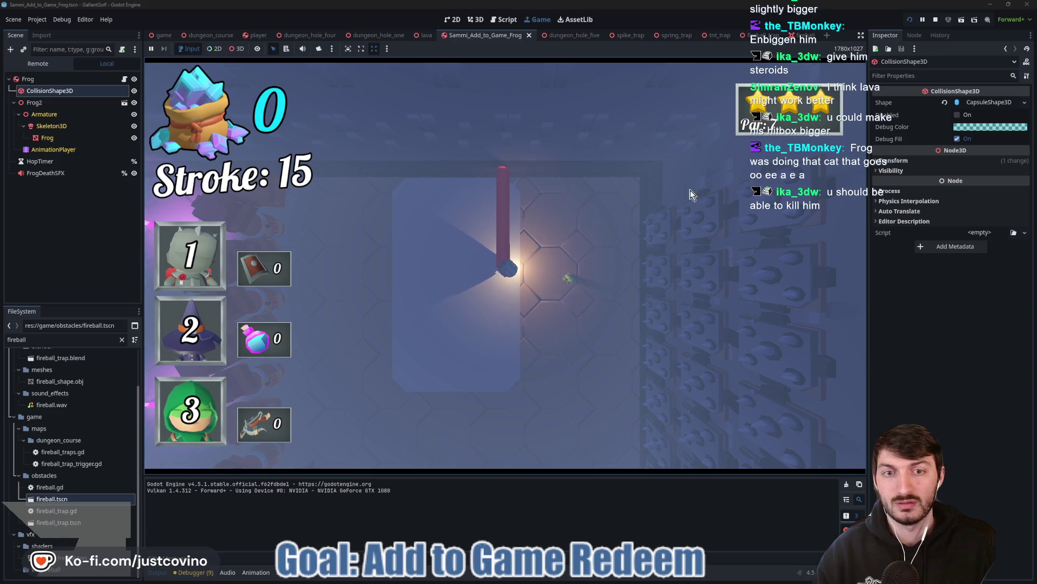
pyautogui.click(935, 18)
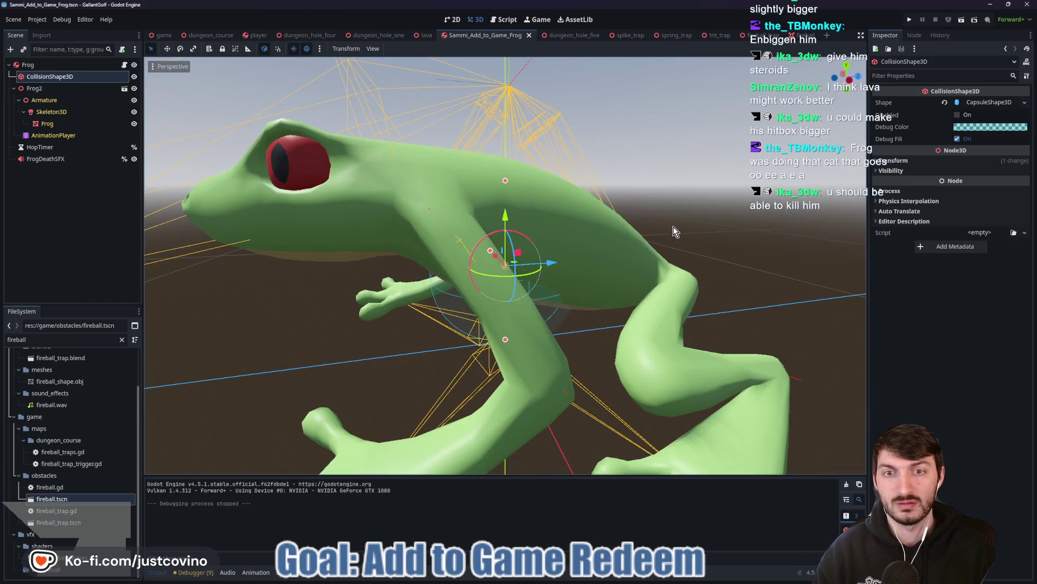
# Assign the frog body to collision layer 24, name that layer Frog, and save the frog scene.
pyautogui.scroll(-5, 675, 231)
pyautogui.click(59, 64)
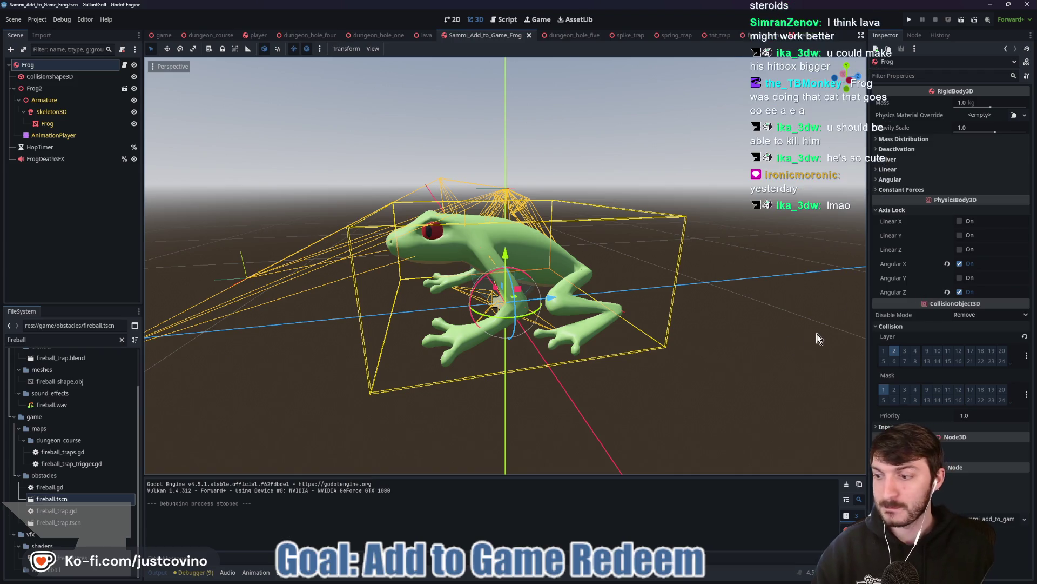
pyautogui.doubleClick(1004, 364)
pyautogui.write('Frog')
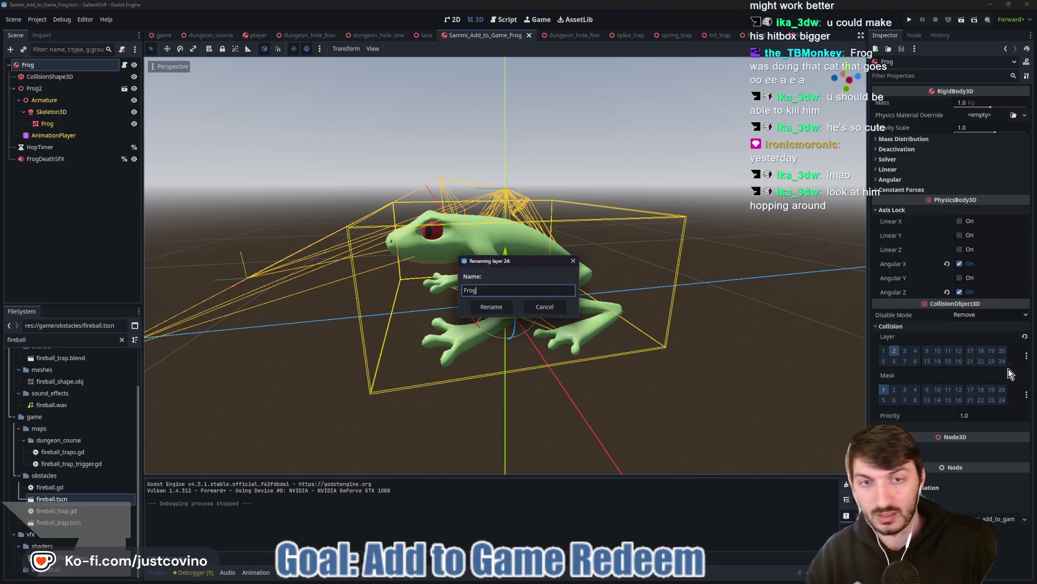
pyautogui.press('Return')
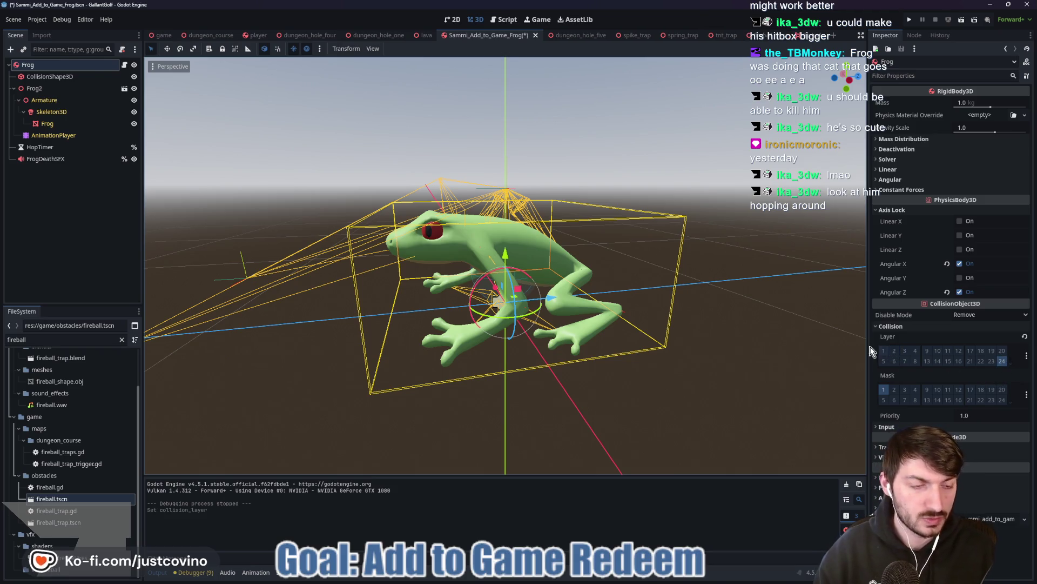
pyautogui.hotkey('ctrl', 's')
pyautogui.click(625, 36)
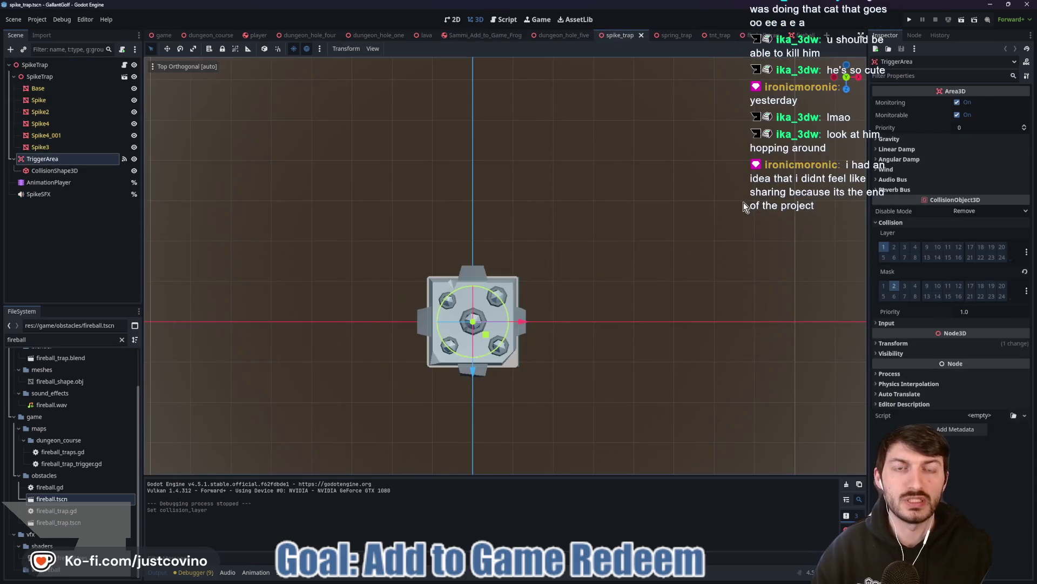
# Add collision mask layer 24 to the spike trap and spring trap's TrapArea, saving both scenes.
pyautogui.click(1002, 296)
pyautogui.hotkey('ctrl', 's')
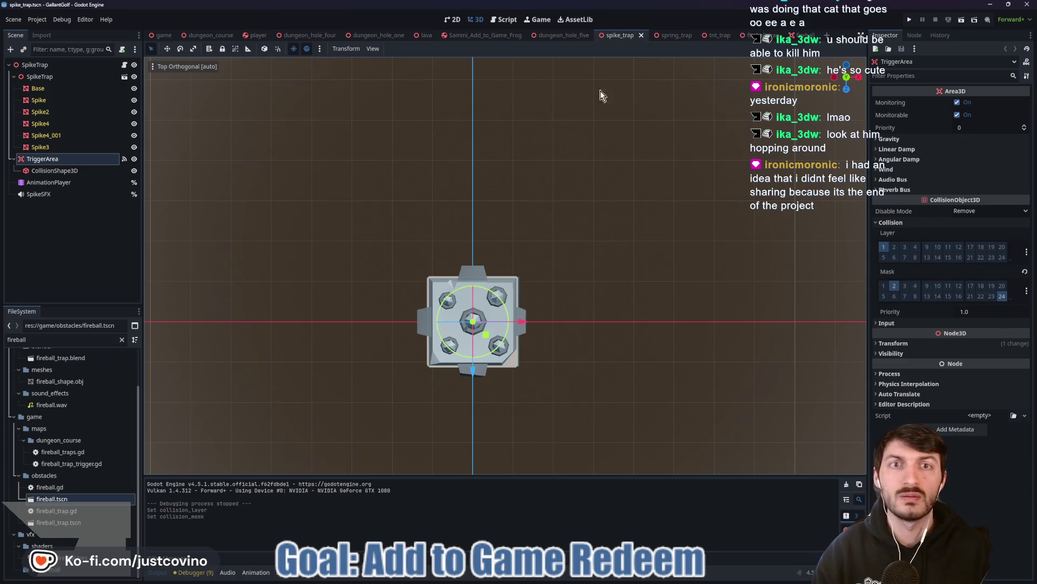
pyautogui.click(666, 36)
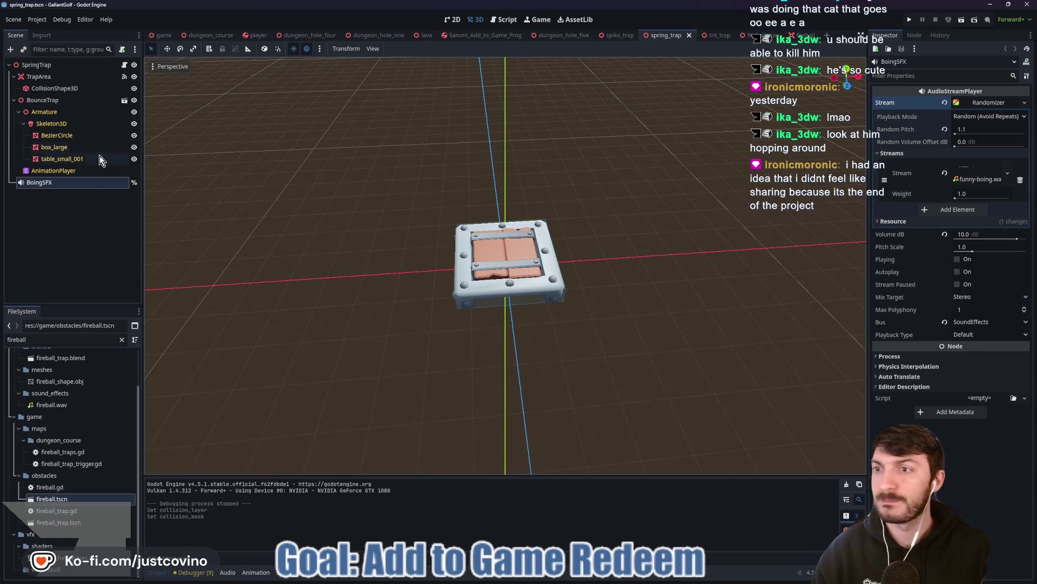
pyautogui.click(39, 76)
pyautogui.hotkey('ctrl', 's')
# Add collision mask layer 24 to the TNT trap's HitBox and save the scene.
pyautogui.click(708, 35)
pyautogui.click(62, 88)
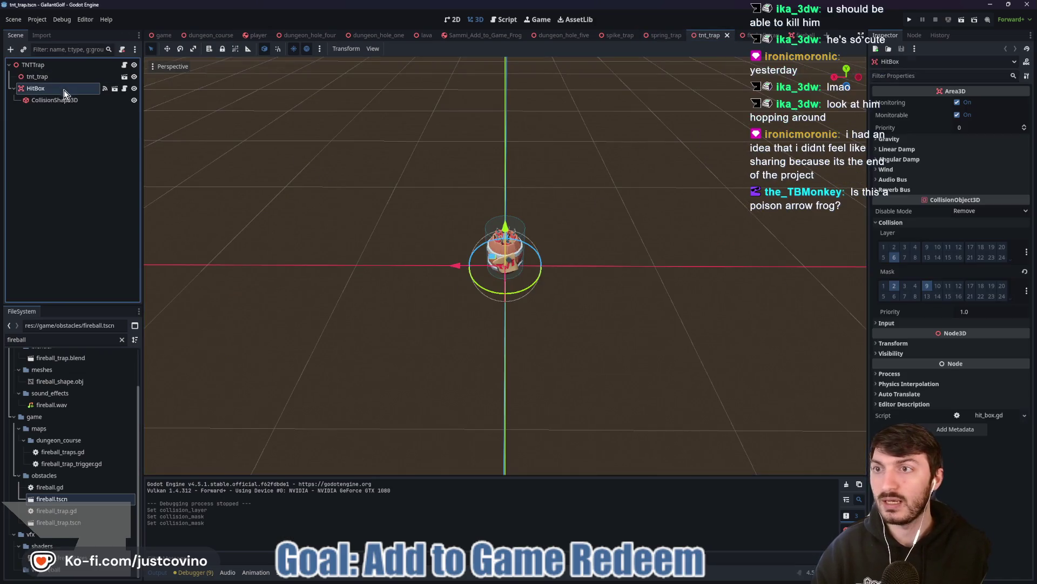
pyautogui.hotkey('ctrl', 's')
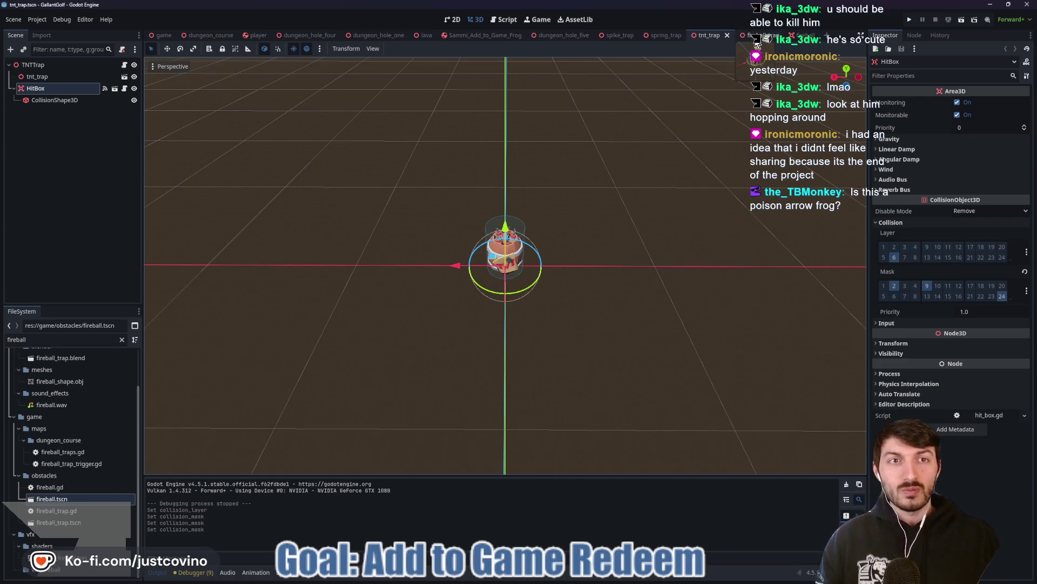
pyautogui.click(756, 38)
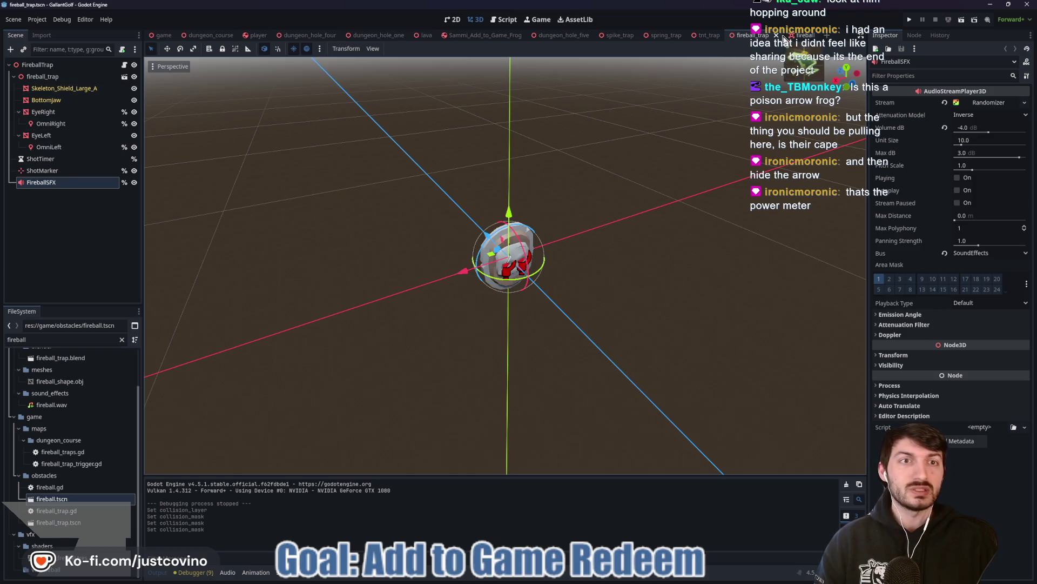
# Enable collision mask layer 24 on the root Fireball area and save the fireball scene.
pyautogui.click(804, 35)
pyautogui.click(55, 170)
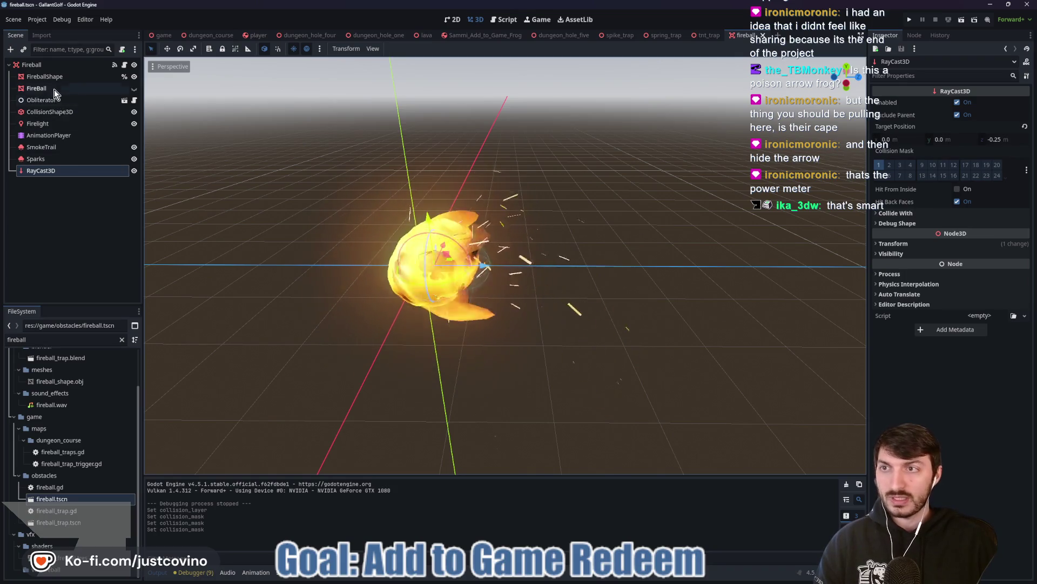
pyautogui.click(43, 65)
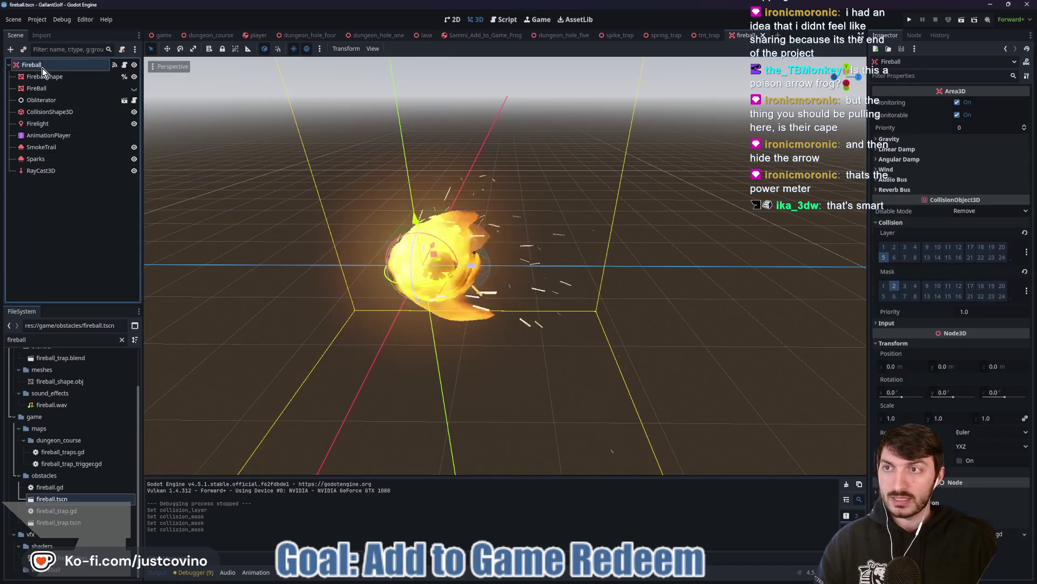
pyautogui.hotkey('ctrl', 's')
# Filter the FileSystem for 'lava' and open lava.tscn.
pyautogui.click(38, 339)
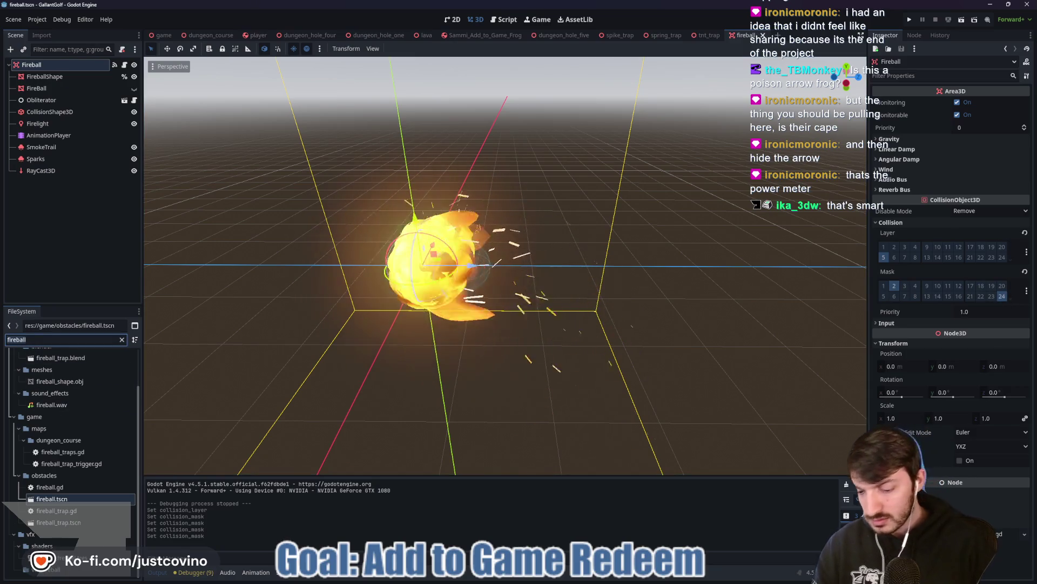
pyautogui.write('lava')
pyautogui.doubleClick(65, 425)
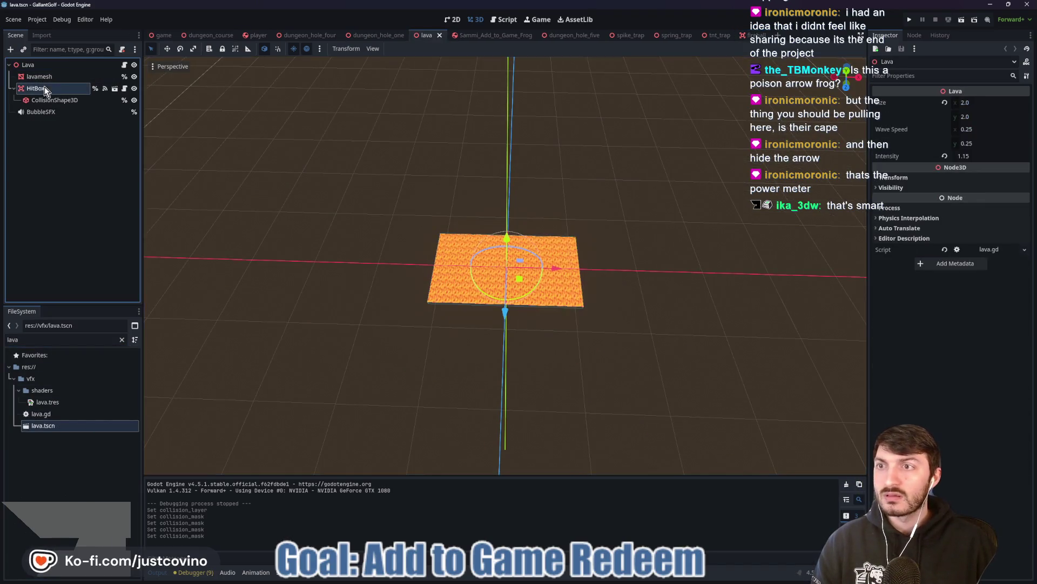
# Enable collision mask layer 24 on the lava HitBox, save, and clear the file filter.
pyautogui.click(45, 88)
pyautogui.click(1001, 296)
pyautogui.hotkey('ctrl', 's')
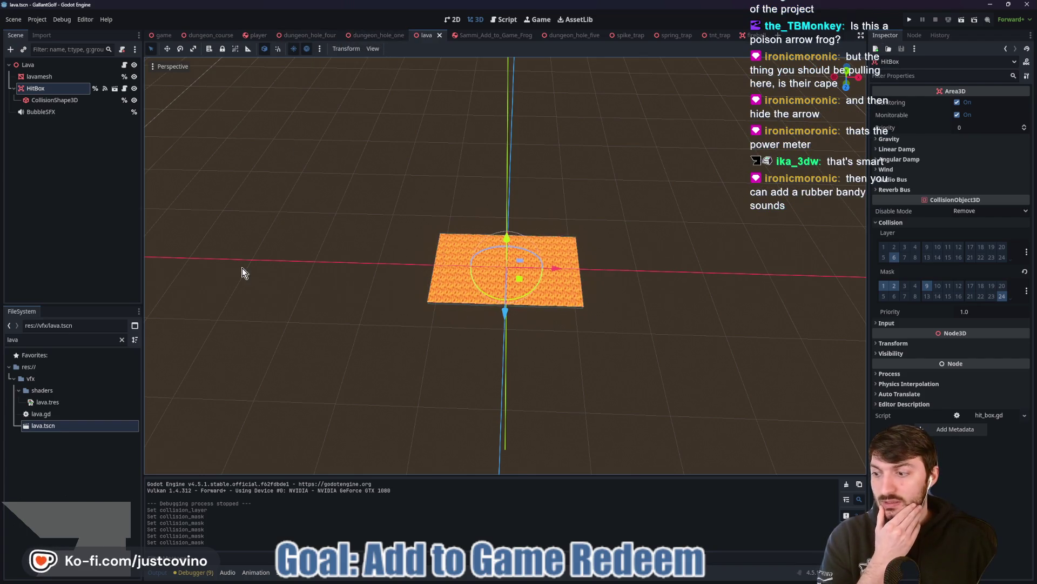
pyautogui.click(121, 340)
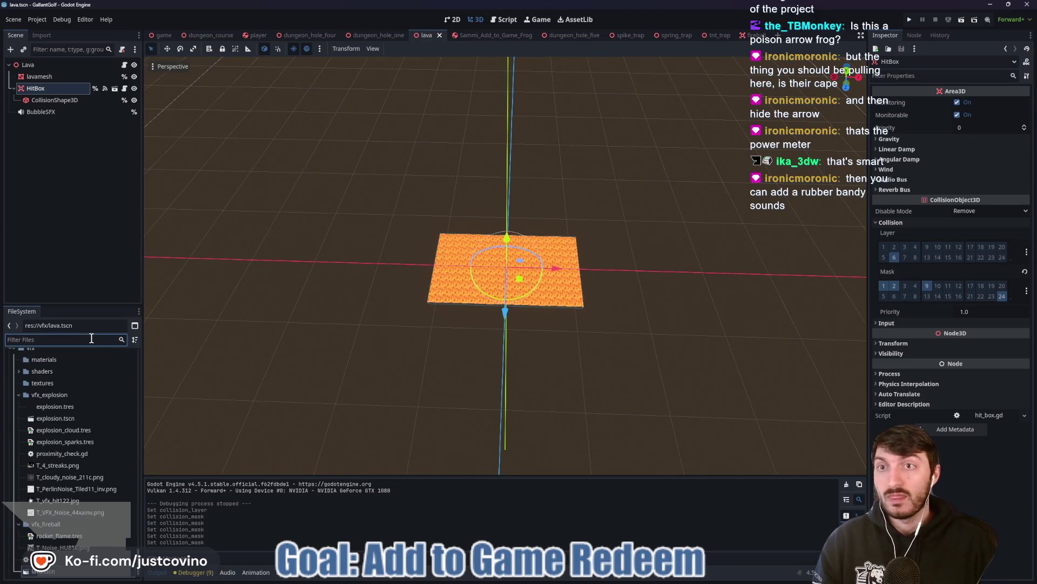
pyautogui.click(308, 35)
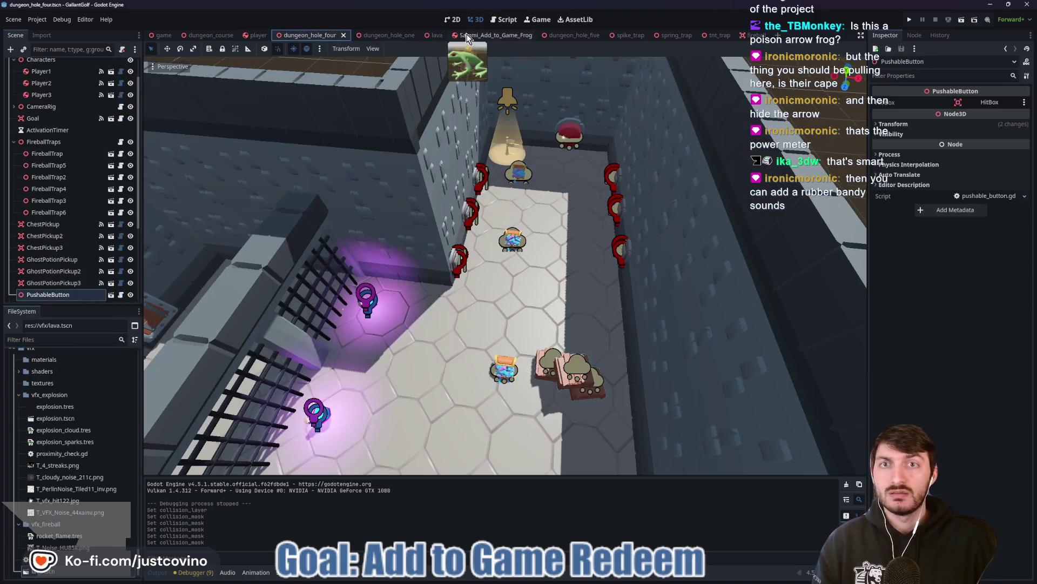
# Test-run from dungeon_hole_five, previewing Sacrificial Pact and 2nd Degree Burns, then filter files for 'hole'.
pyautogui.click(577, 36)
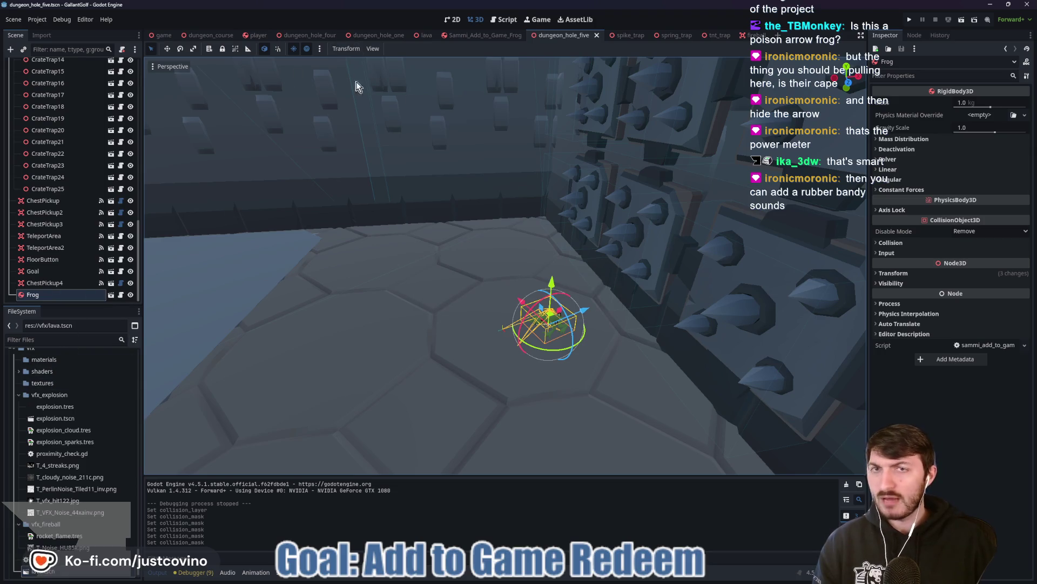
pyautogui.click(907, 20)
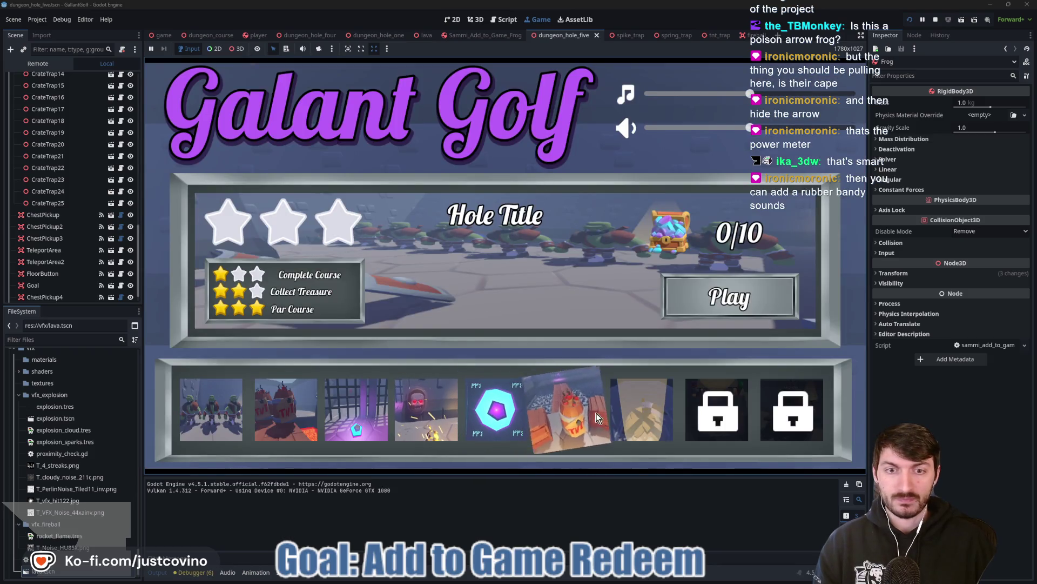
pyautogui.click(574, 415)
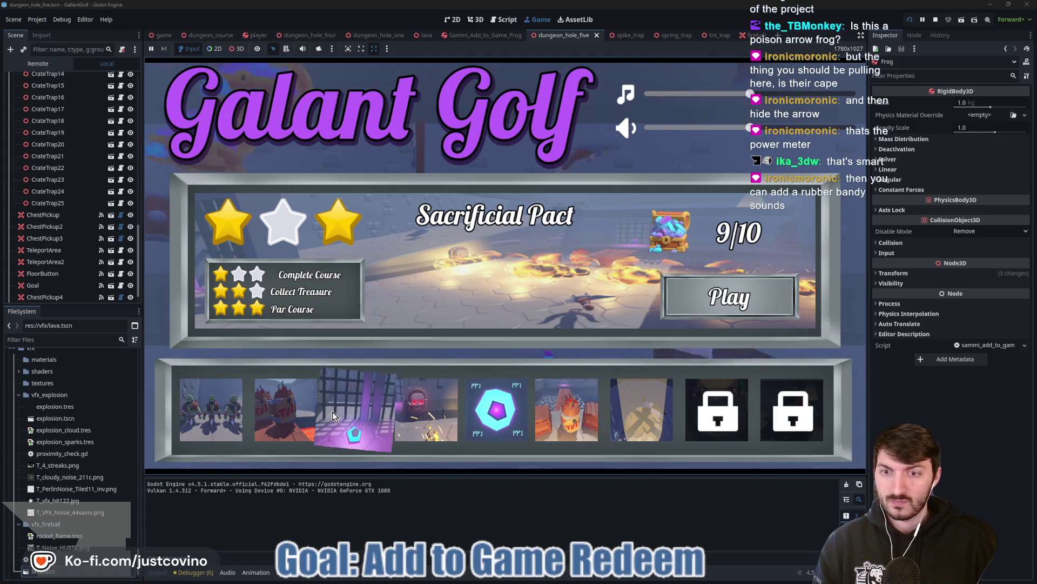
pyautogui.click(573, 418)
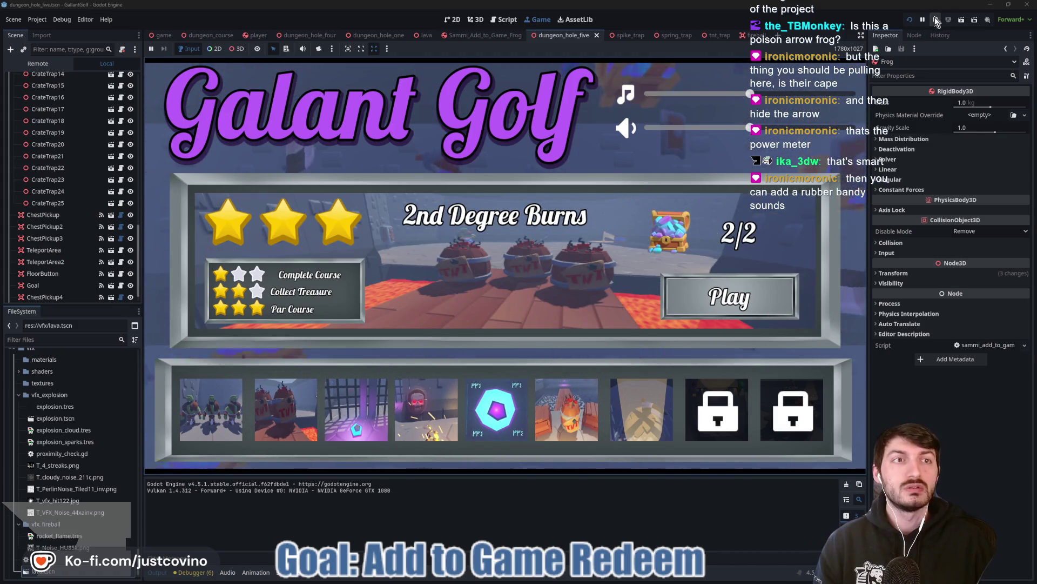
pyautogui.press('F8')
pyautogui.write('hole')
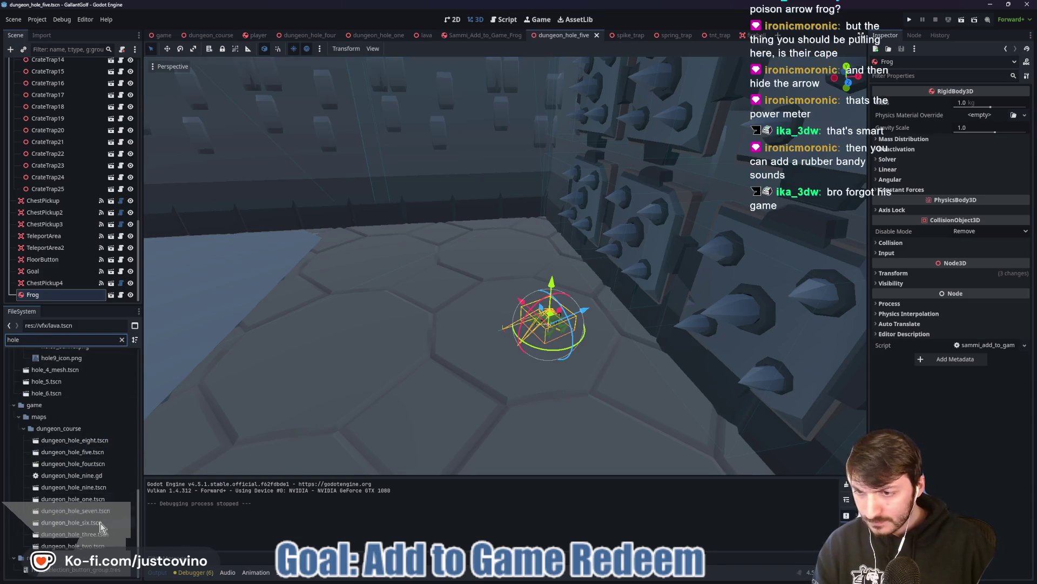
# Open dungeon_hole_two and instance the frog scene under the DungeonHoleTwo root node.
pyautogui.doubleClick(95, 550)
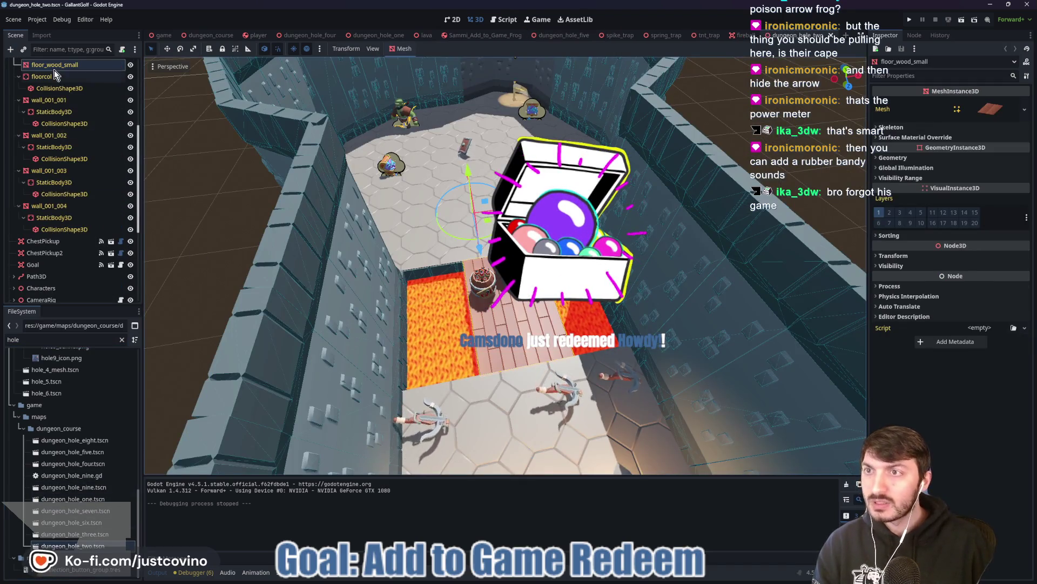
pyautogui.click(200, 147)
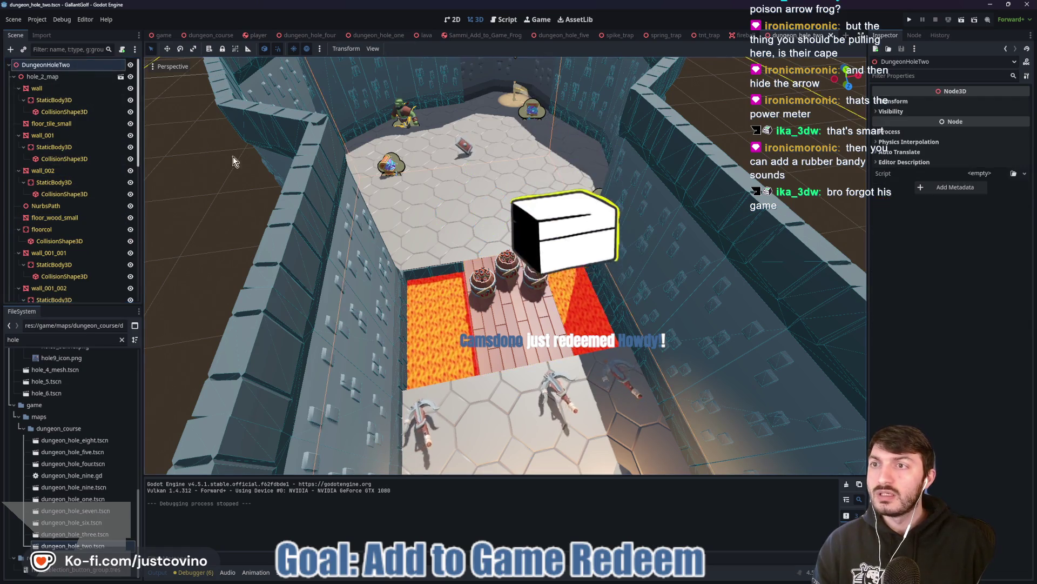
pyautogui.hotkey('ctrl', 'shift', 'o')
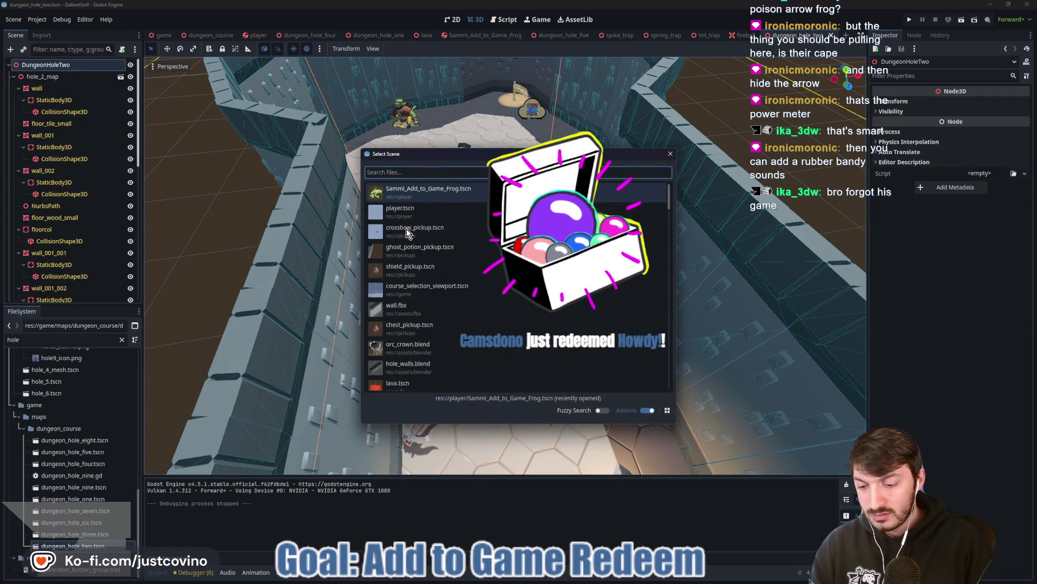
pyautogui.write('frog')
pyautogui.press('Return')
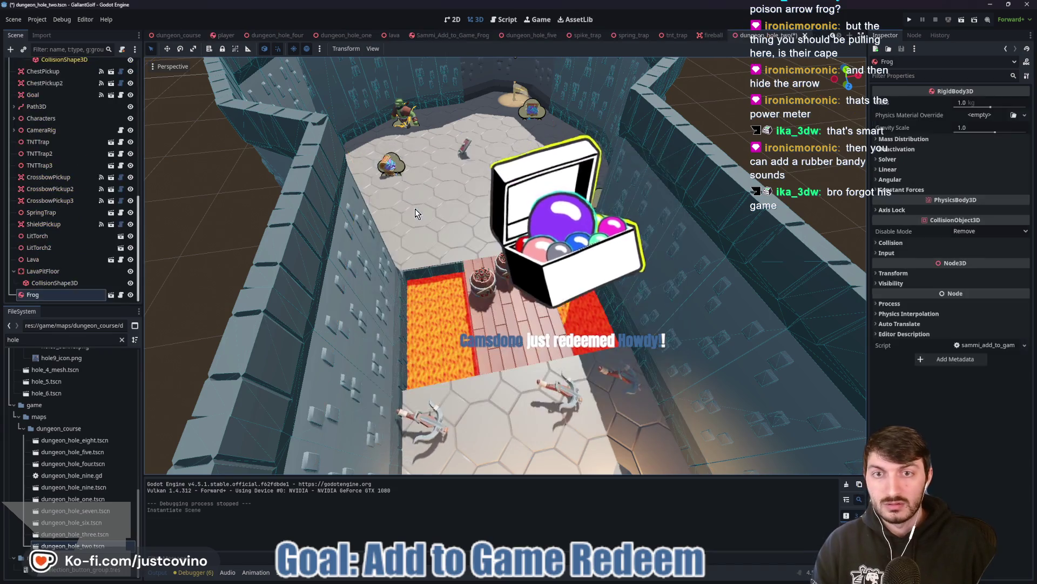
# Move and rotate the frog onto the lava pit's edge, raise it slightly, and save.
pyautogui.scroll(-5, 551, 411)
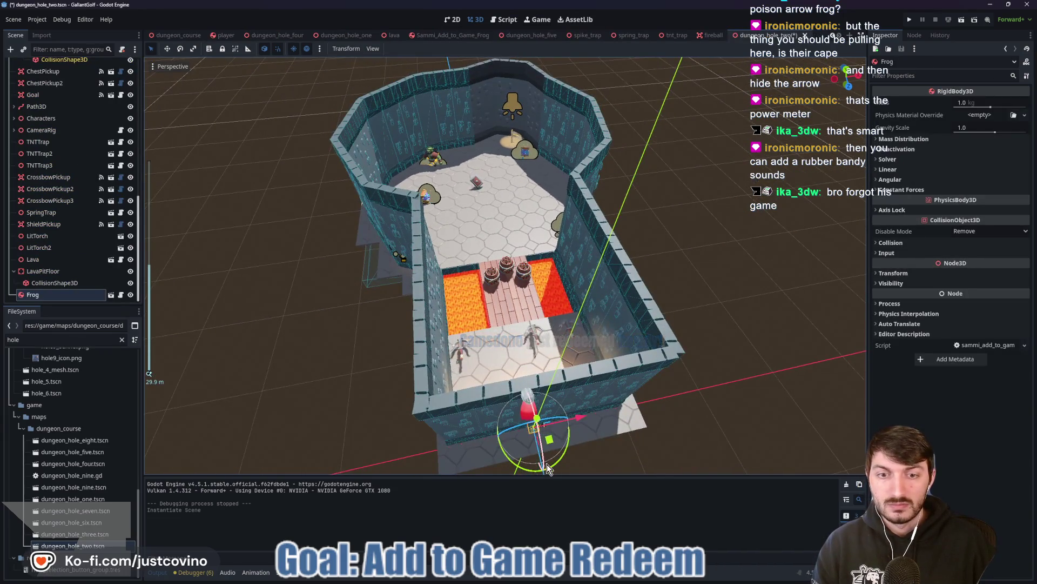
pyautogui.scroll(-2, 573, 462)
pyautogui.moveTo(546, 465)
pyautogui.mouseDown()
pyautogui.moveTo(503, 324)
pyautogui.moveTo(468, 289)
pyautogui.mouseUp()
pyautogui.scroll(5, 468, 289)
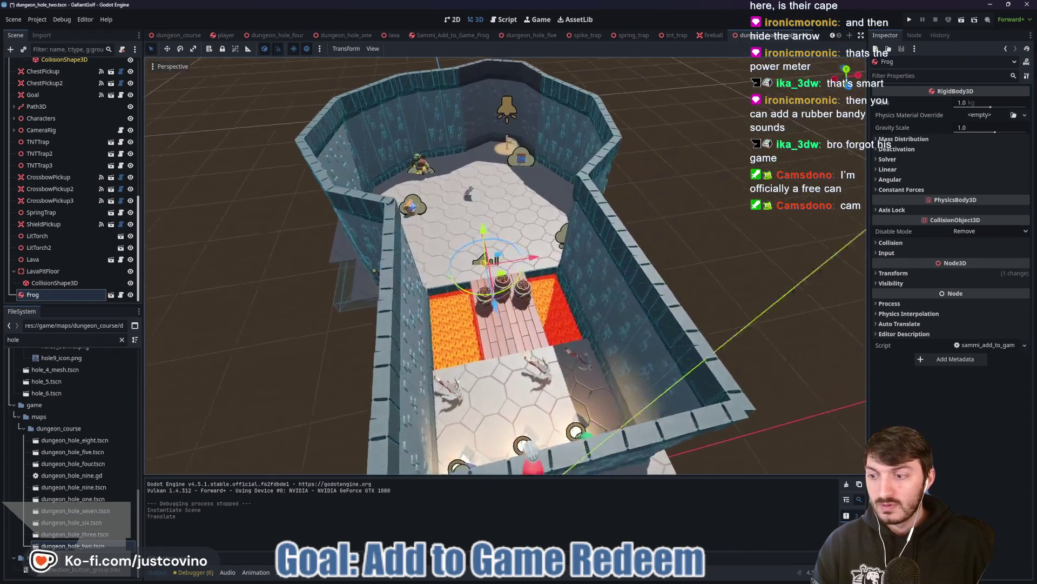
pyautogui.scroll(5, 413, 349)
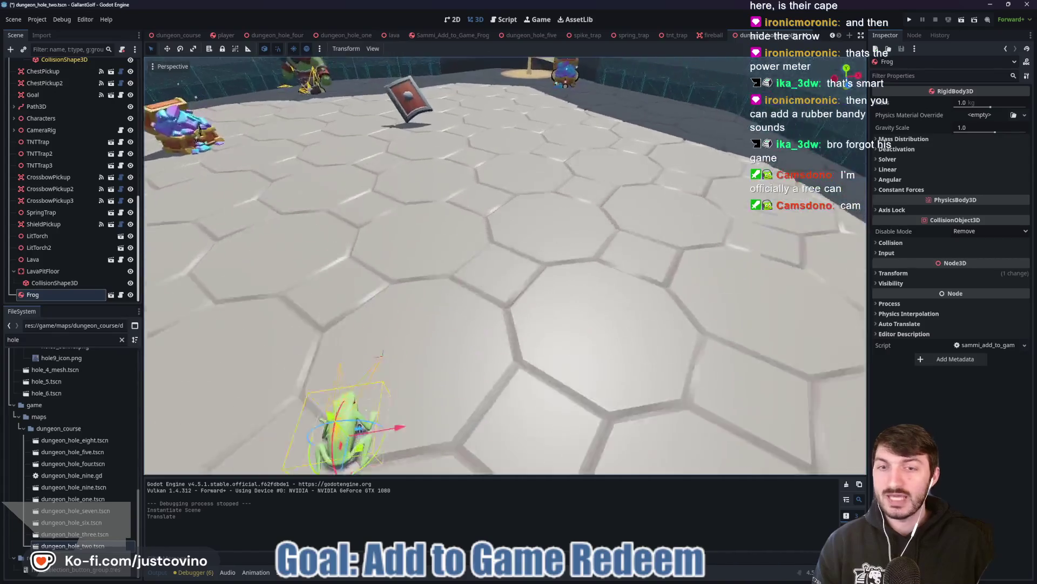
pyautogui.moveTo(533, 329); pyautogui.dragTo(595, 253)
pyautogui.scroll(-5, 561, 289)
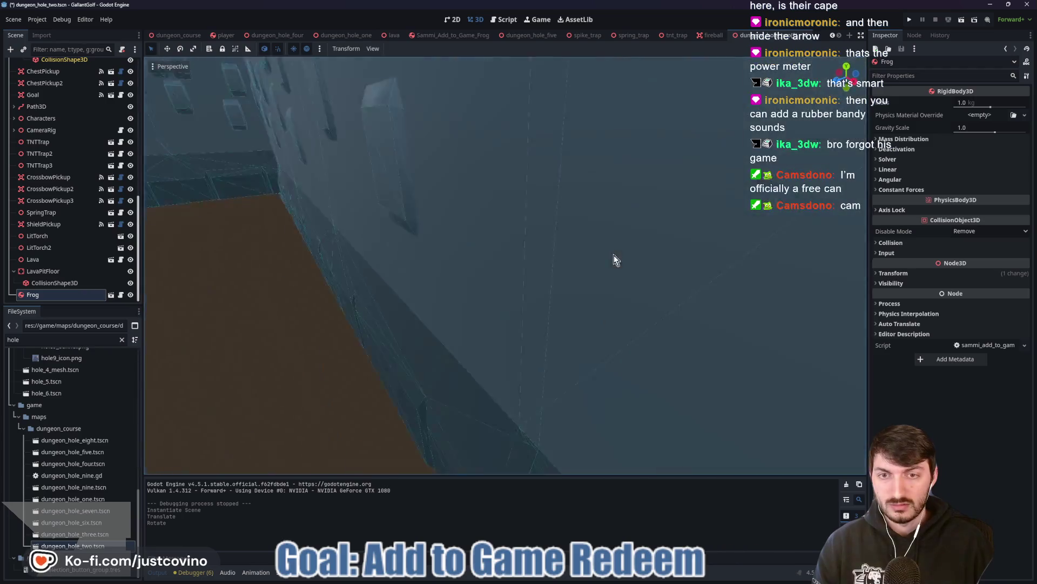
pyautogui.scroll(5, 601, 279)
pyautogui.scroll(3, 596, 298)
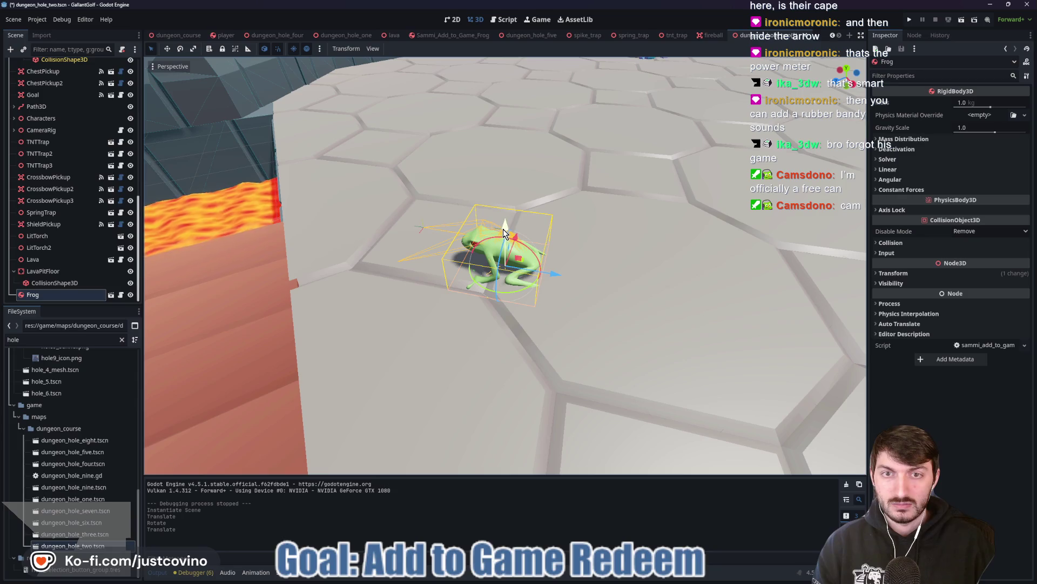
pyautogui.moveTo(507, 227); pyautogui.dragTo(510, 225)
pyautogui.moveTo(563, 296)
pyautogui.mouseDown()
pyautogui.moveTo(570, 306)
pyautogui.moveTo(637, 294)
pyautogui.moveTo(656, 264)
pyautogui.moveTo(546, 315)
pyautogui.moveTo(462, 139)
pyautogui.mouseUp()
pyautogui.hotkey('ctrl', 's')
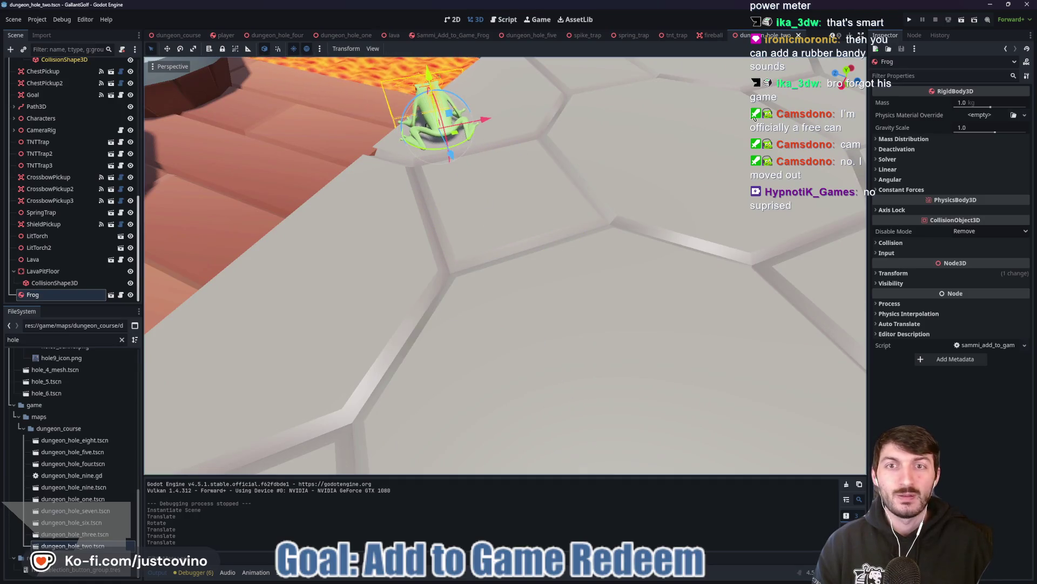
# Run the game and start the 2nd Degree Burns hole.
pyautogui.click(911, 19)
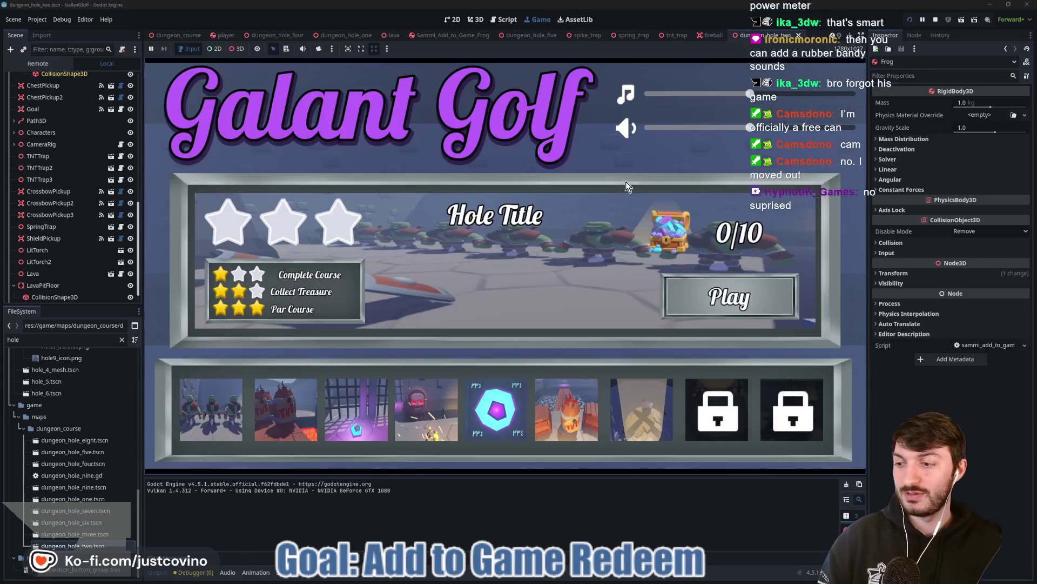
pyautogui.click(287, 410)
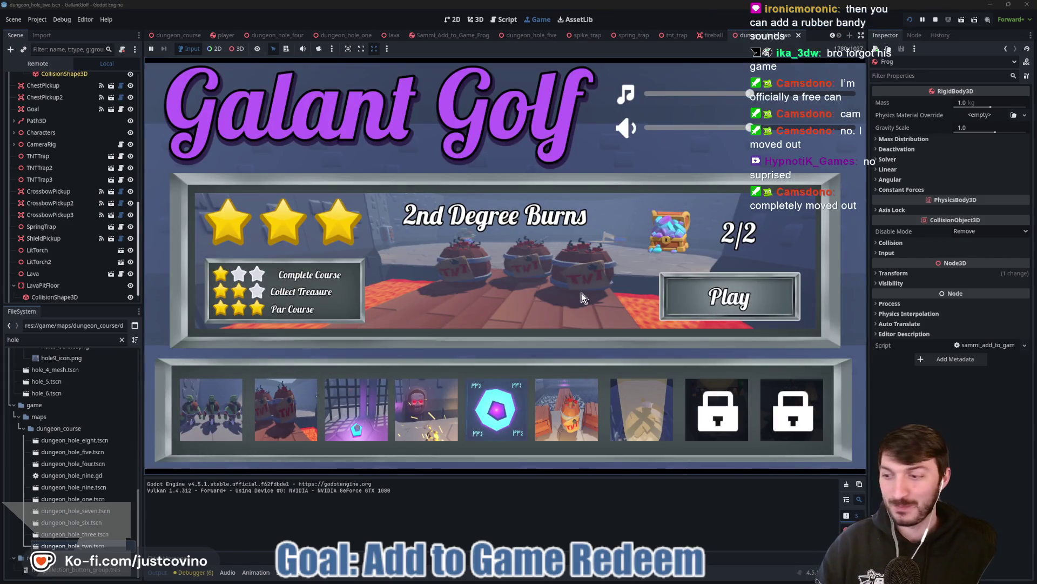
pyautogui.press('Return')
pyautogui.click(514, 349)
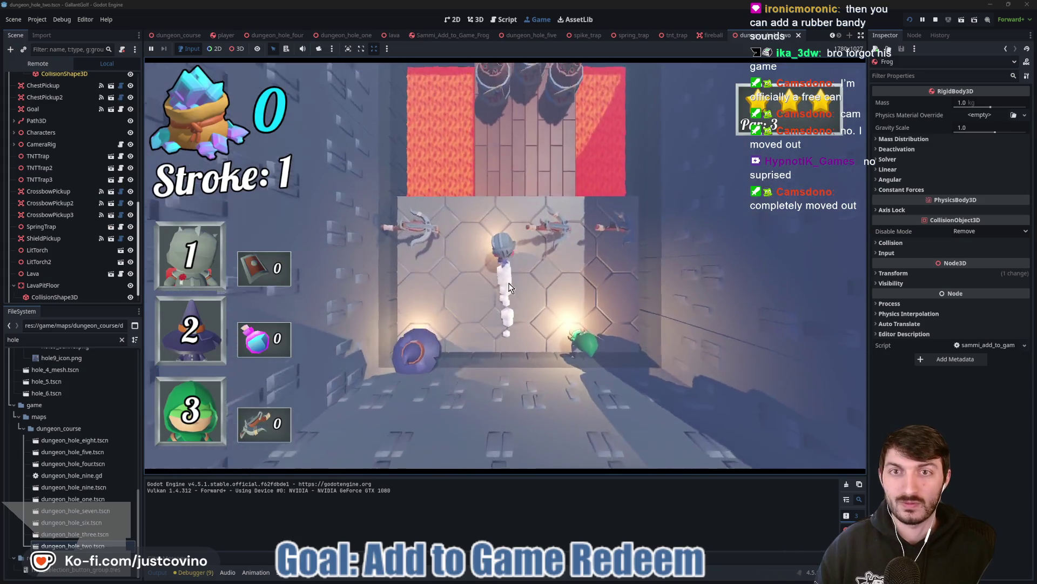
# Play the hole, shooting the ball along the trail and across the lava bridge.
pyautogui.click(510, 263)
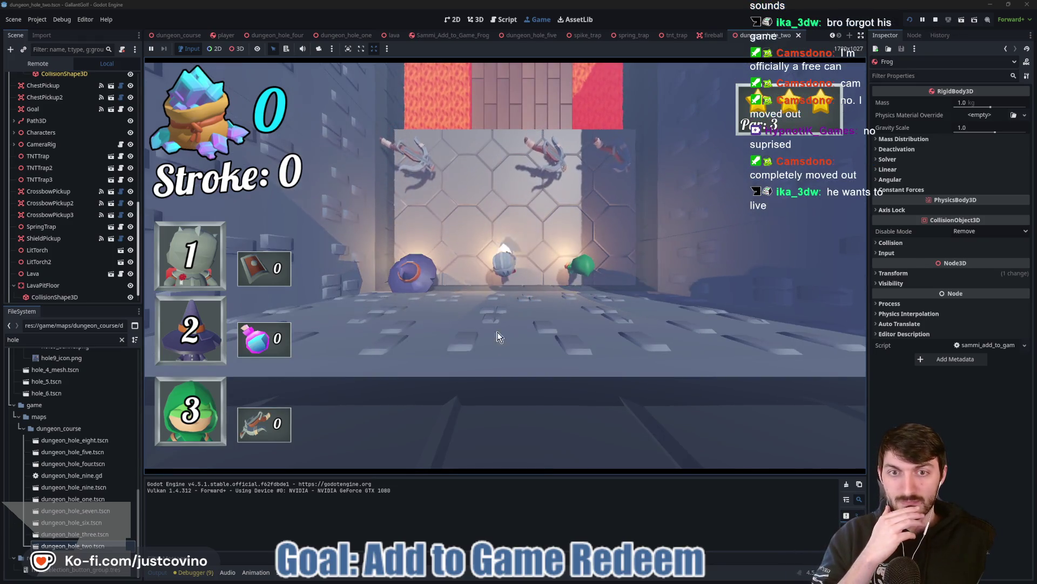
pyautogui.click(509, 241)
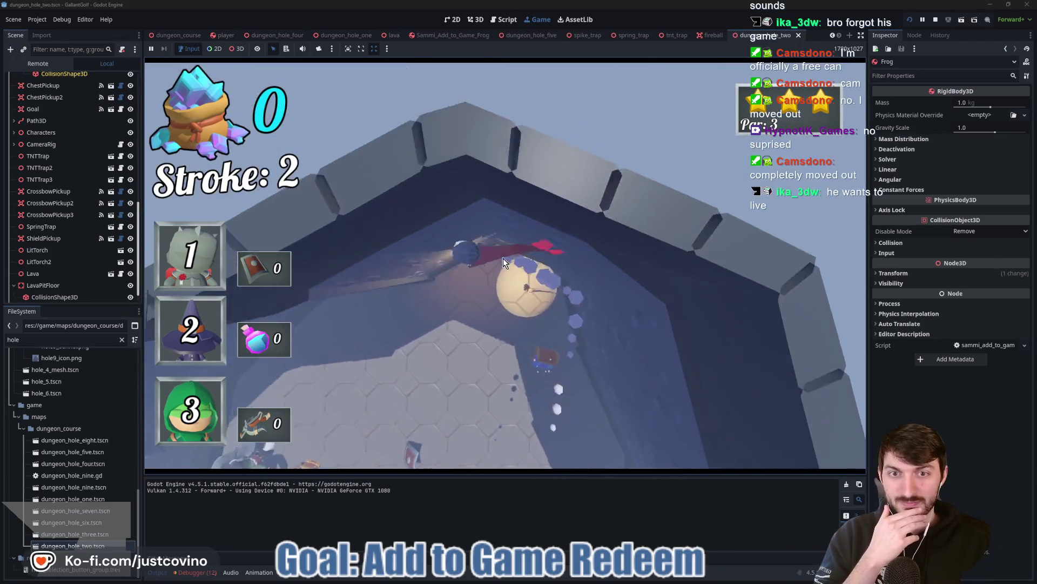
pyautogui.click(503, 258)
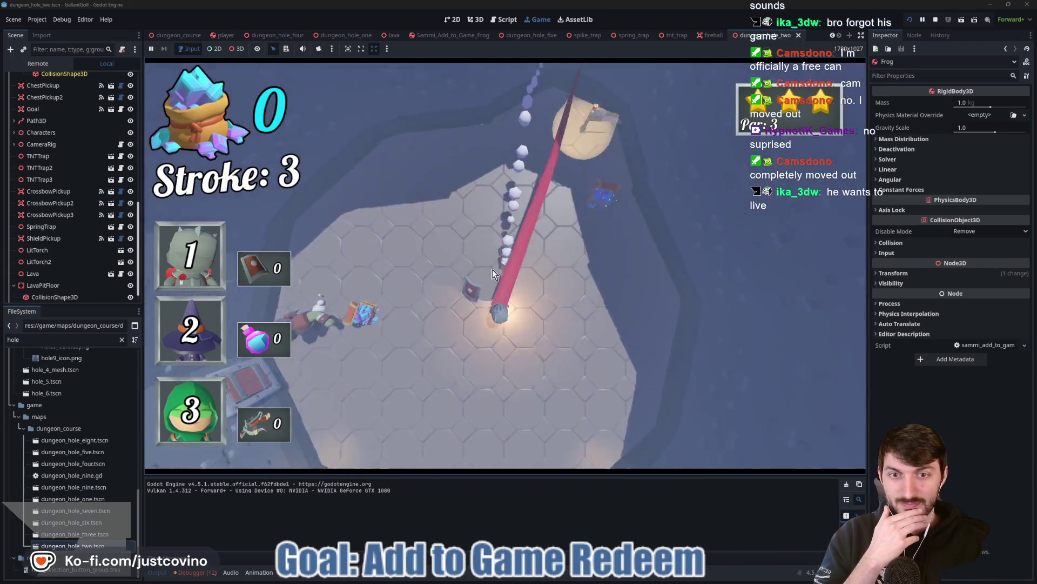
pyautogui.click(515, 284)
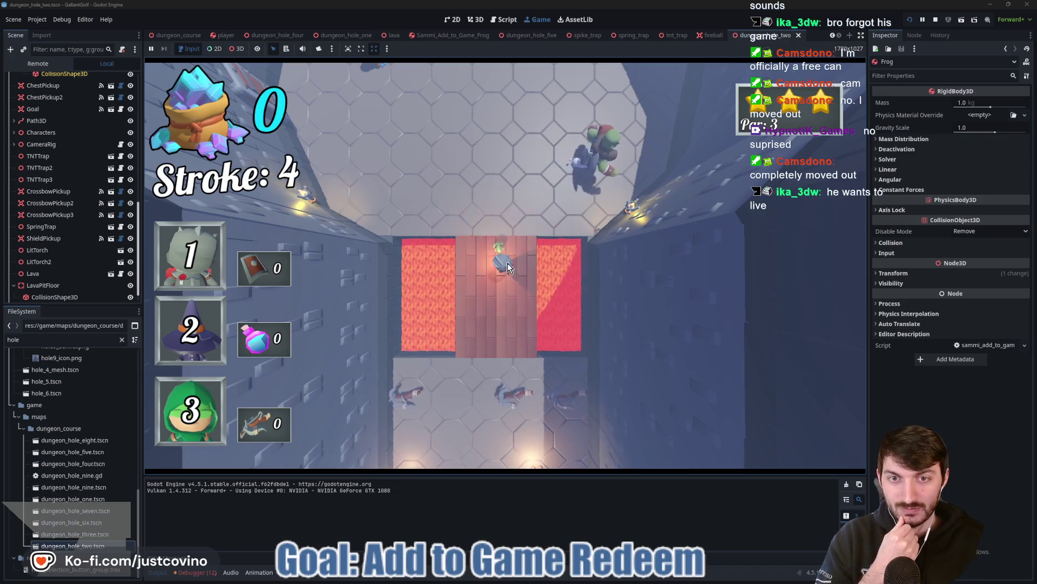
pyautogui.click(489, 337)
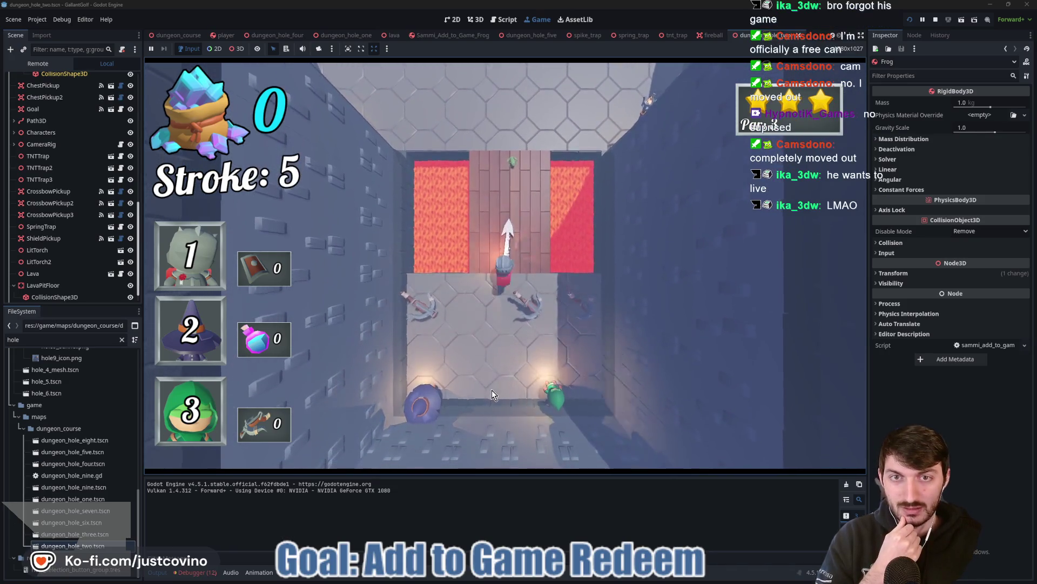
pyautogui.click(492, 390)
pyautogui.click(507, 263)
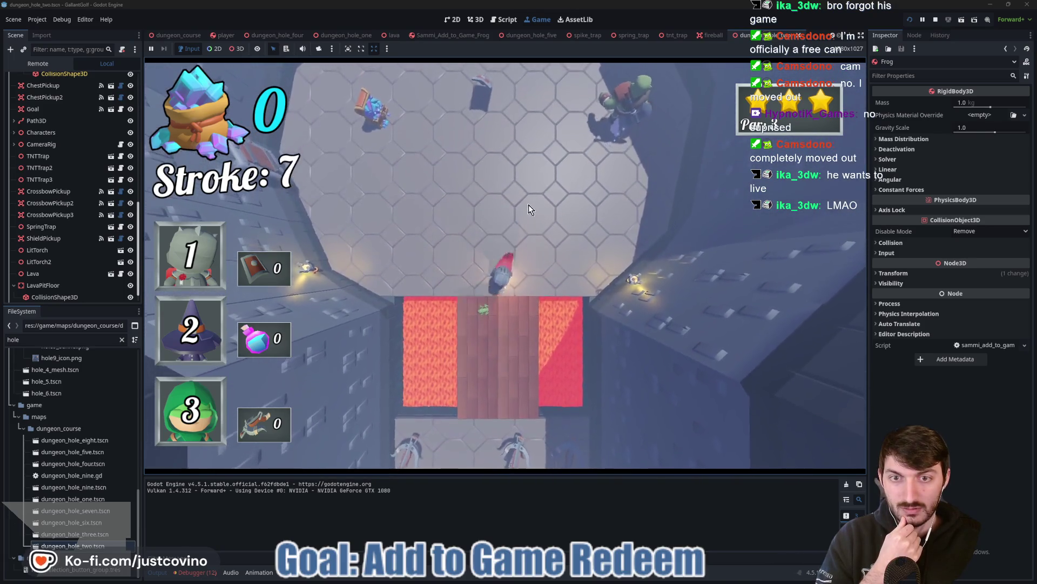
pyautogui.click(505, 270)
pyautogui.click(503, 286)
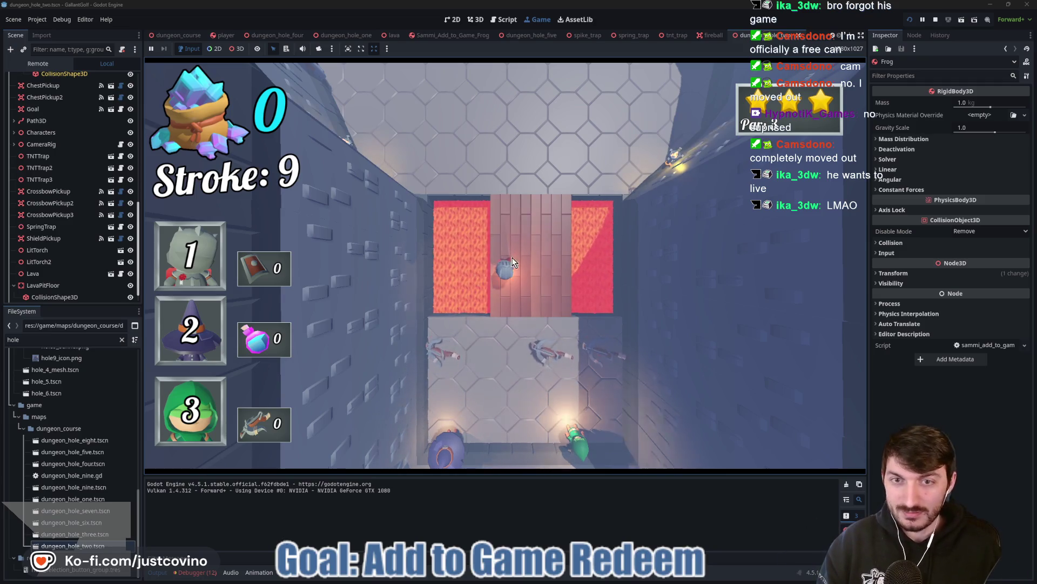
# Show the Debugger's runtime Errors list and clear it.
pyautogui.click(196, 572)
pyautogui.click(203, 471)
pyautogui.scroll(-5, 270, 519)
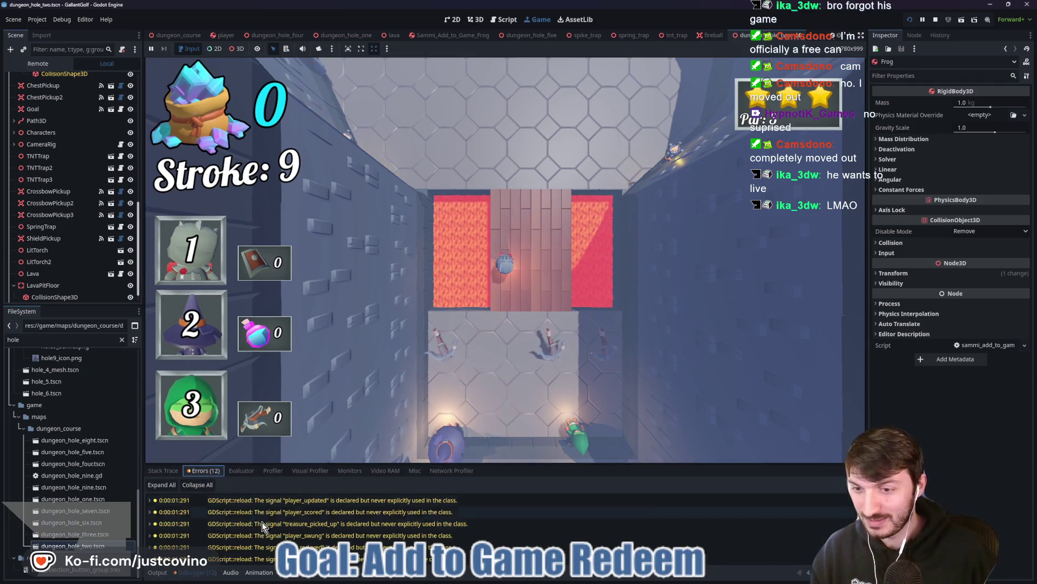
pyautogui.click(856, 485)
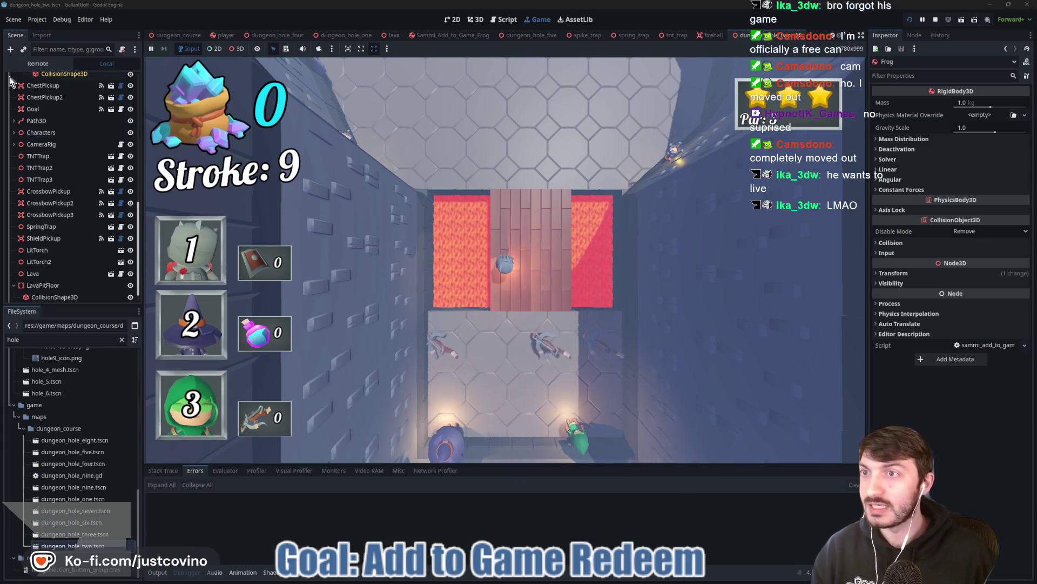
# Inspect the live Frog in the Remote scene tree, then stop the game.
pyautogui.click(38, 64)
pyautogui.click(14, 114)
pyautogui.click(19, 126)
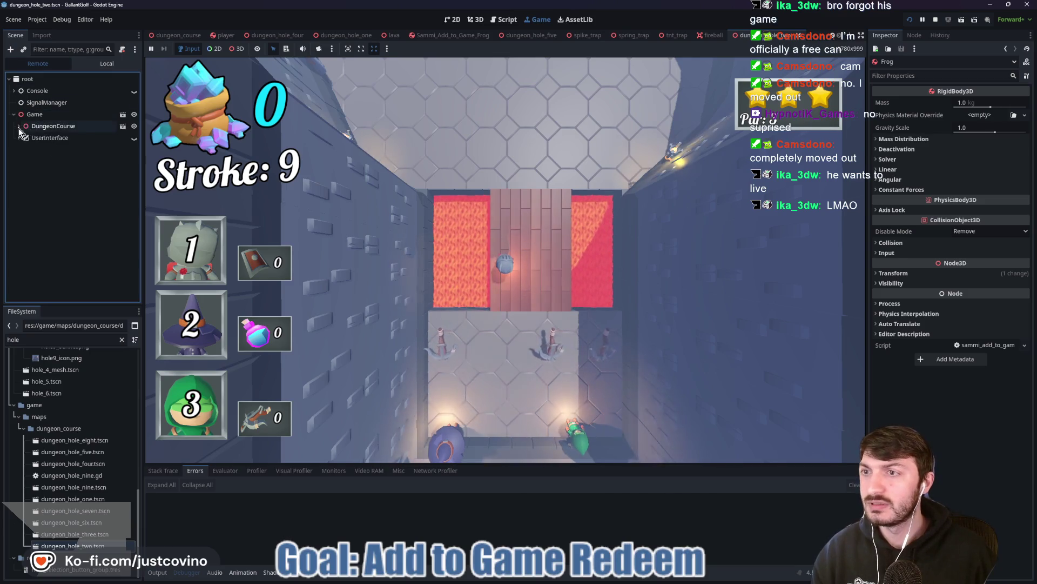
pyautogui.click(23, 150)
pyautogui.click(28, 161)
pyautogui.click(67, 275)
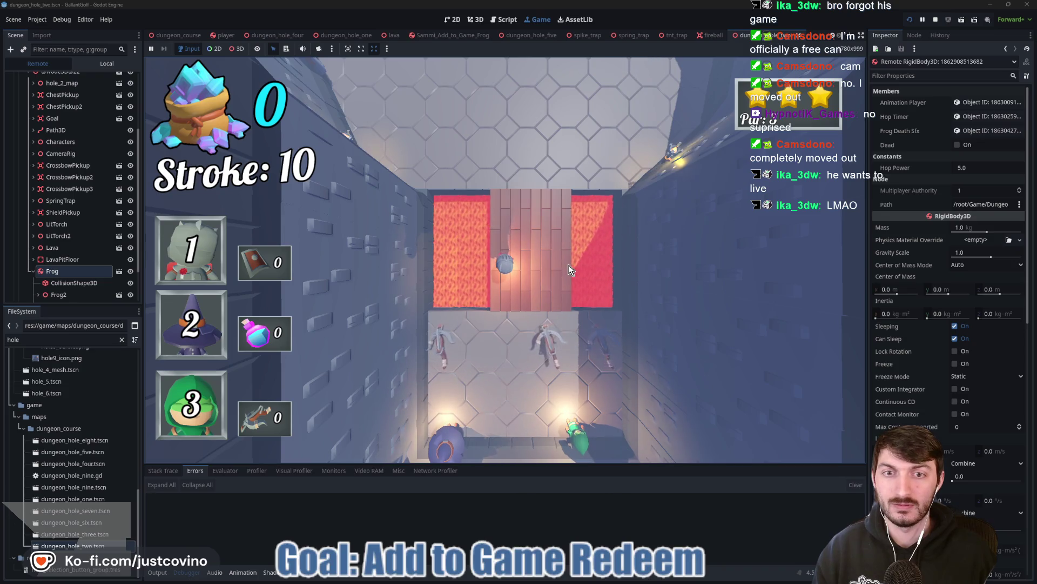
pyautogui.click(935, 21)
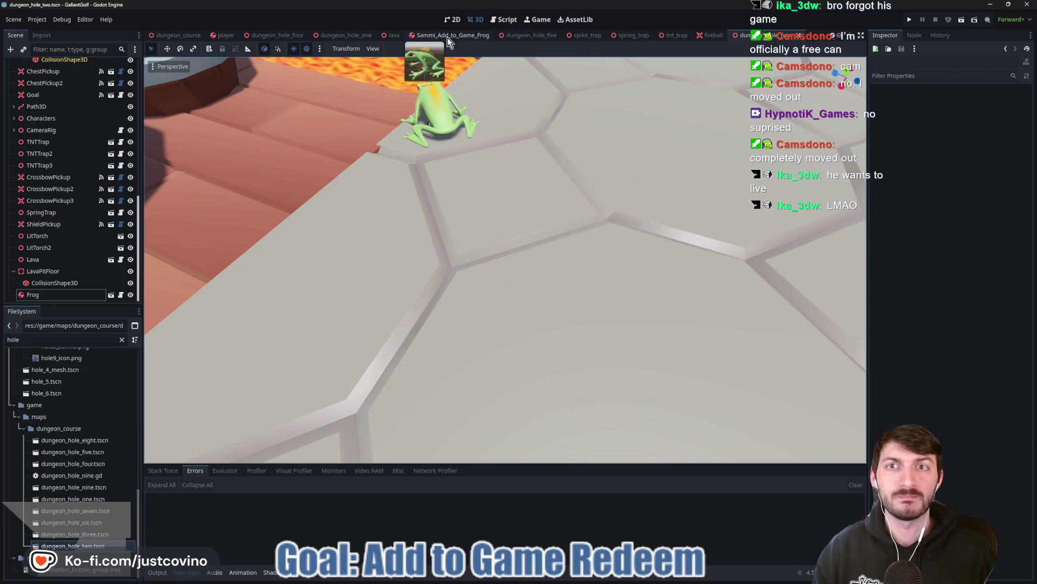
# Extend lava.gd line 33's Player check with 'or body is not Frog' and save the script.
pyautogui.click(390, 34)
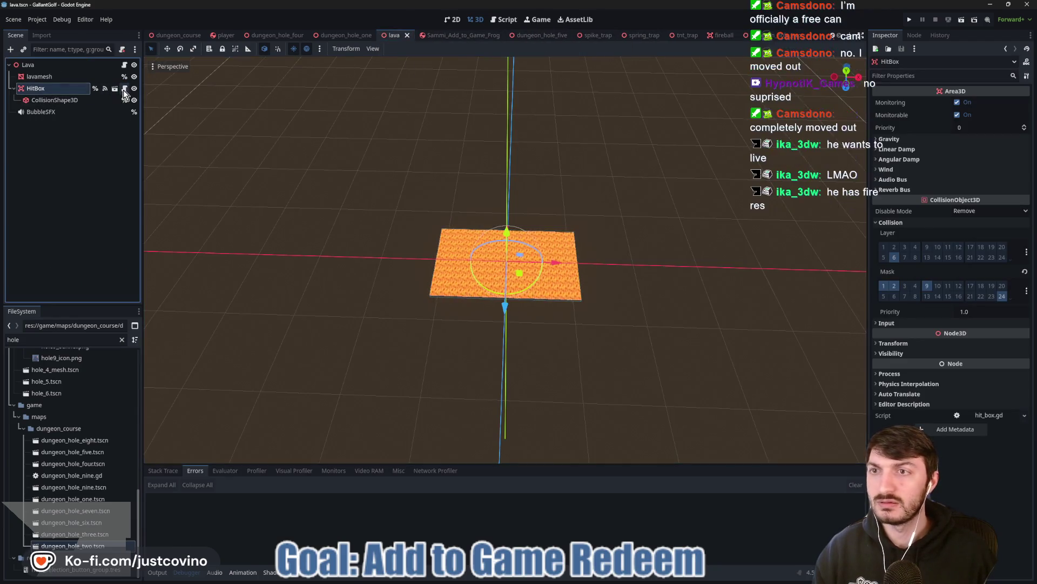
pyautogui.click(114, 89)
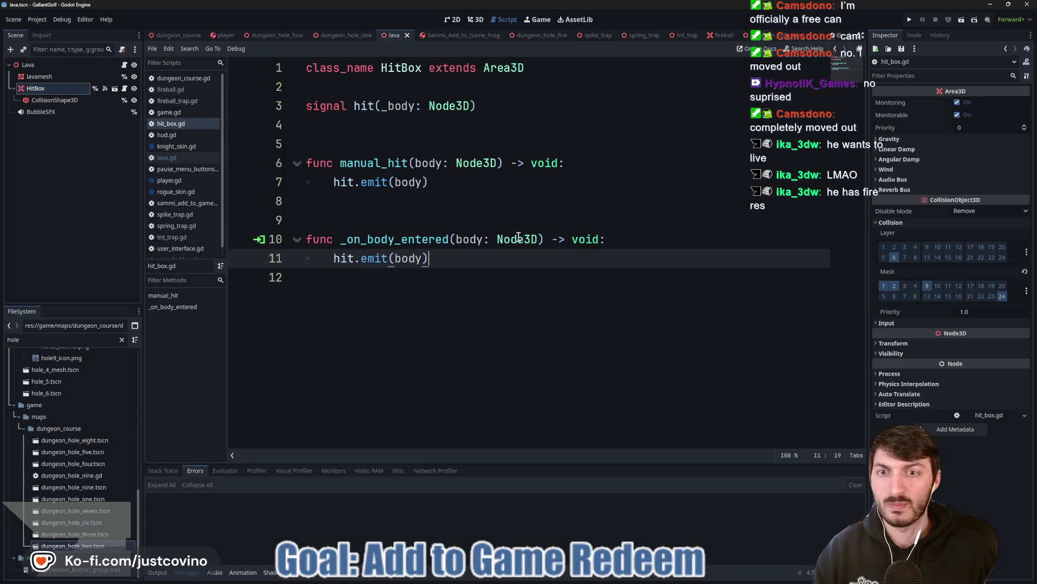
pyautogui.click(123, 66)
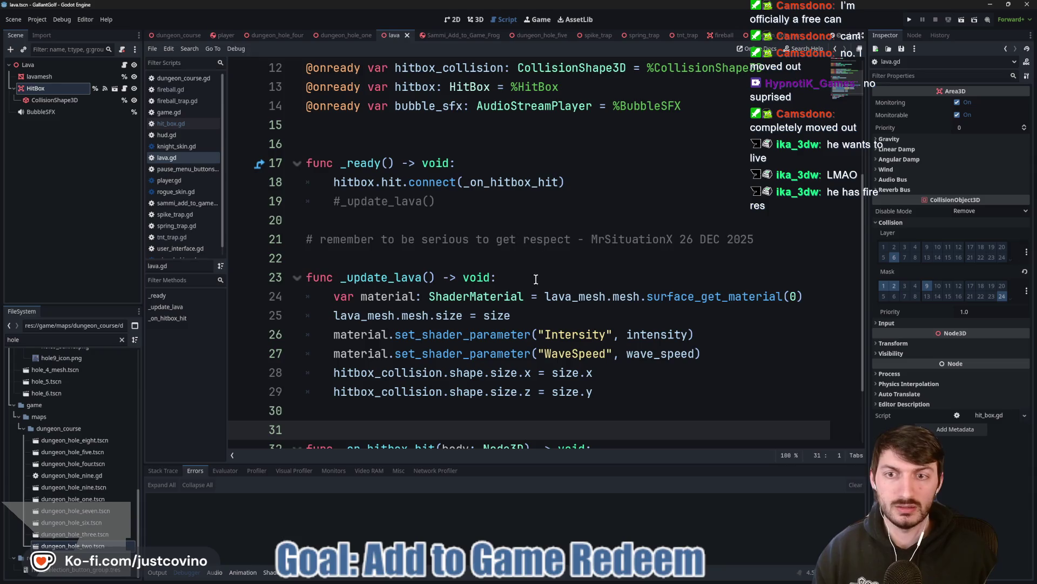
pyautogui.scroll(-2, 502, 281)
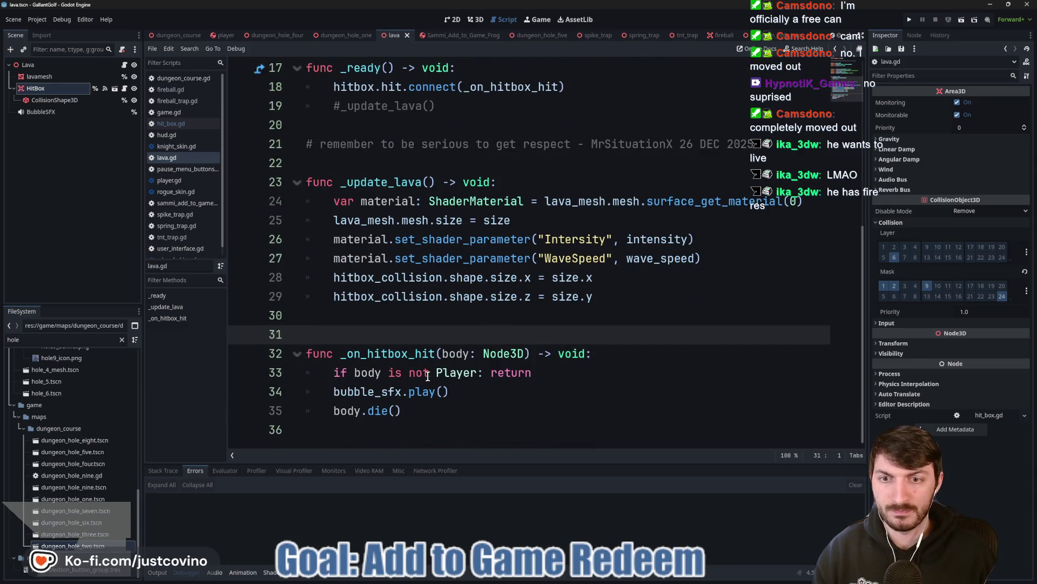
pyautogui.click(476, 372)
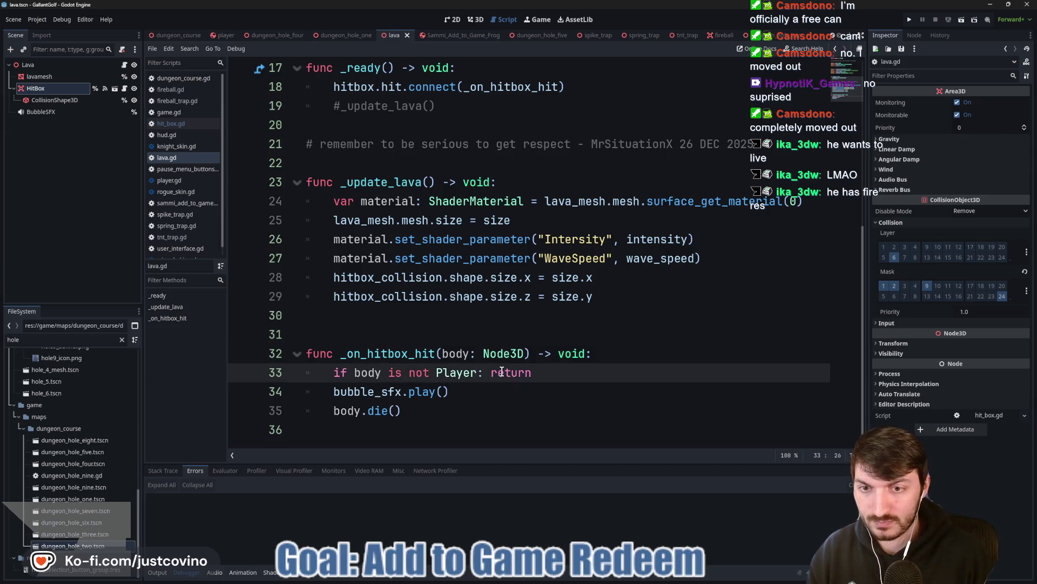
pyautogui.write('or body is')
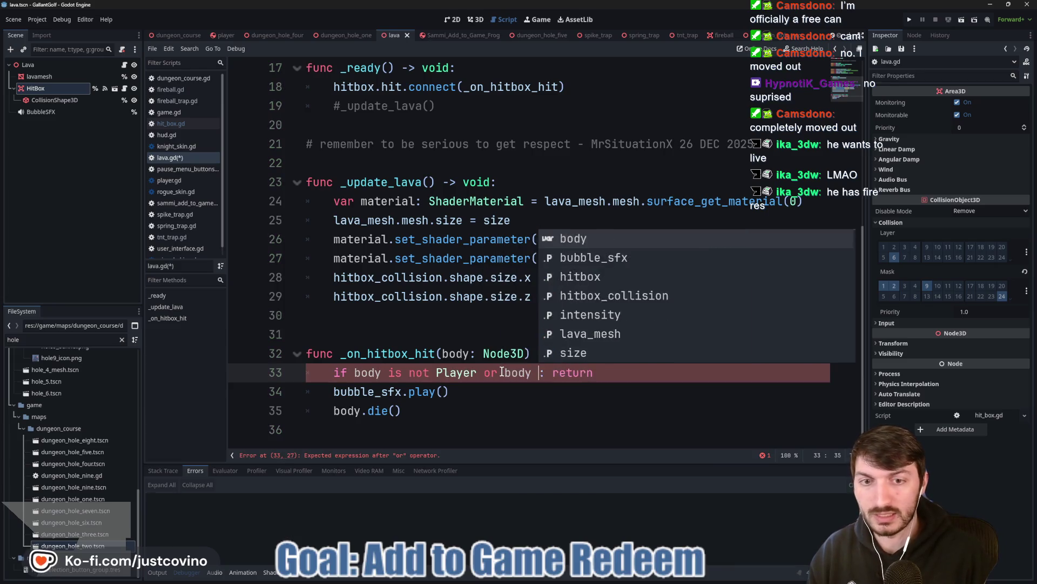
pyautogui.write(' not Frog')
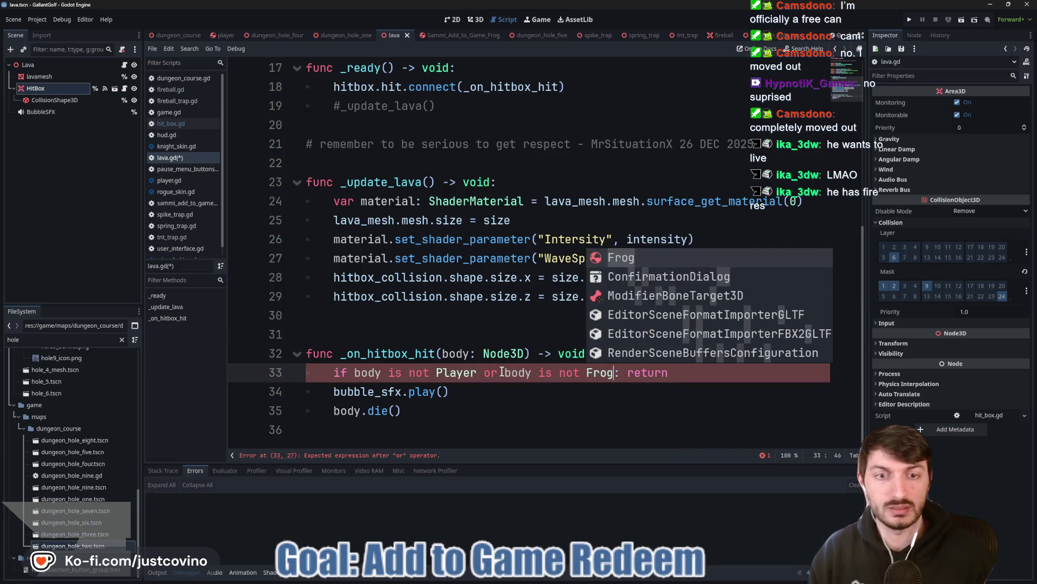
pyautogui.click(526, 395)
pyautogui.hotkey('ctrl', 's')
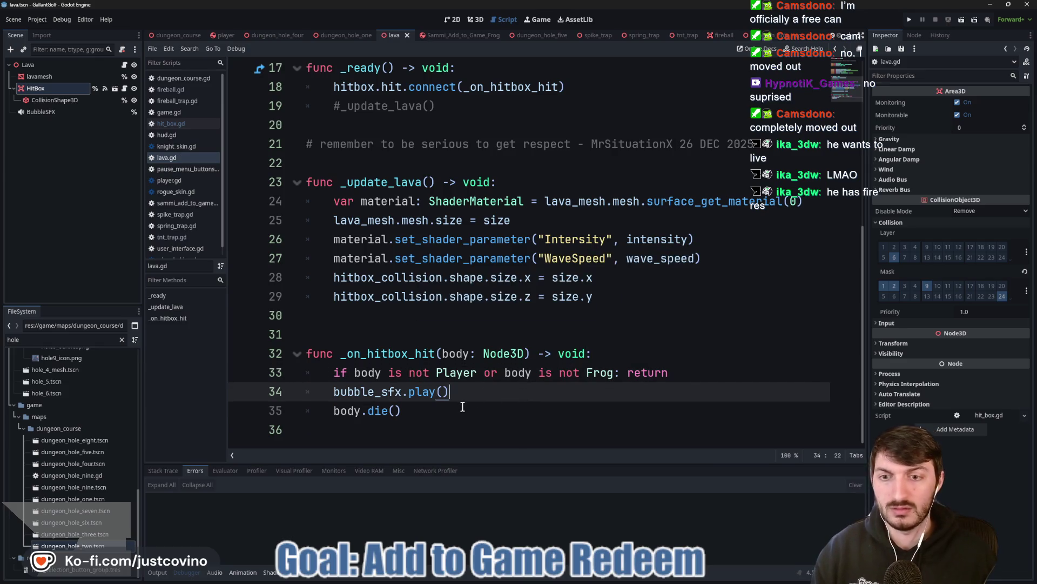
pyautogui.click(909, 20)
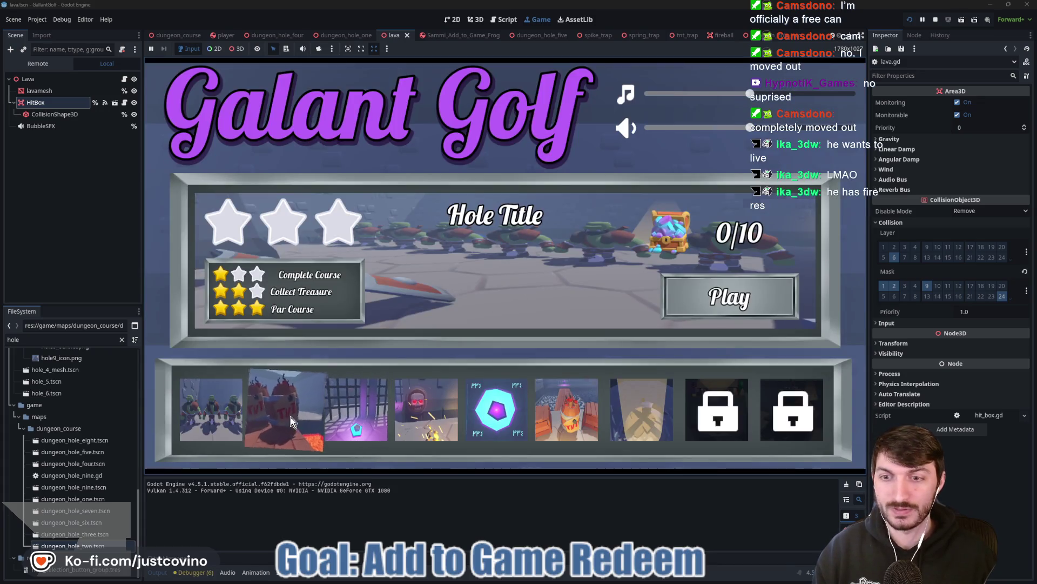
# Play the 2nd Degree Burns hole, shoot the ball toward the lava, then stop the test.
pyautogui.click(291, 416)
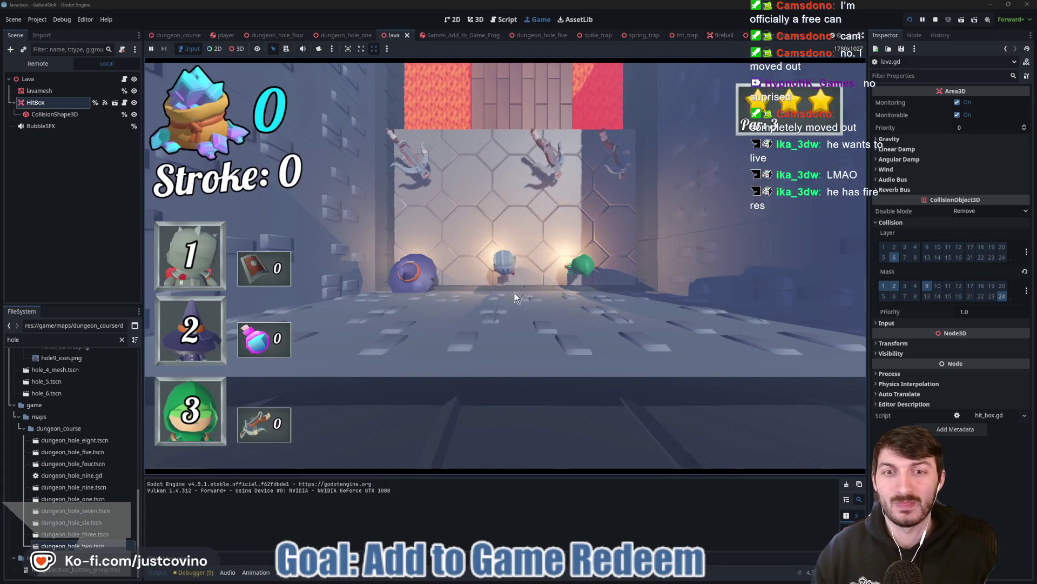
pyautogui.click(507, 253)
pyautogui.click(513, 270)
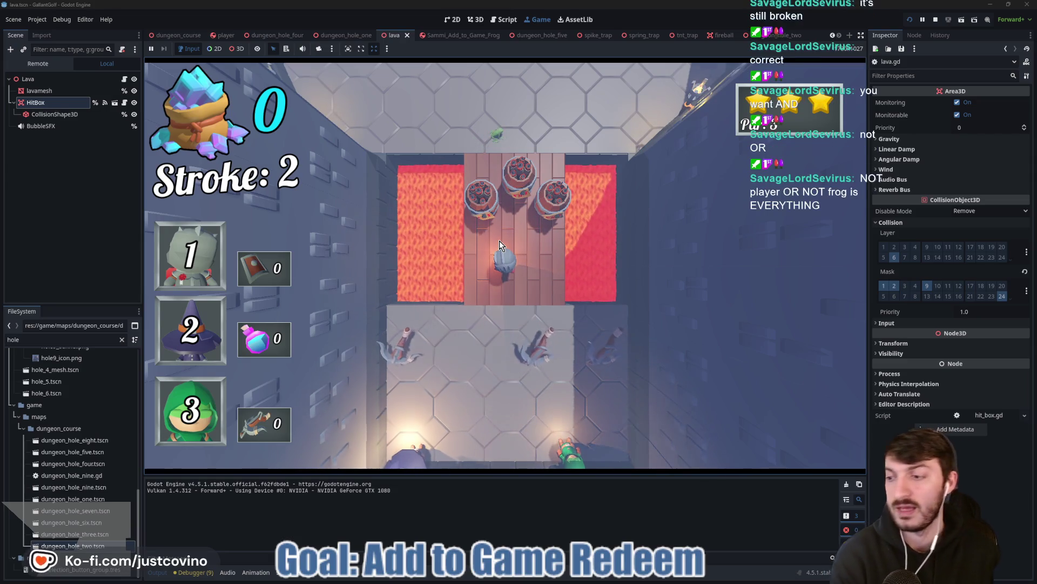
pyautogui.click(934, 20)
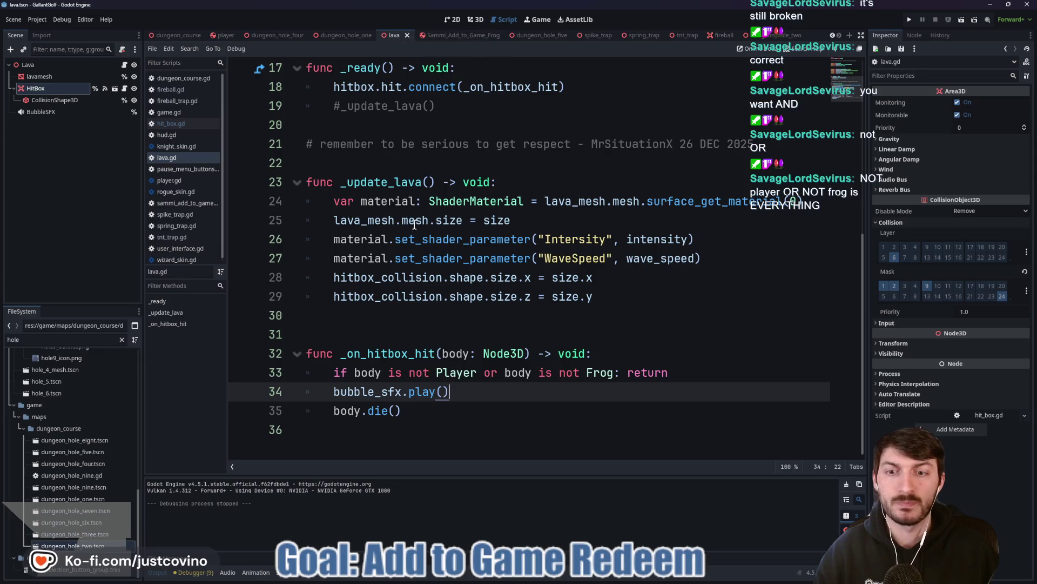
# Replace 'or' with 'and' in lava.gd's line 33 hit check and save the script.
pyautogui.click(497, 372)
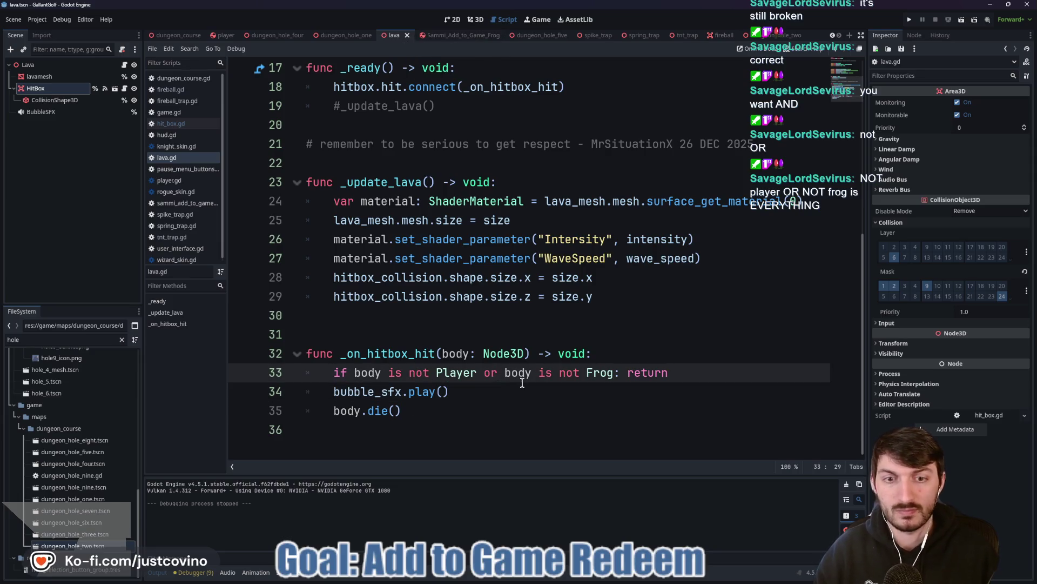
pyautogui.write('and')
pyautogui.click(522, 383)
pyautogui.hotkey('ctrl', 's')
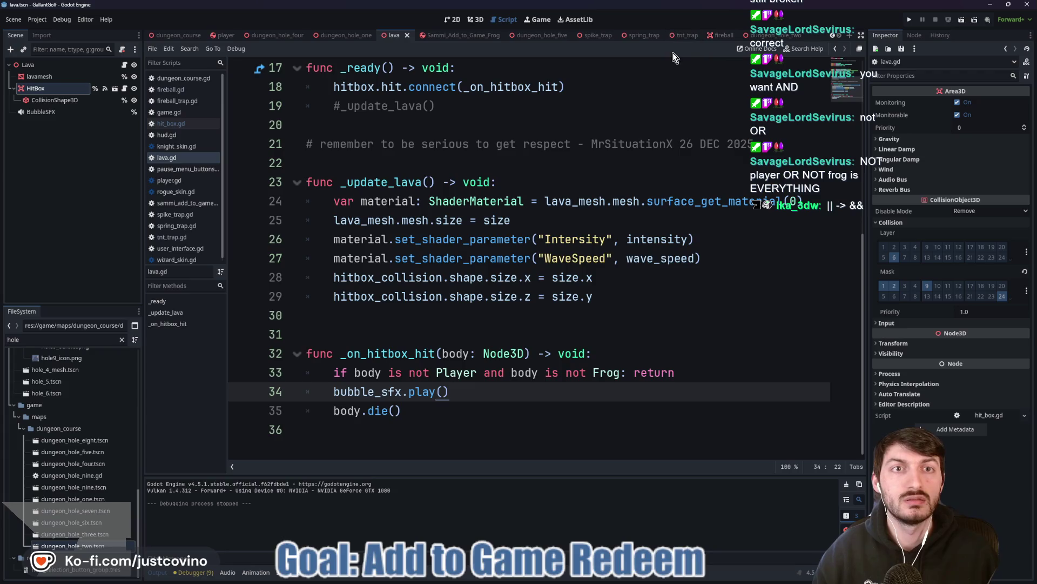
pyautogui.click(691, 36)
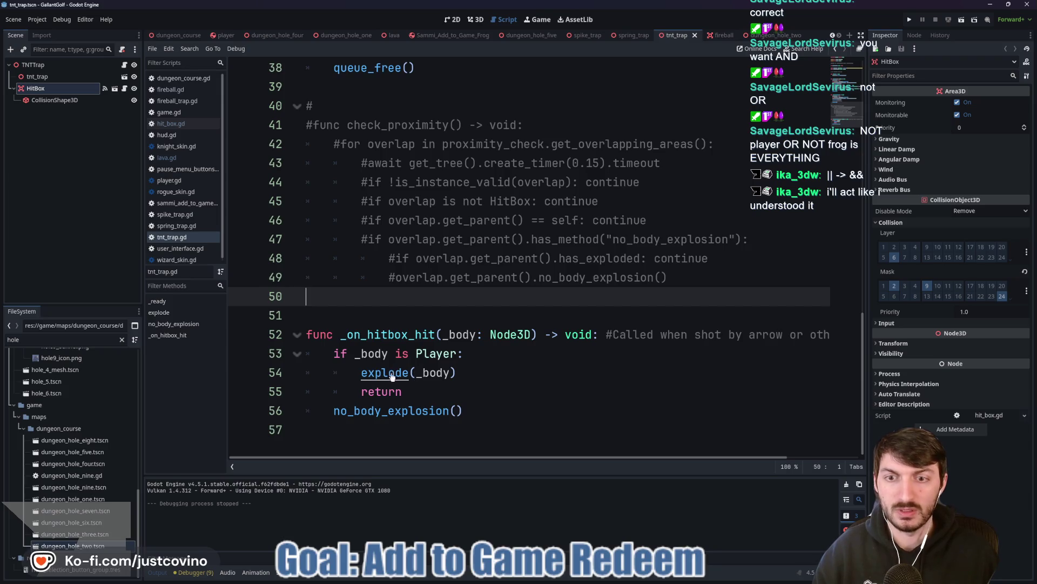
# Add 'if _body is Frog: _body.die()' after no_body_explosion() in tnt_trap.gd and save.
pyautogui.scroll(8, 392, 377)
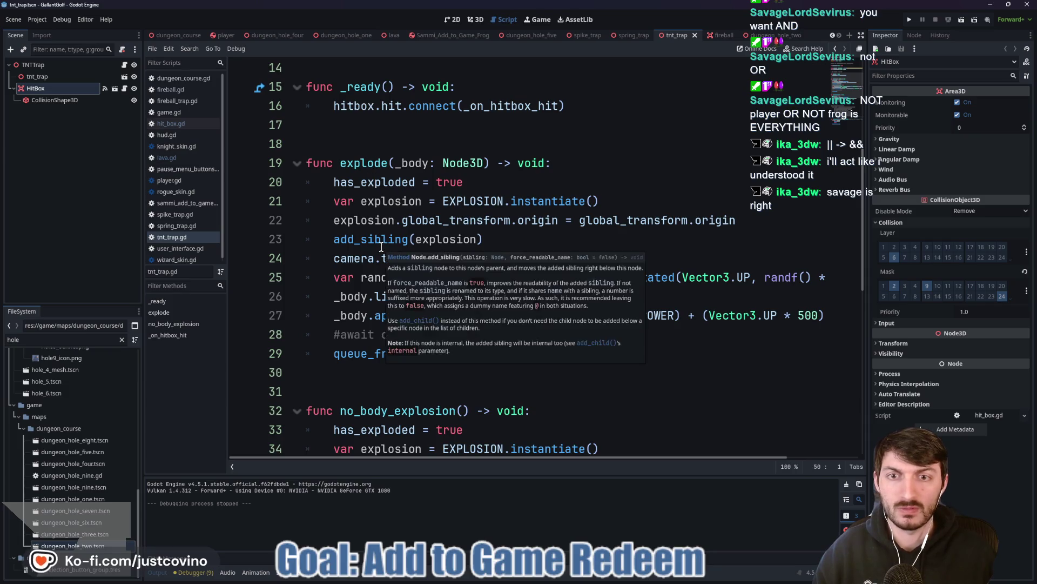
pyautogui.scroll(-8, 394, 279)
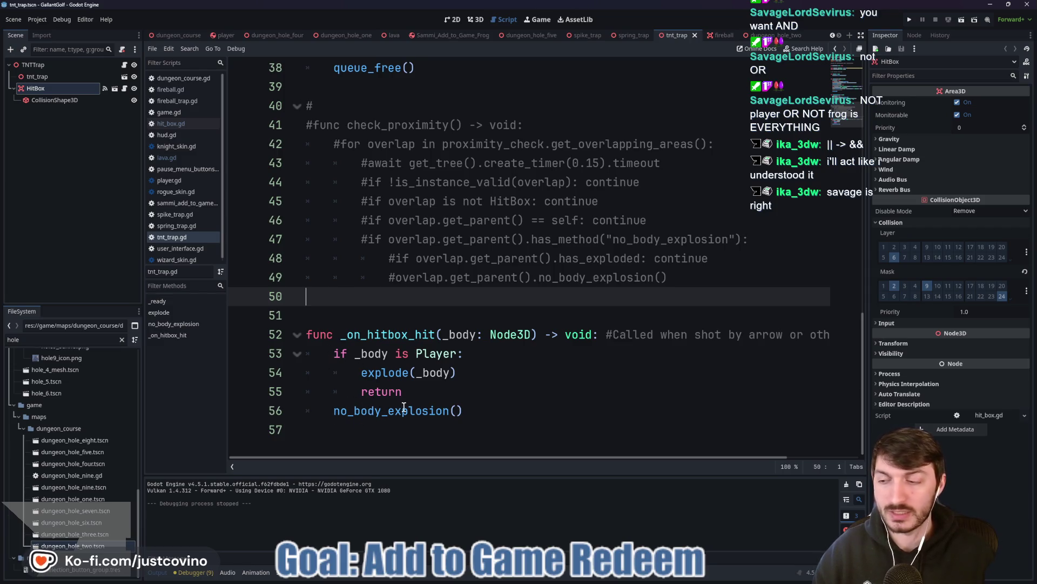
pyautogui.click(473, 411)
pyautogui.press('Return')
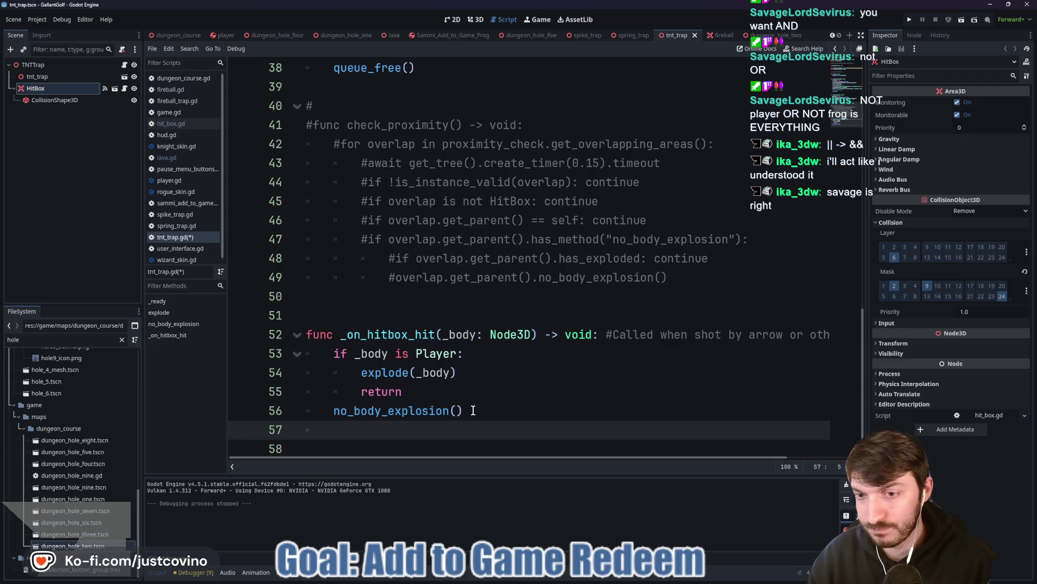
pyautogui.write('if body is fro')
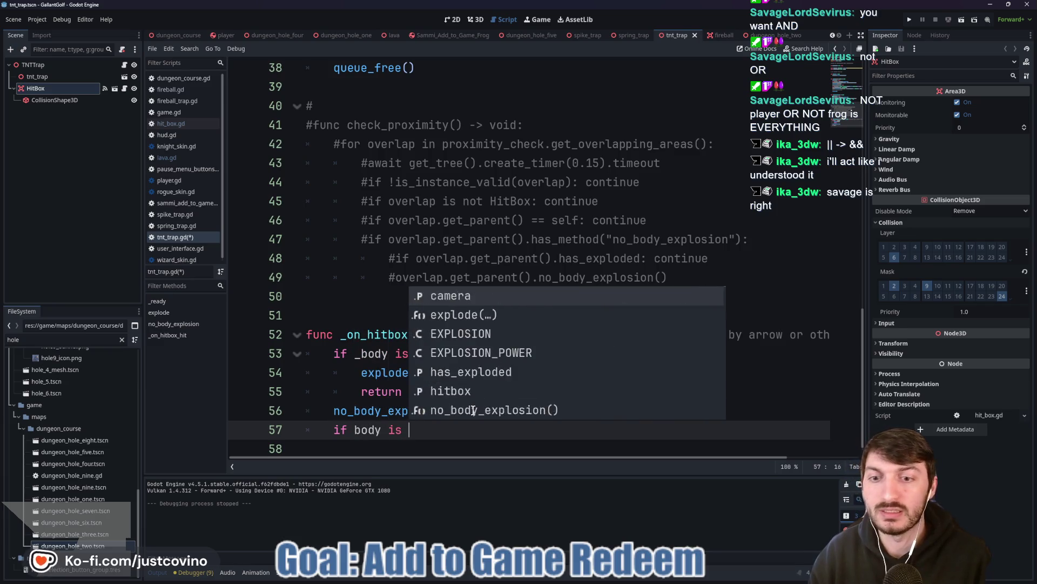
pyautogui.write('g')
pyautogui.press('Return')
pyautogui.write(':')
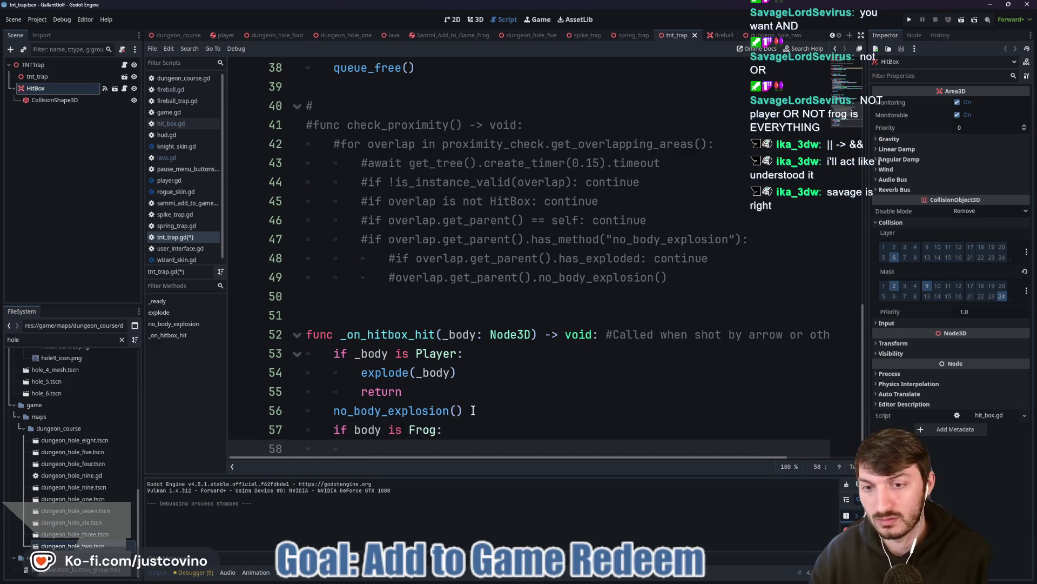
pyautogui.press('Return')
pyautogui.write('body.die()')
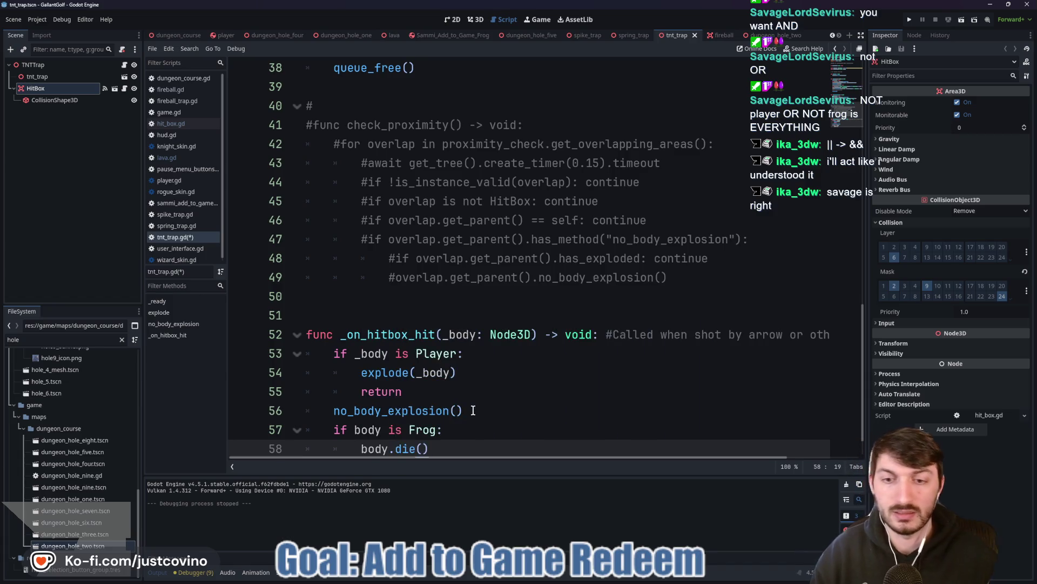
pyautogui.hotkey('ctrl', 's')
# Rename body to _body on lines 57 and 58, save, and switch to fireball.gd.
pyautogui.scroll(-1, 456, 429)
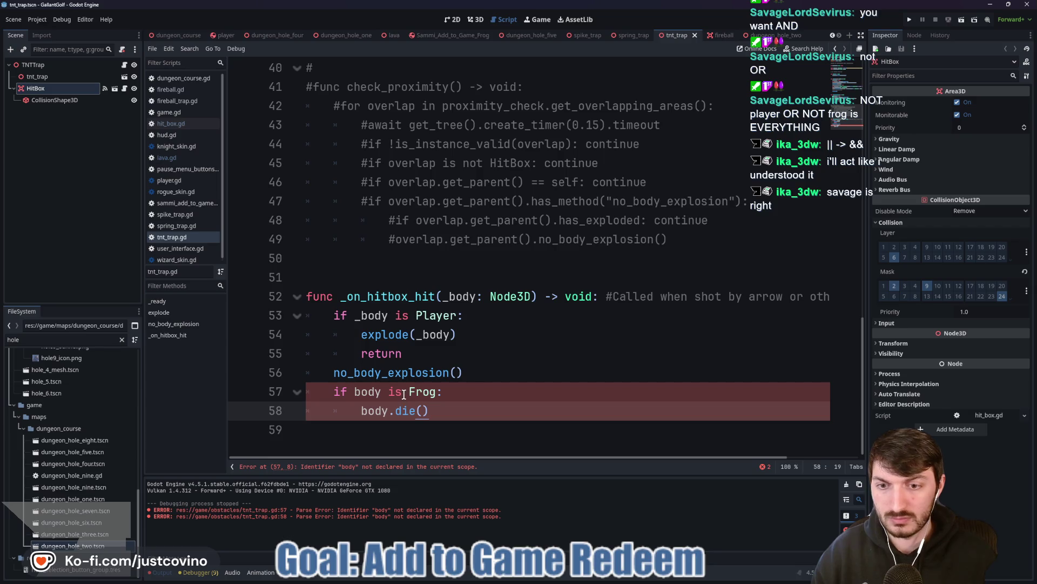
pyautogui.click(357, 391)
pyautogui.write('_')
pyautogui.press('Down')
pyautogui.write('_')
pyautogui.click(486, 406)
pyautogui.hotkey('ctrl', 's')
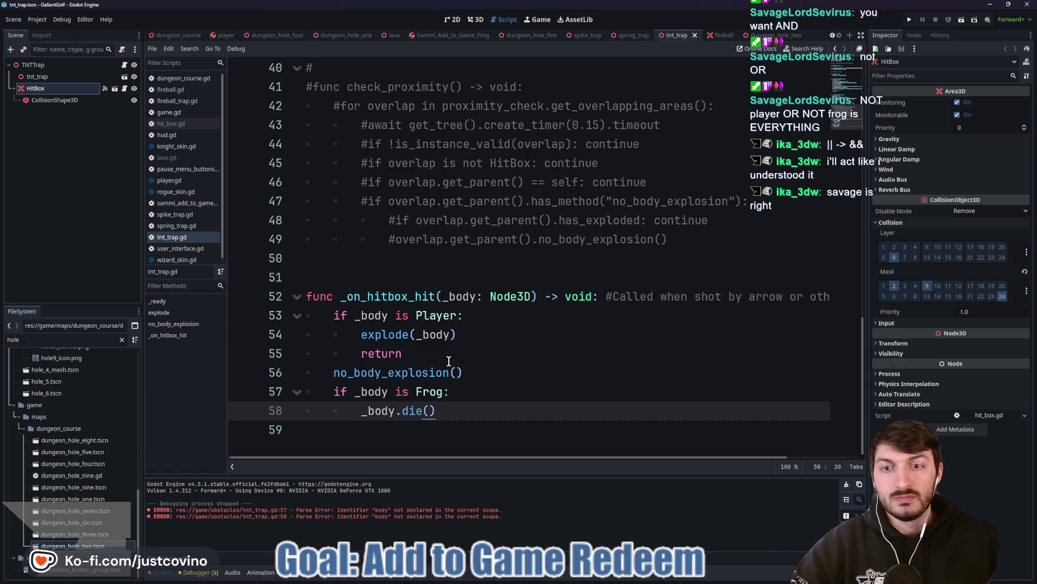
pyautogui.click(718, 35)
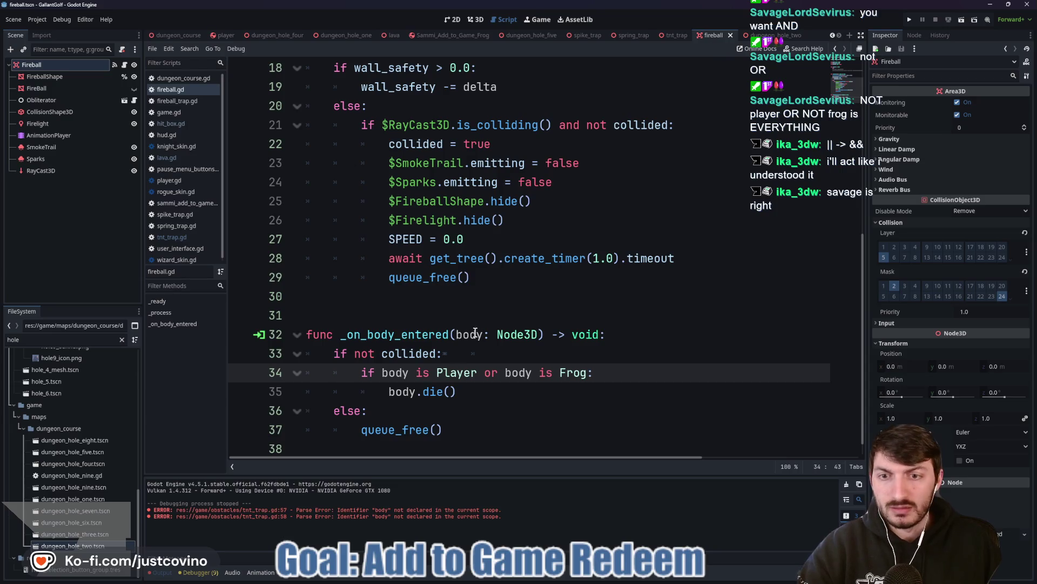
# Inspect the Player-or-Frog condition on line 34 of fireball.gd, then switch to spring_trap.gd.
pyautogui.scroll(-1, 501, 355)
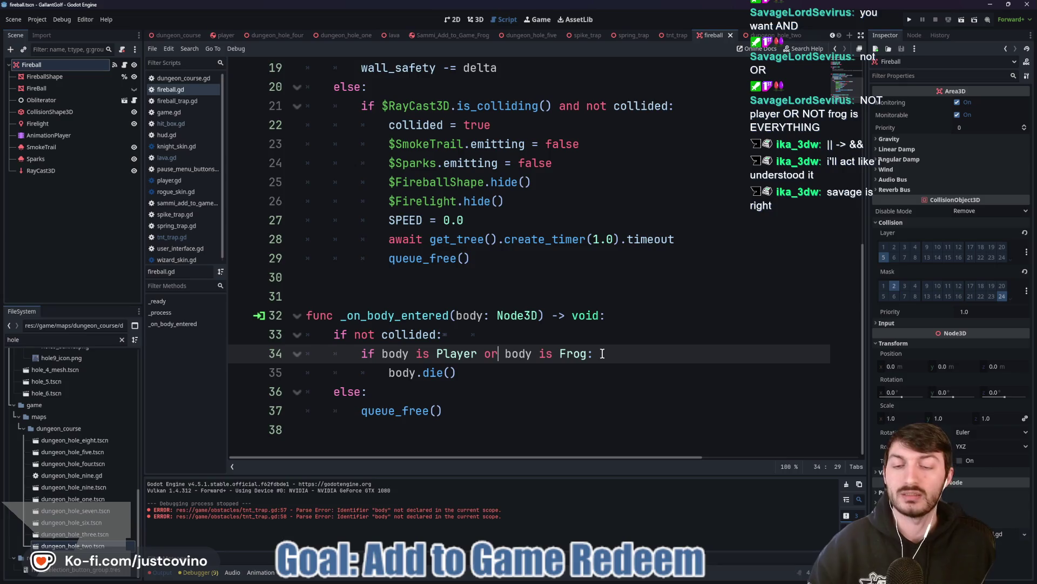
pyautogui.click(507, 381)
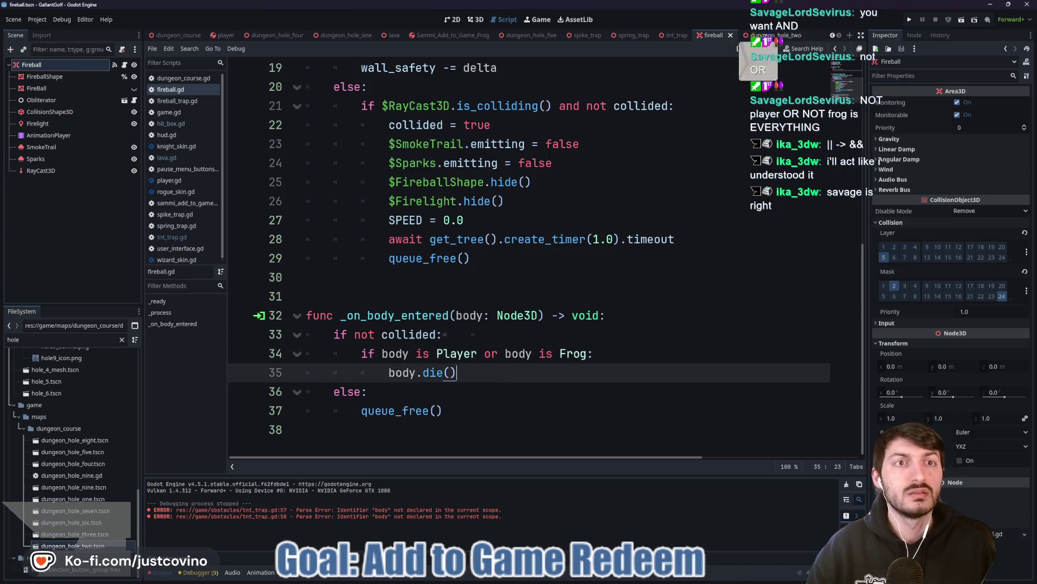
pyautogui.click(631, 36)
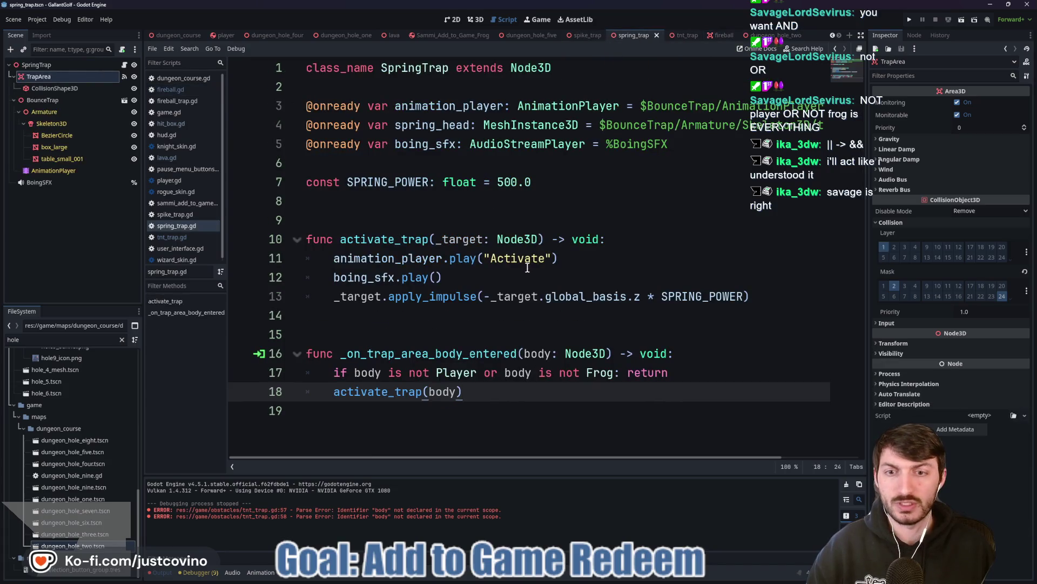
# Change 'or' to 'and' in spring_trap.gd's Player/Frog check on line 17 and save.
pyautogui.click(497, 373)
pyautogui.press('BackSpace')
pyautogui.press('BackSpace')
pyautogui.write('and')
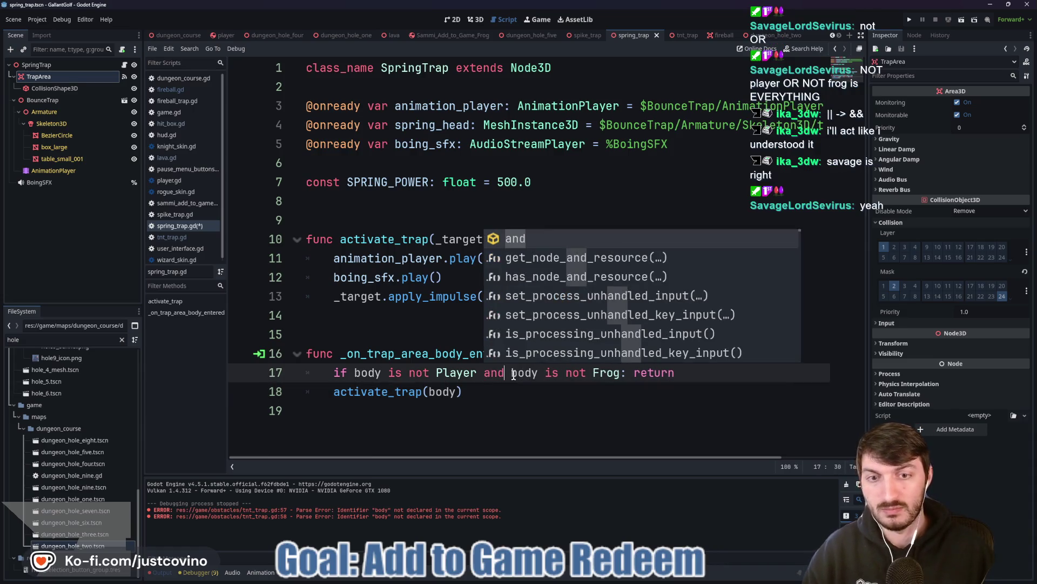
pyautogui.click(507, 394)
pyautogui.hotkey('ctrl', 's')
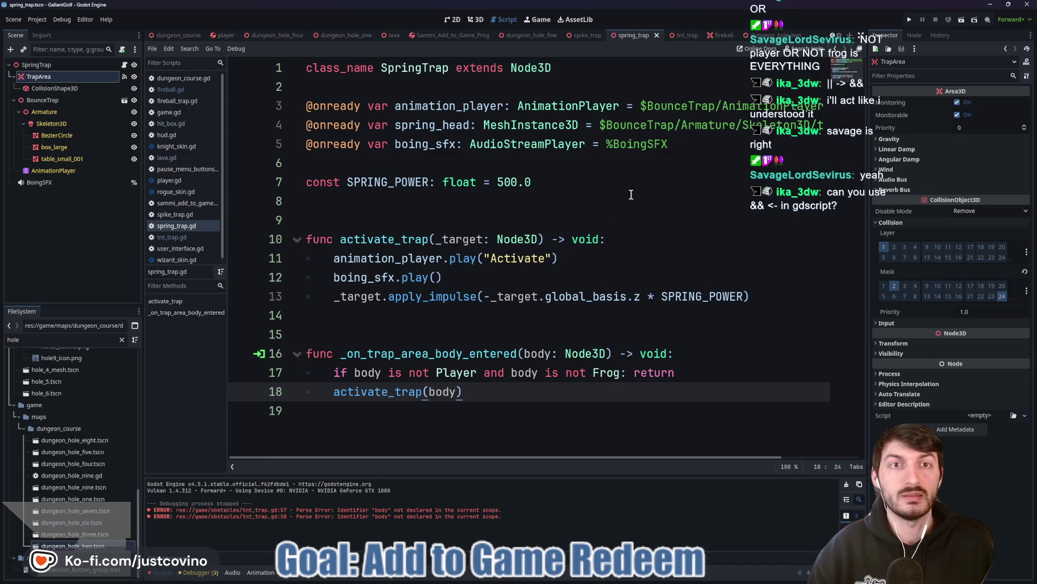
# Make the same 'or'-to-'and' change on line 28 of spike_trap.gd, save, and run the game.
pyautogui.click(585, 35)
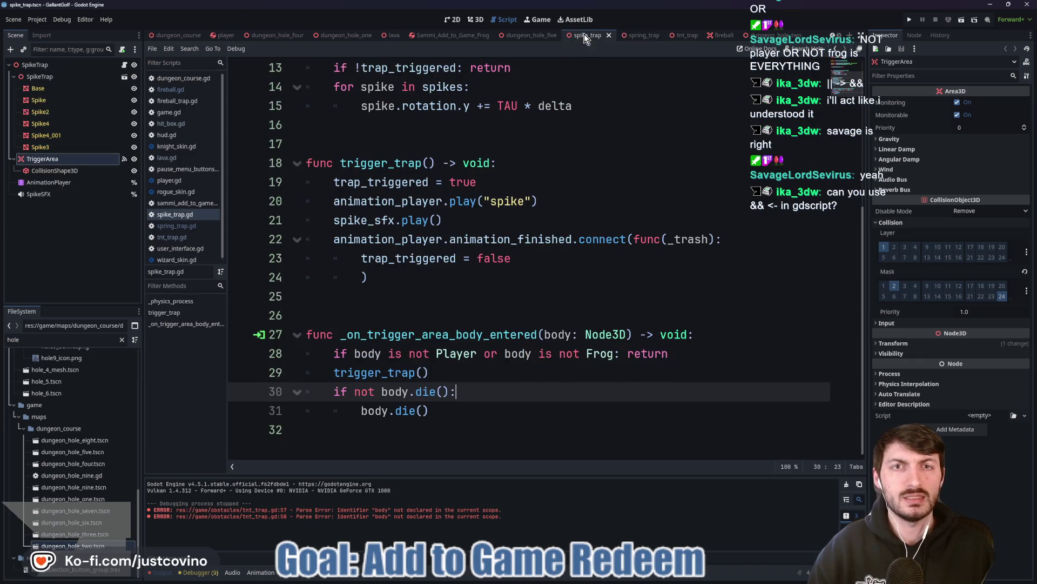
pyautogui.click(497, 355)
pyautogui.press('BackSpace')
pyautogui.write('and')
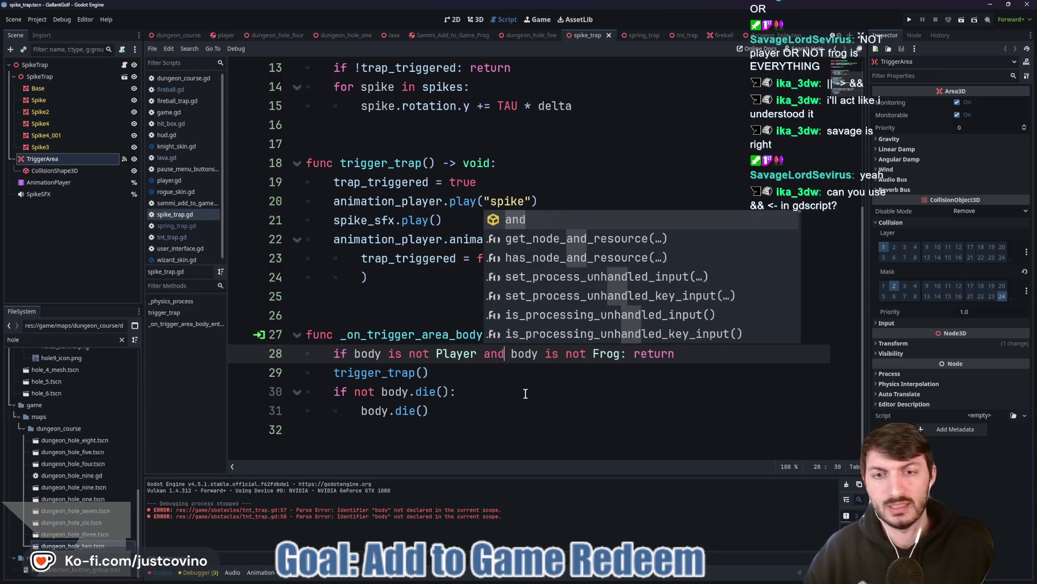
pyautogui.click(513, 377)
pyautogui.hotkey('ctrl', 's')
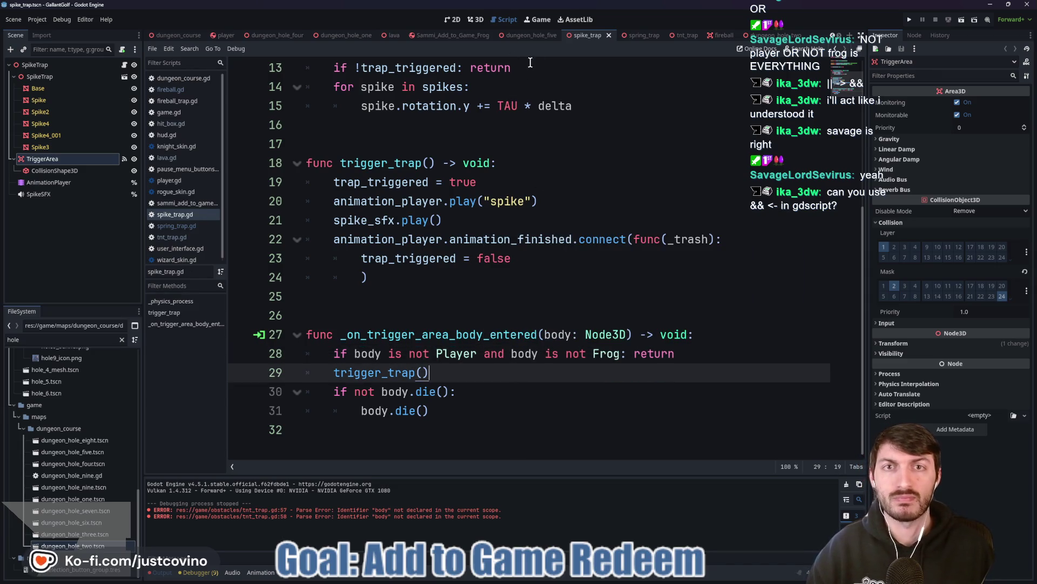
pyautogui.press('F5')
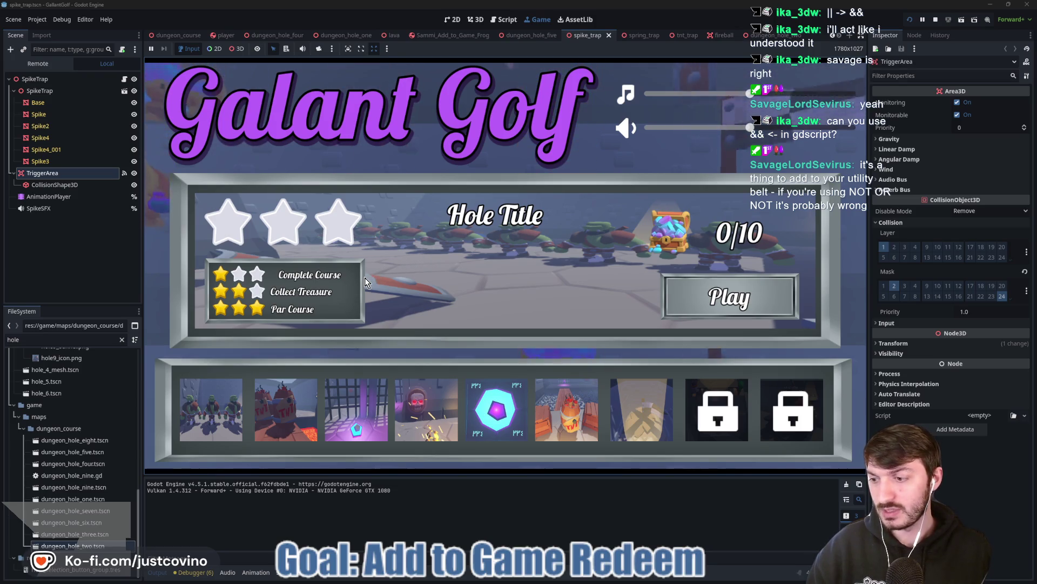
# Start the second level, take two shots toward the lava room, then stop the game.
pyautogui.click(286, 412)
pyautogui.click(703, 300)
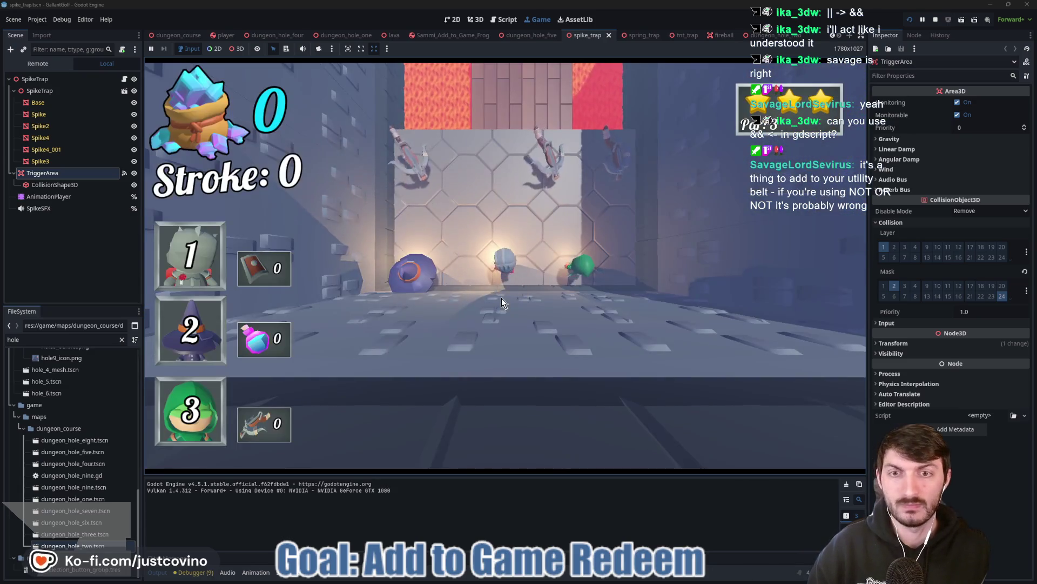
pyautogui.moveTo(502, 297); pyautogui.dragTo(499, 326)
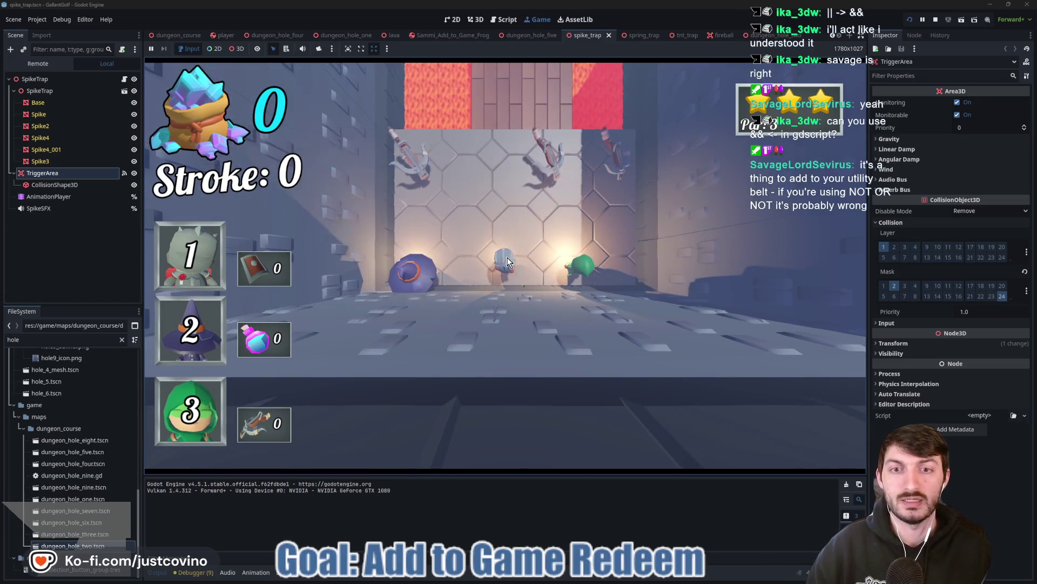
pyautogui.moveTo(515, 227); pyautogui.dragTo(513, 254)
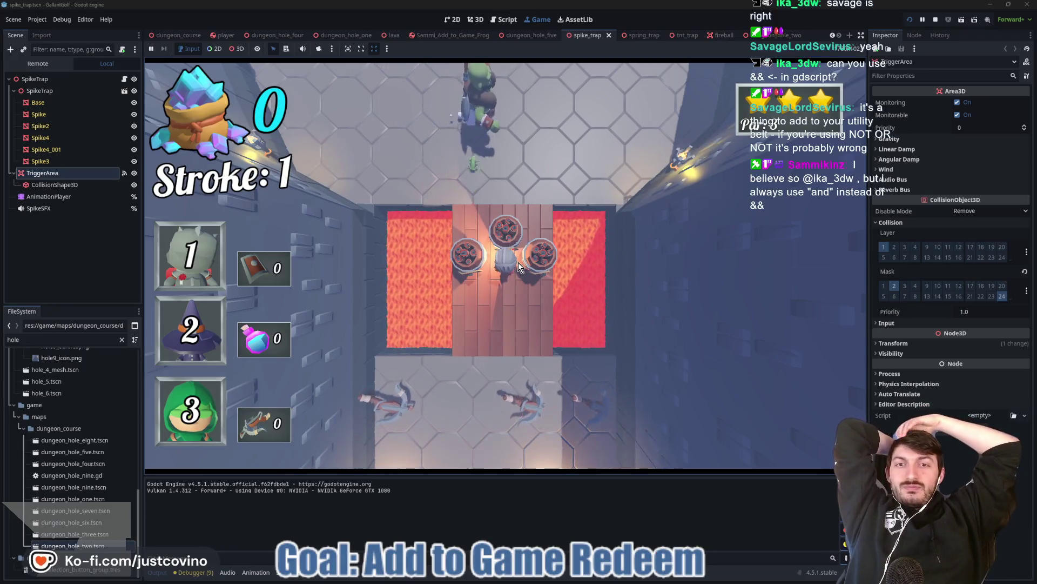
pyautogui.click(936, 20)
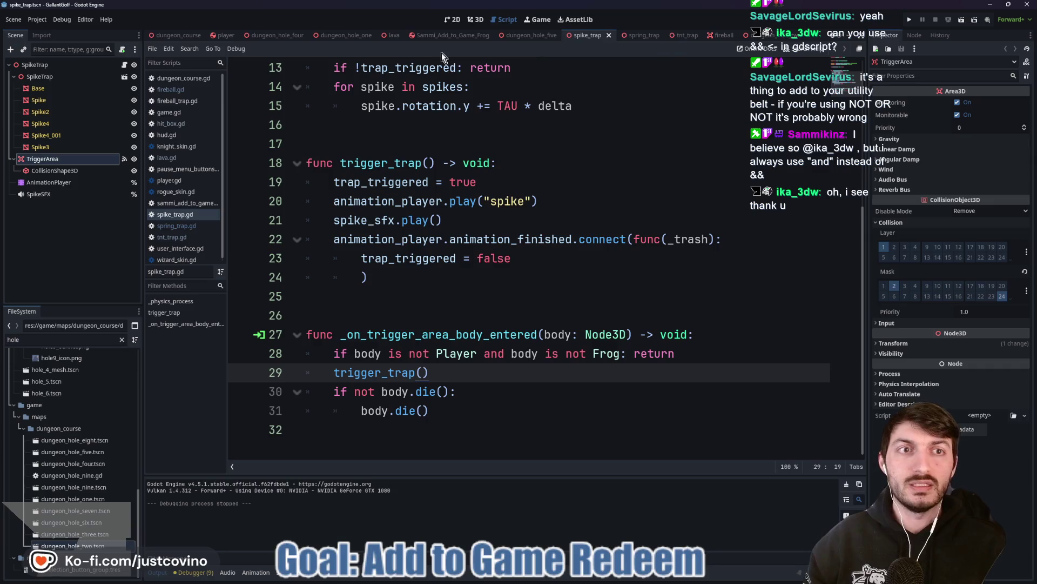
# In dungeon_hole_two's 3D view, duplicate the Frog and move and rotate the copy.
pyautogui.click(477, 20)
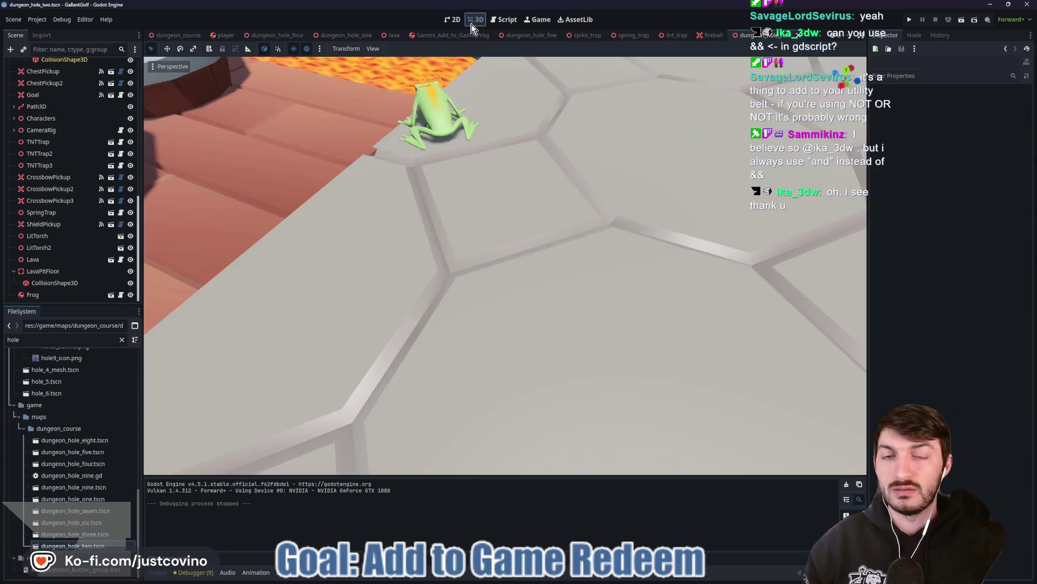
pyautogui.click(43, 294)
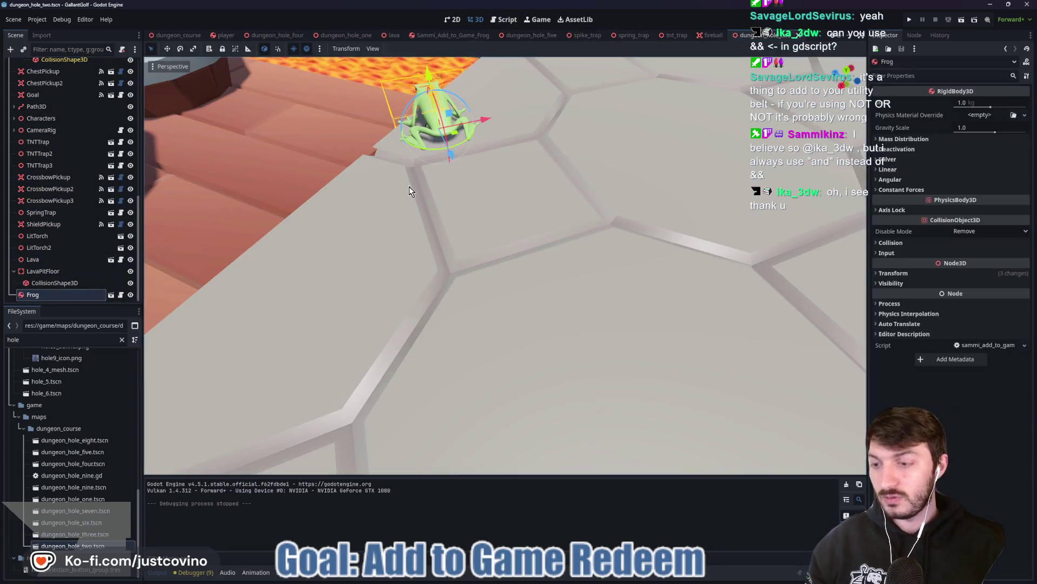
pyautogui.hotkey('ctrl', 'd')
pyautogui.moveTo(424, 174)
pyautogui.mouseDown()
pyautogui.moveTo(438, 126)
pyautogui.moveTo(284, 141)
pyautogui.mouseUp()
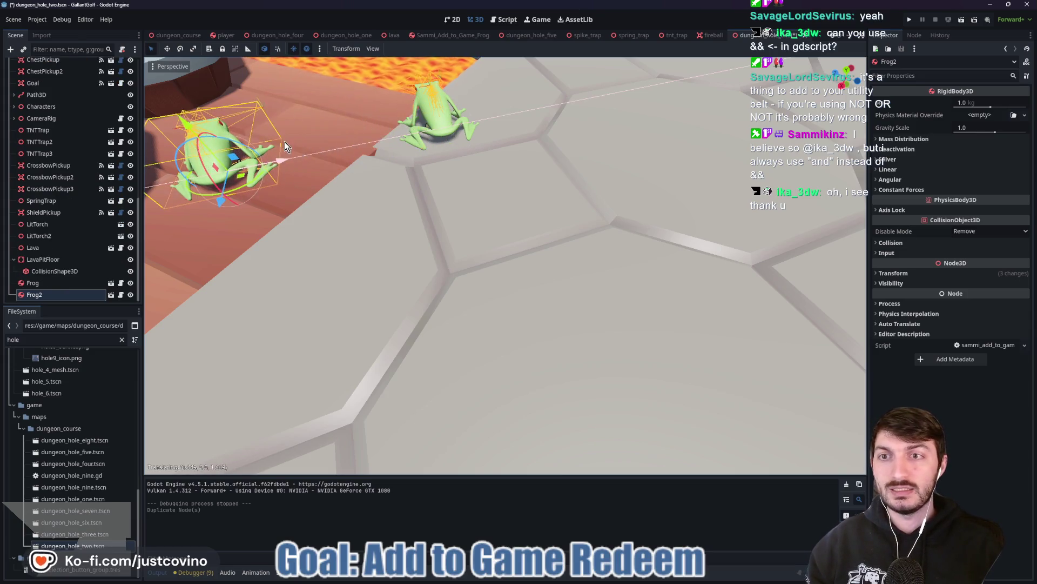
pyautogui.press('r')
pyautogui.click(372, 153)
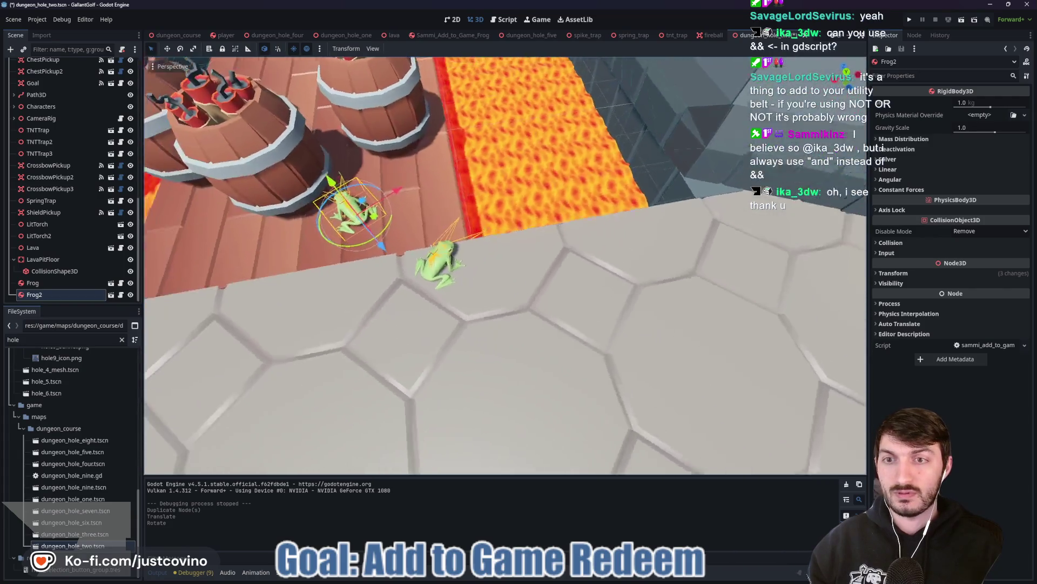
# Duplicate the Frog into Frog3, place and turn it beside the others, and save the scene.
pyautogui.click(54, 271)
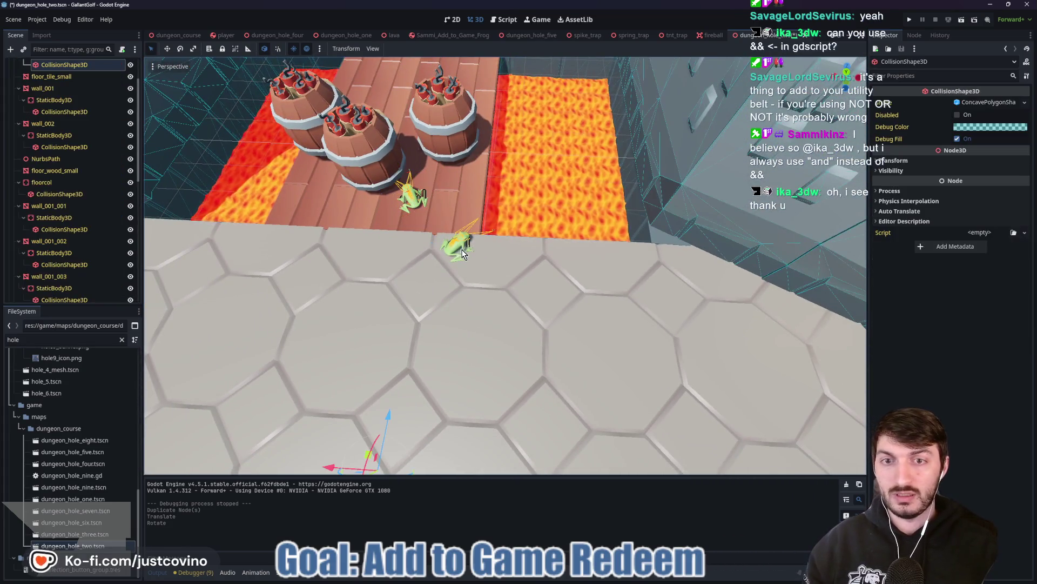
pyautogui.click(33, 283)
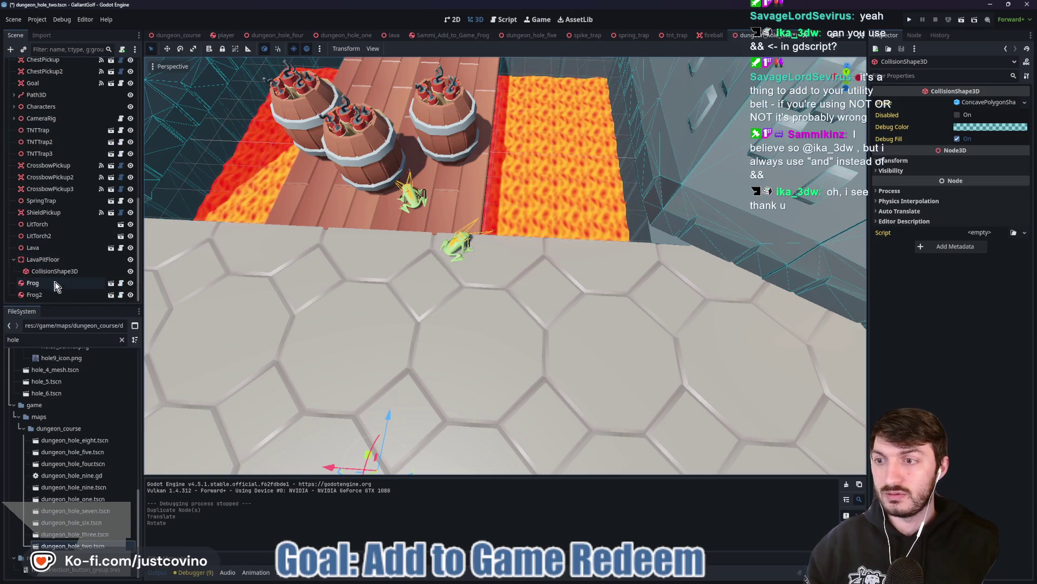
pyautogui.hotkey('ctrl', 'd')
pyautogui.press('g')
pyautogui.click(597, 286)
pyautogui.press('g')
pyautogui.click(576, 291)
pyautogui.press('r')
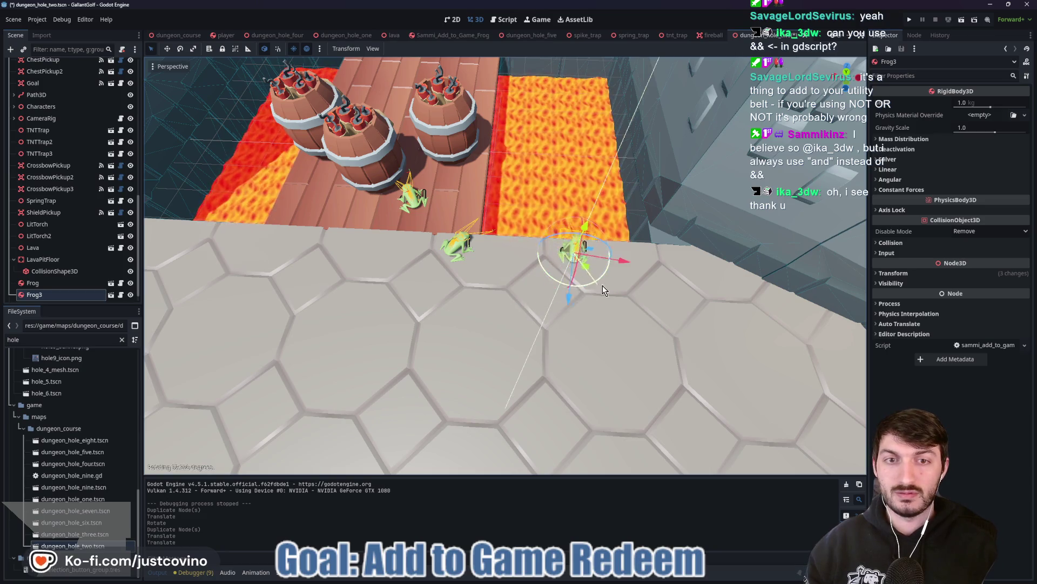
pyautogui.click(601, 286)
pyautogui.press('g')
pyautogui.click(579, 287)
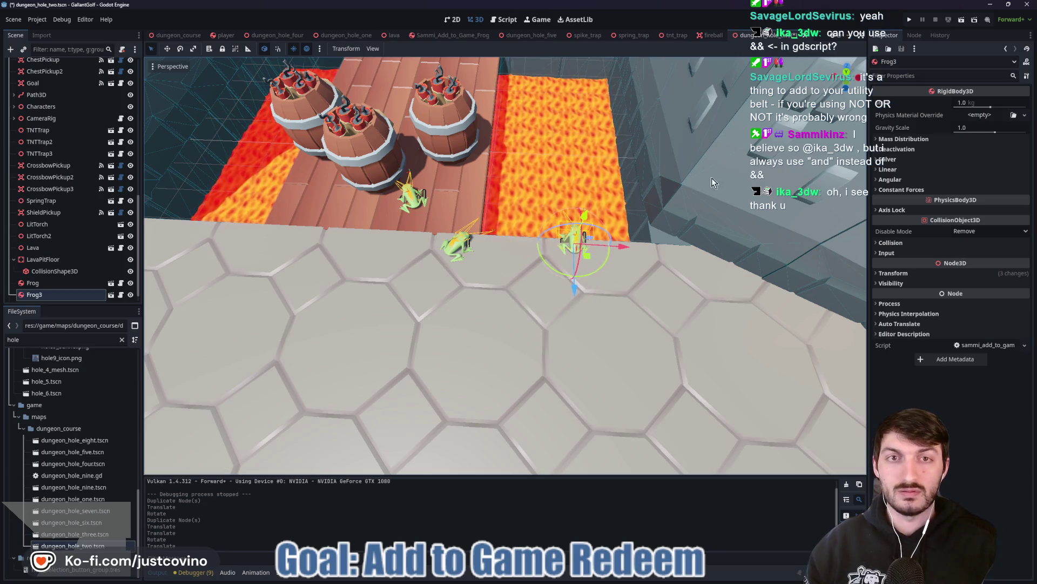
pyautogui.click(909, 20)
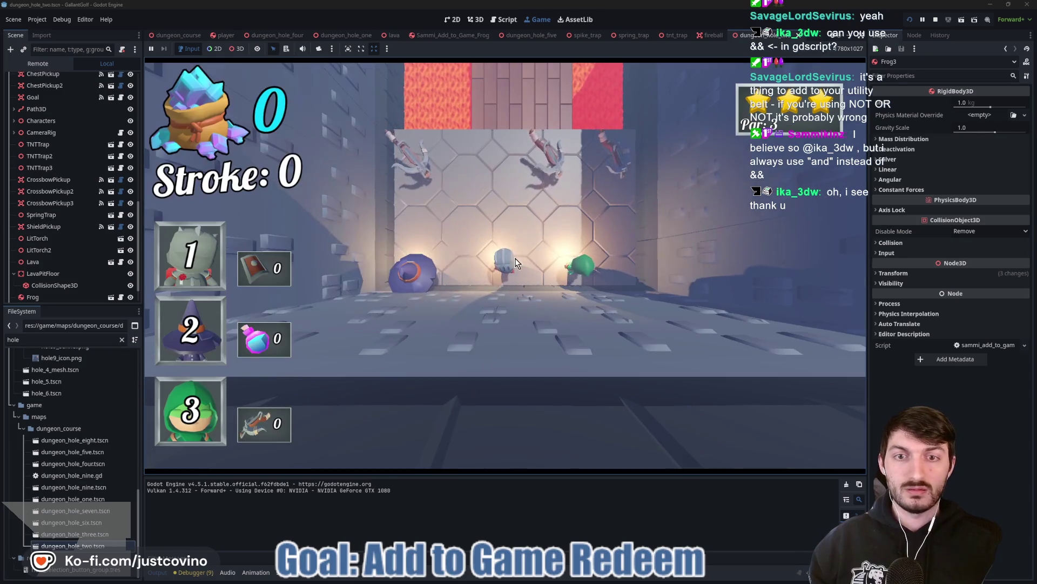
# Shoot the knight up the corridor past the TNT, across the lava bridge onto the hex floor.
pyautogui.click(504, 341)
pyautogui.click(493, 311)
pyautogui.click(502, 263)
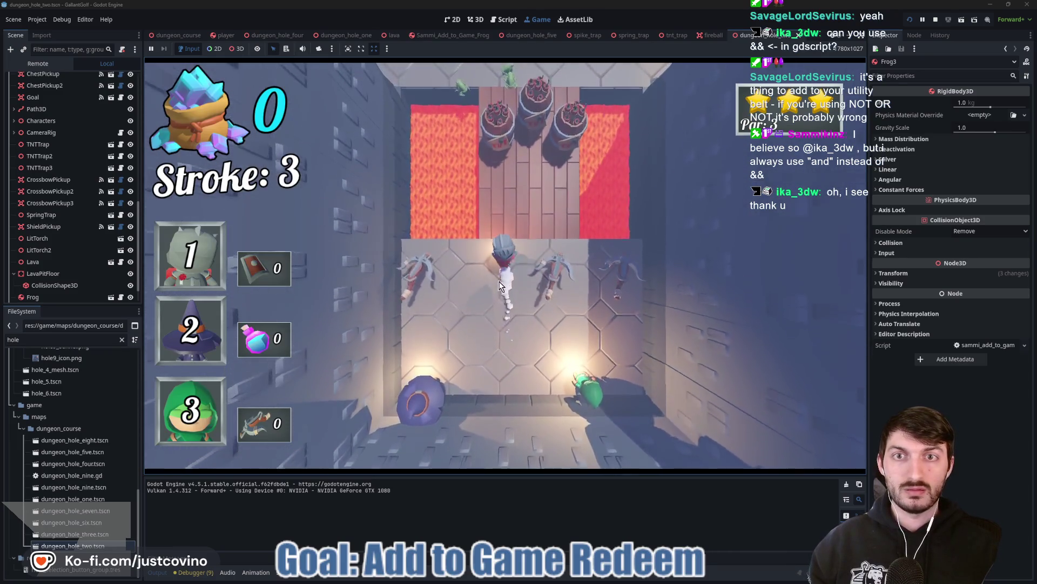
pyautogui.click(503, 280)
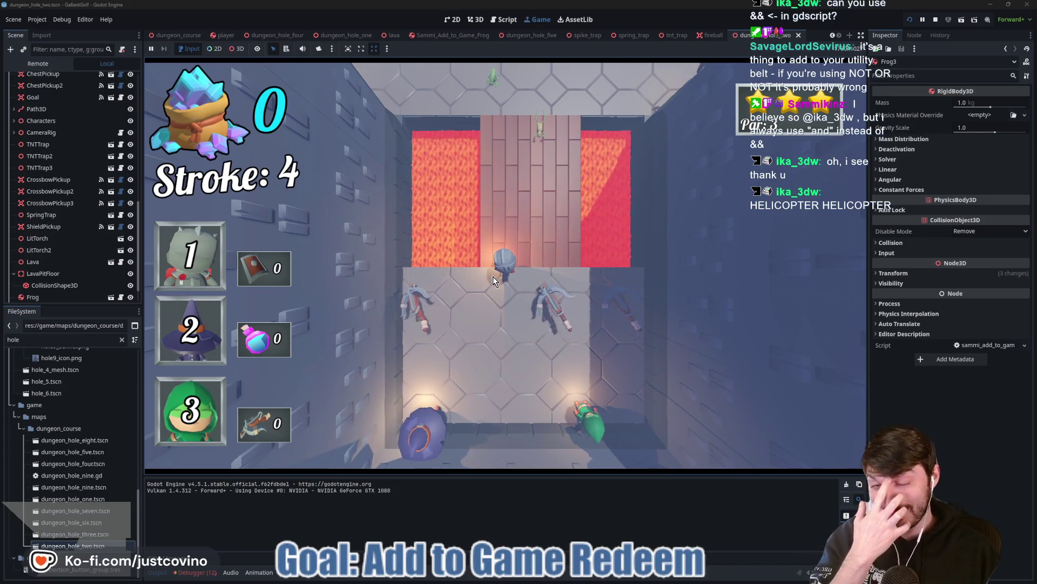
pyautogui.moveTo(497, 277); pyautogui.dragTo(487, 309)
pyautogui.click(514, 261)
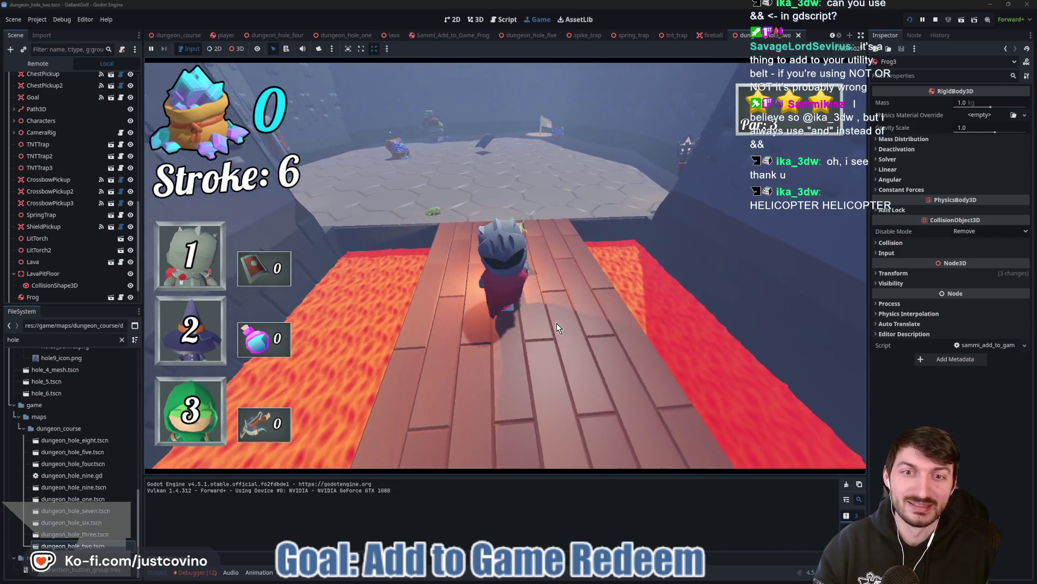
pyautogui.click(513, 348)
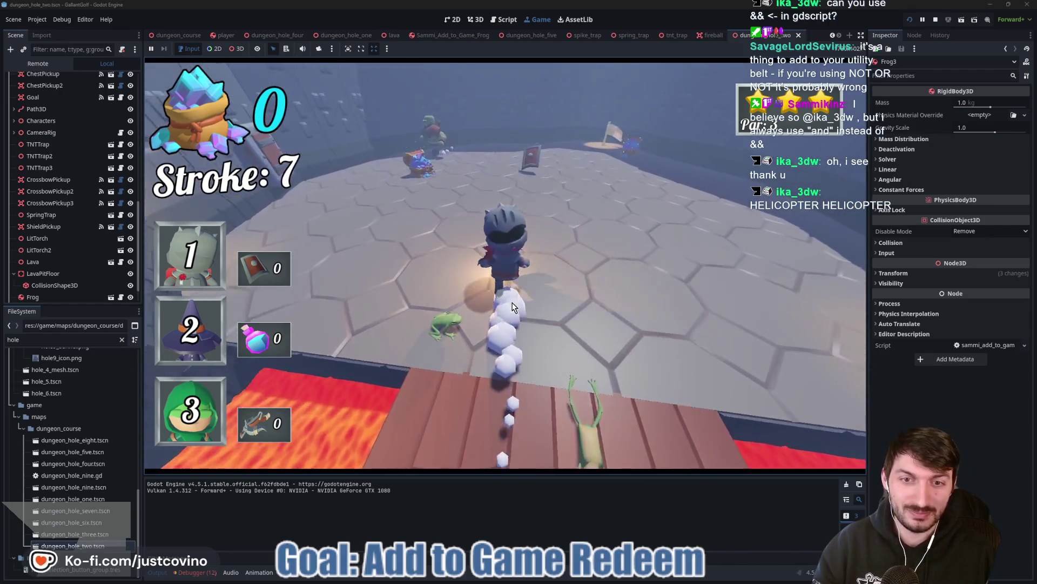
pyautogui.click(515, 306)
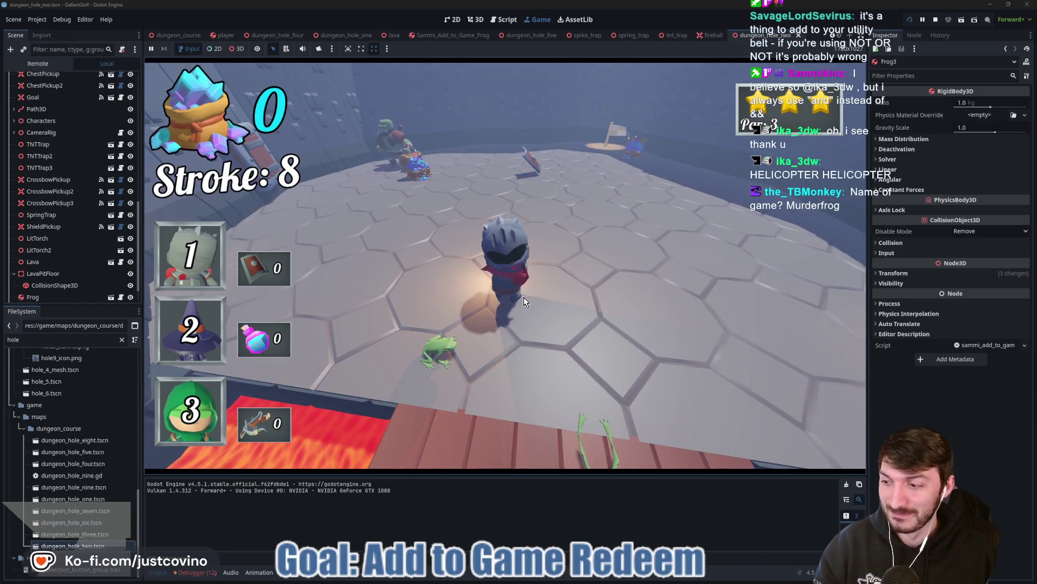
# Stop the game and delete Frog2 and Frog3 from the hole.
pyautogui.press('F8')
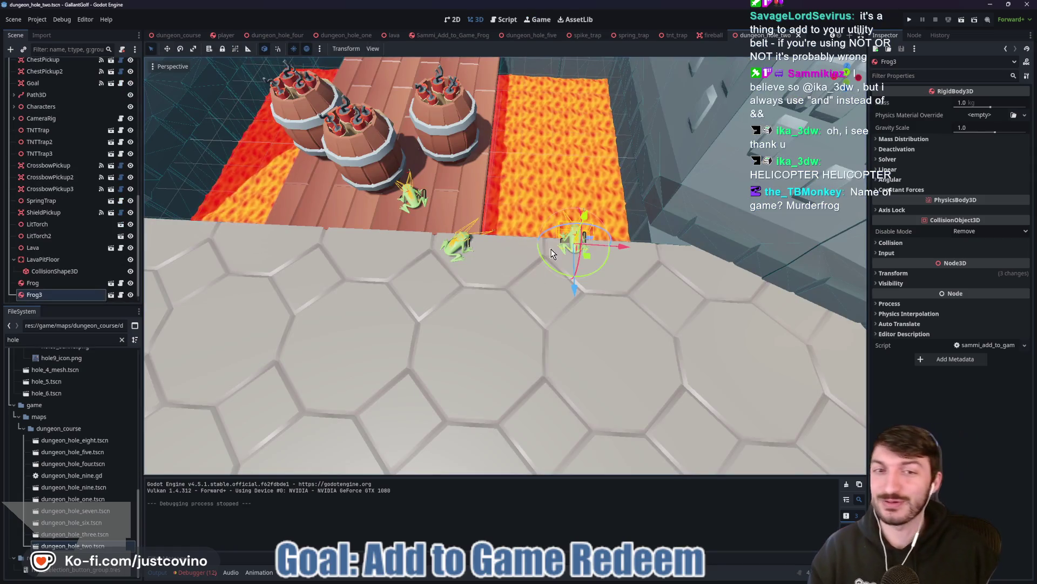
pyautogui.scroll(-1, 65, 287)
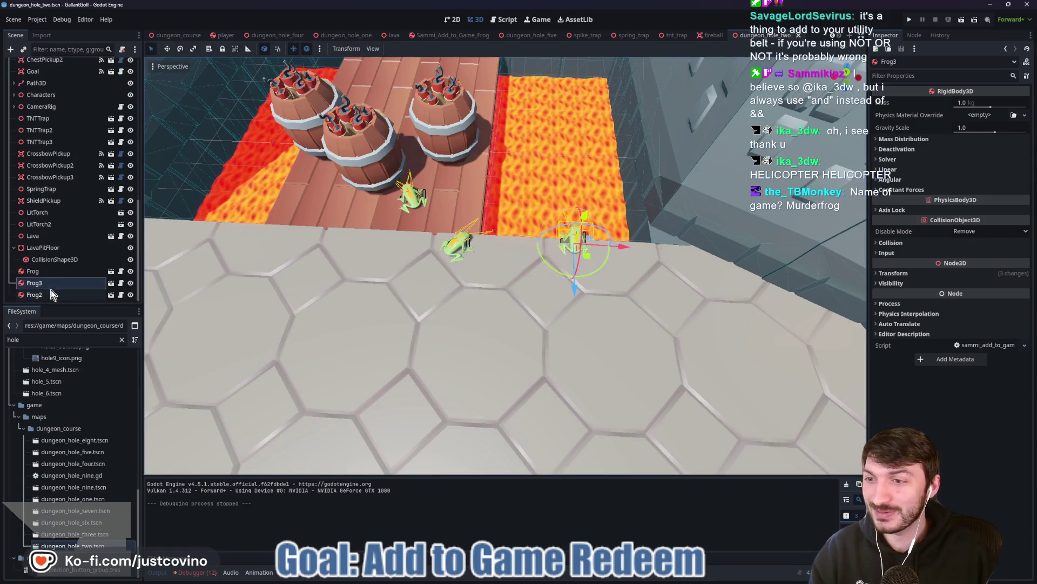
pyautogui.keyDown('ctrl'); pyautogui.click(54, 294); pyautogui.keyUp('ctrl')
pyautogui.press('Delete')
pyautogui.click(493, 297)
# Drag the remaining Frog to a new spot on the hex floor and save the scene.
pyautogui.click(458, 245)
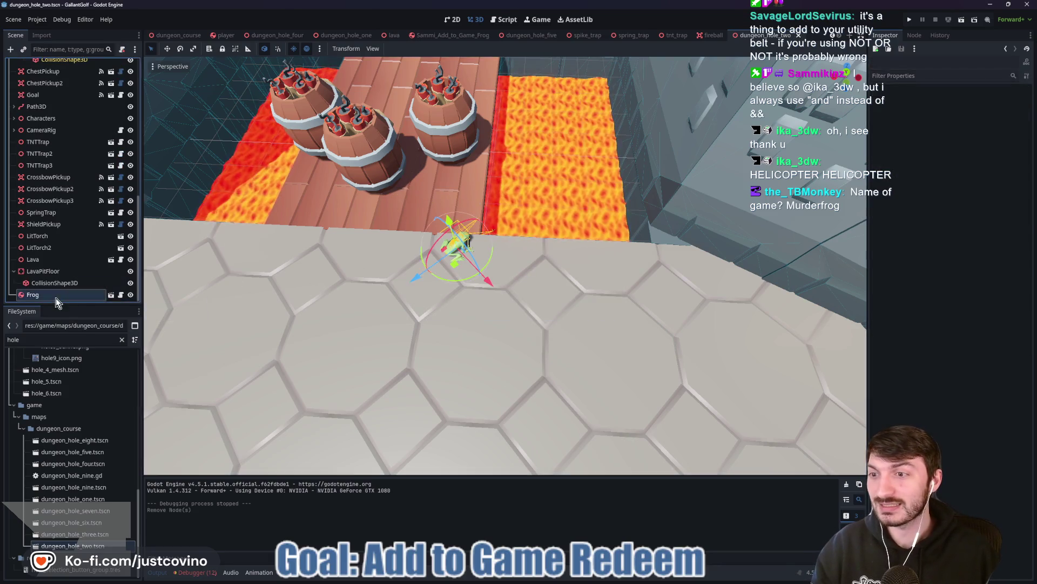
pyautogui.scroll(-5, 500, 292)
pyautogui.scroll(-3, 500, 296)
pyautogui.moveTo(494, 273)
pyautogui.mouseDown()
pyautogui.moveTo(394, 325)
pyautogui.moveTo(312, 429)
pyautogui.mouseUp()
pyautogui.scroll(3, 313, 428)
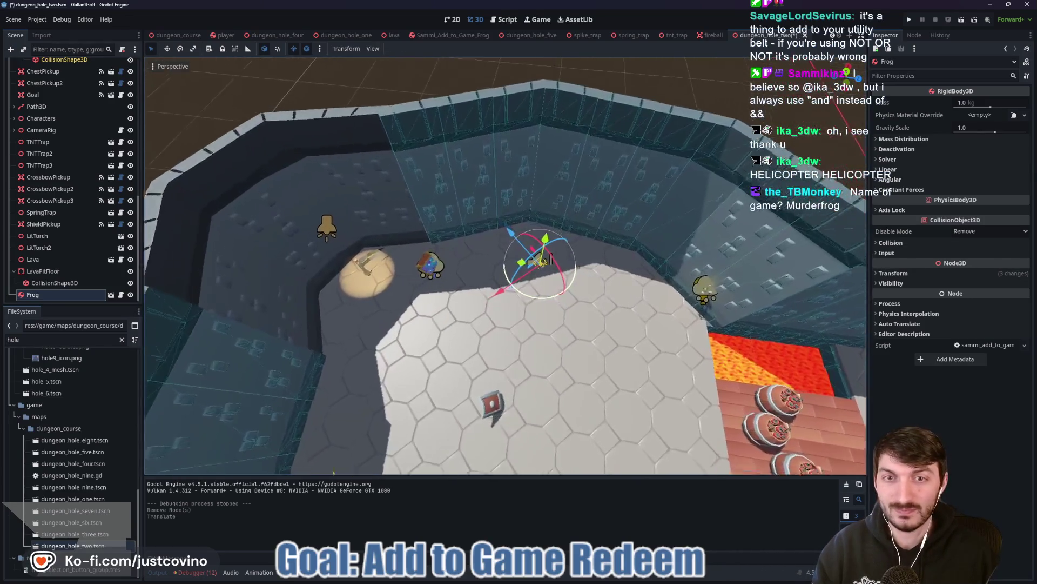
pyautogui.scroll(3, 505, 265)
pyautogui.scroll(-5, 524, 358)
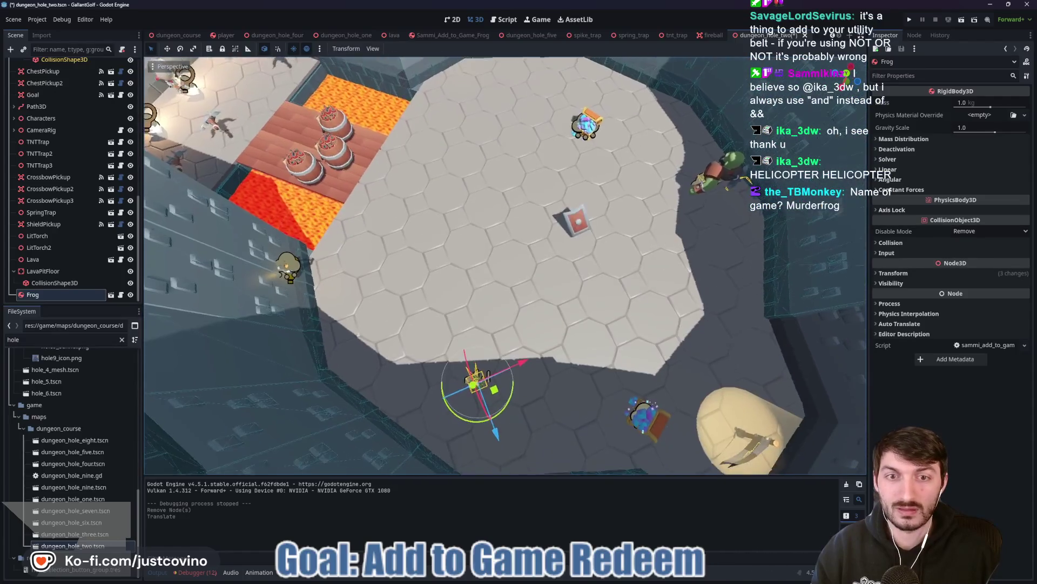
pyautogui.moveTo(525, 359)
pyautogui.mouseDown()
pyautogui.moveTo(601, 346)
pyautogui.moveTo(611, 322)
pyautogui.moveTo(454, 400)
pyautogui.moveTo(437, 449)
pyautogui.mouseUp()
pyautogui.hotkey('ctrl', 's')
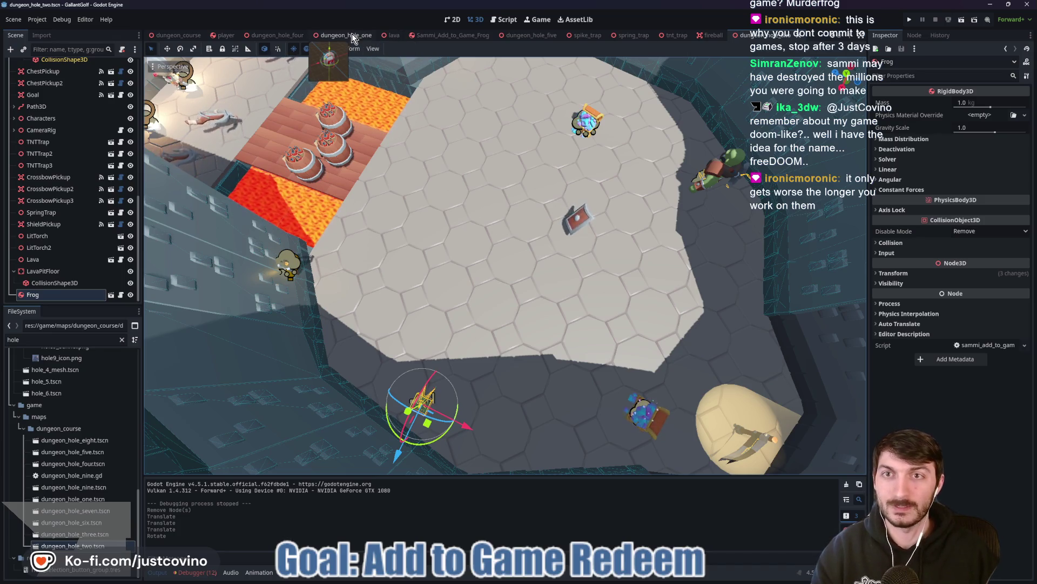
# Re-save dungeon_hole_two, open the Sammi_Add_to_Game_Frog scene, and switch to Audacity.
pyautogui.scroll(-3, 637, 144)
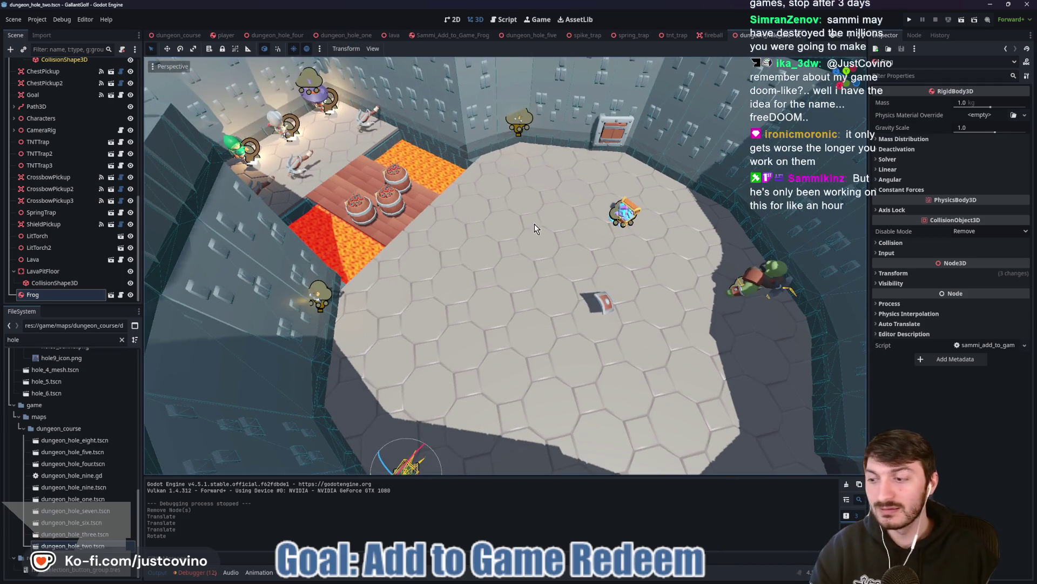
pyautogui.hotkey('ctrl', 's')
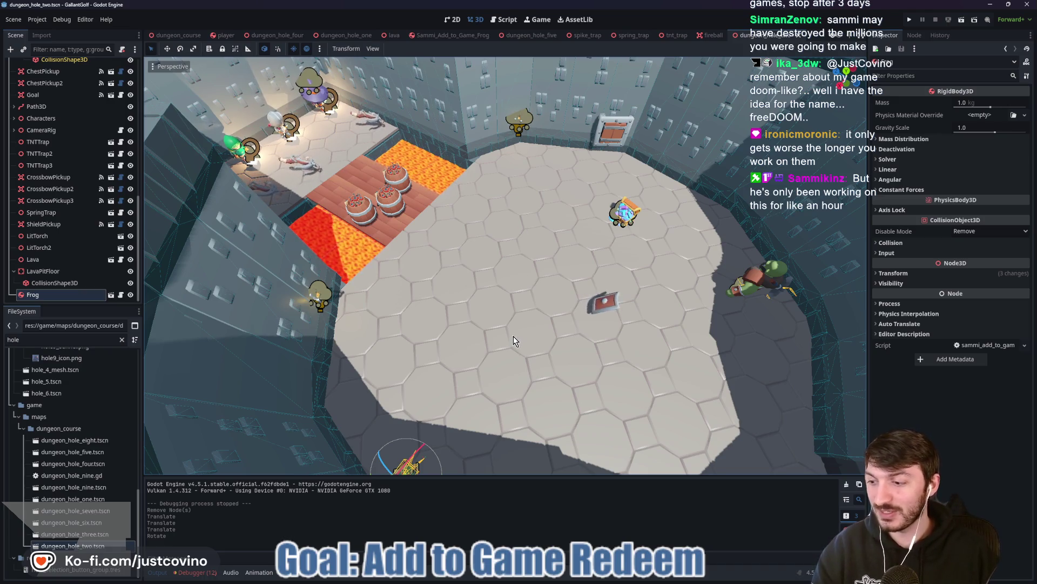
pyautogui.scroll(2, 488, 341)
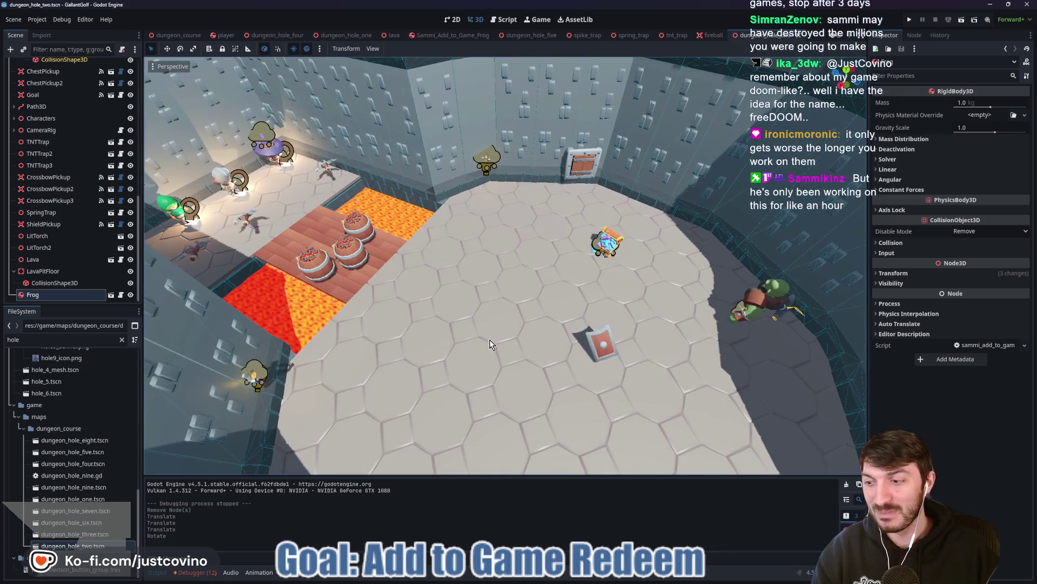
pyautogui.moveTo(497, 339)
pyautogui.mouseDown()
pyautogui.moveTo(572, 342)
pyautogui.moveTo(492, 341)
pyautogui.moveTo(560, 348)
pyautogui.mouseUp()
pyautogui.hotkey('ctrl', 's')
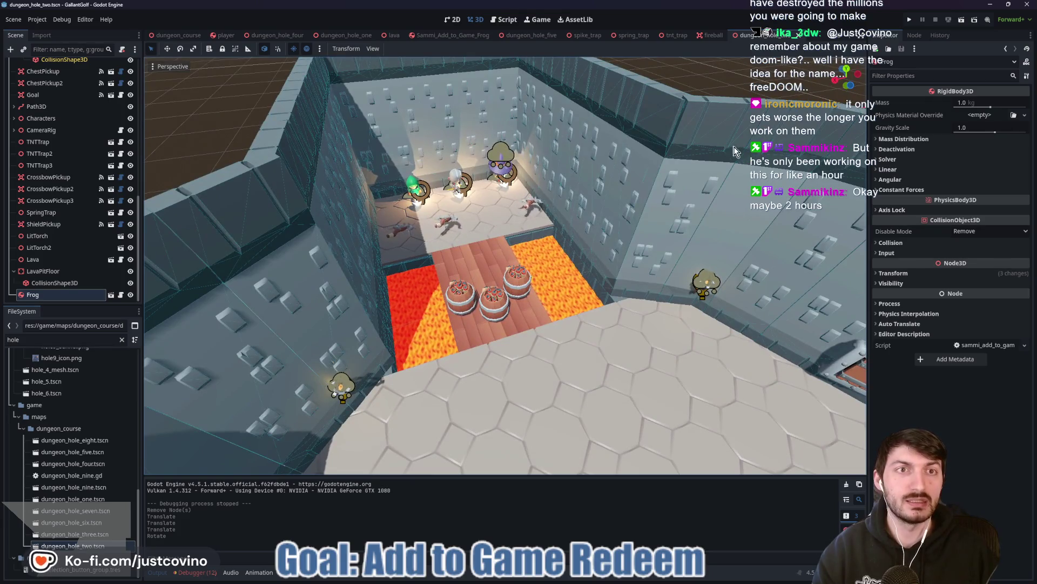
pyautogui.click(453, 35)
pyautogui.hotkey('alt', 'Tab')
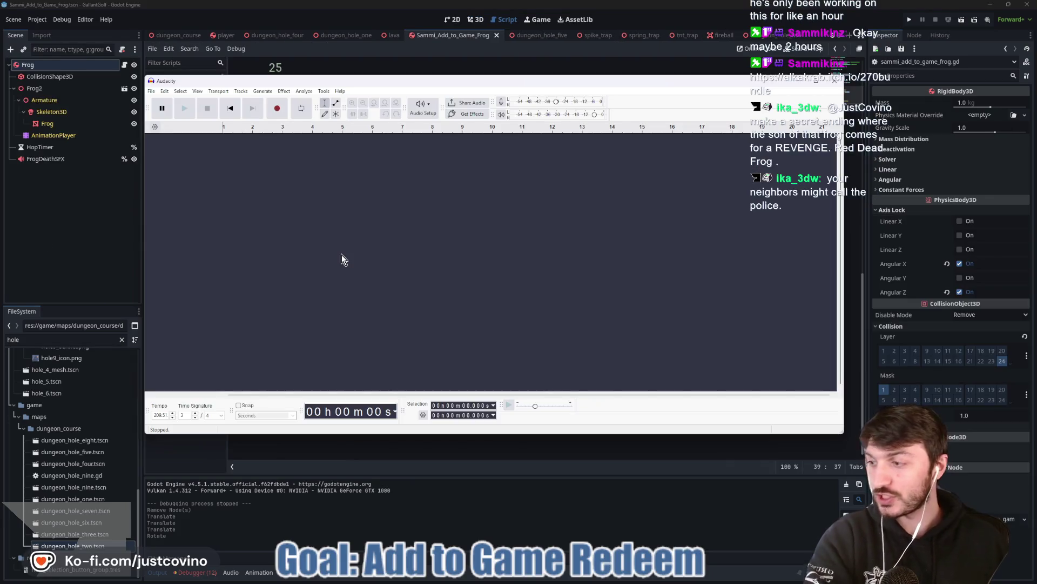
pyautogui.rightClick(335, 252)
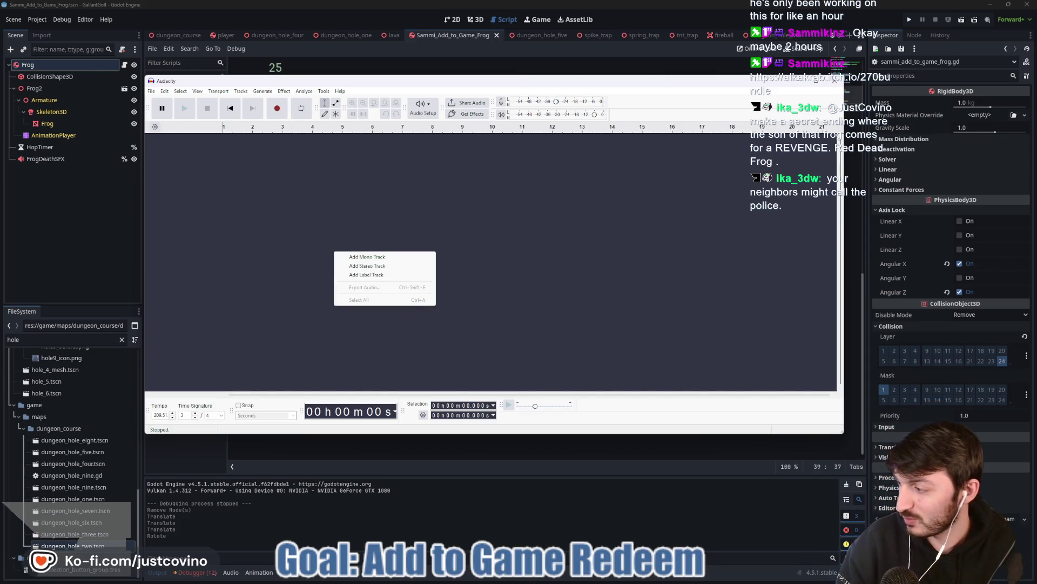
pyautogui.press('Escape')
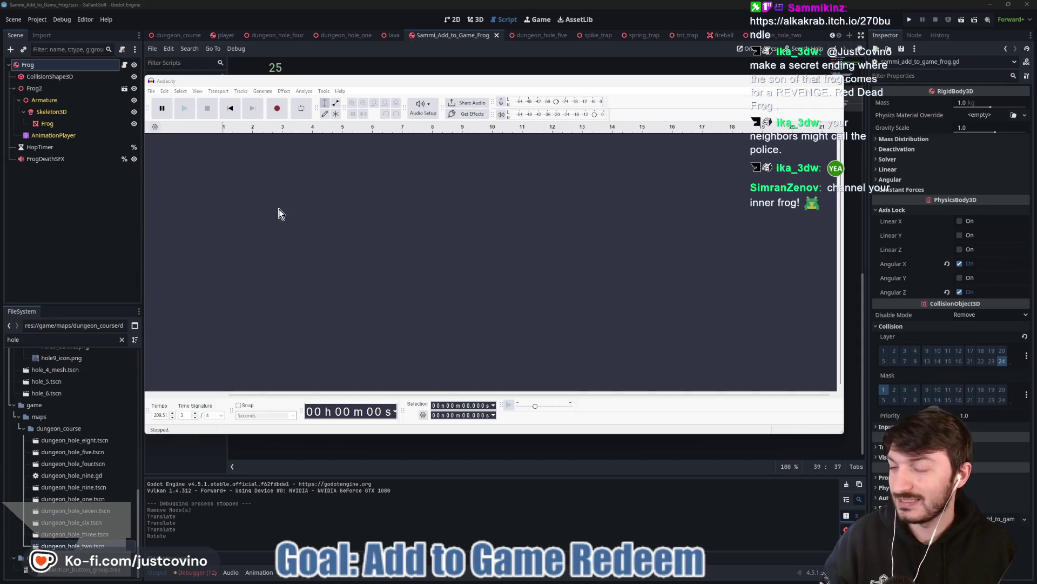
pyautogui.moveTo(370, 86); pyautogui.dragTo(386, 87)
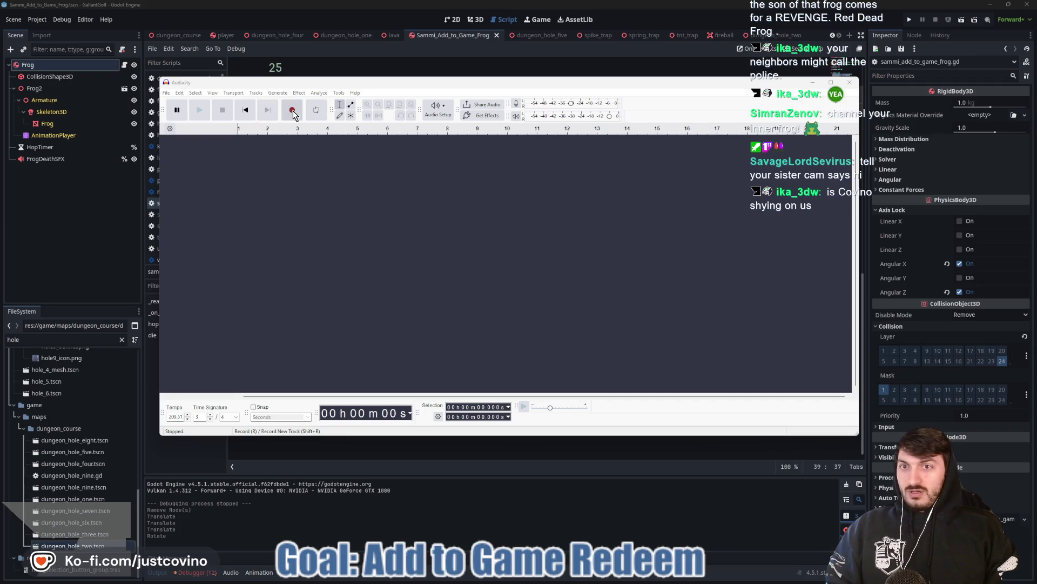
pyautogui.click(292, 111)
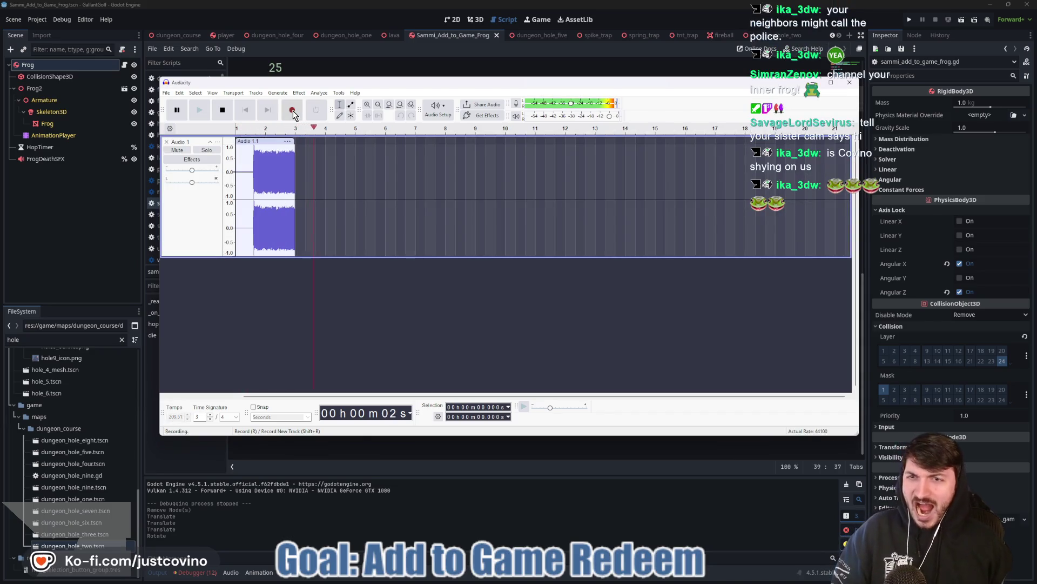
pyautogui.press('space')
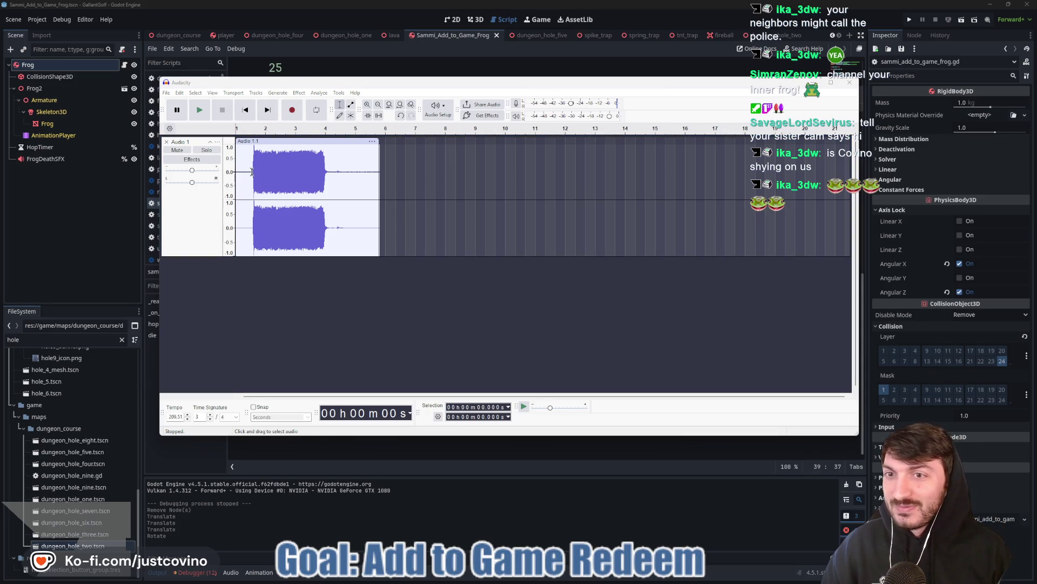
pyautogui.moveTo(252, 172); pyautogui.dragTo(236, 172)
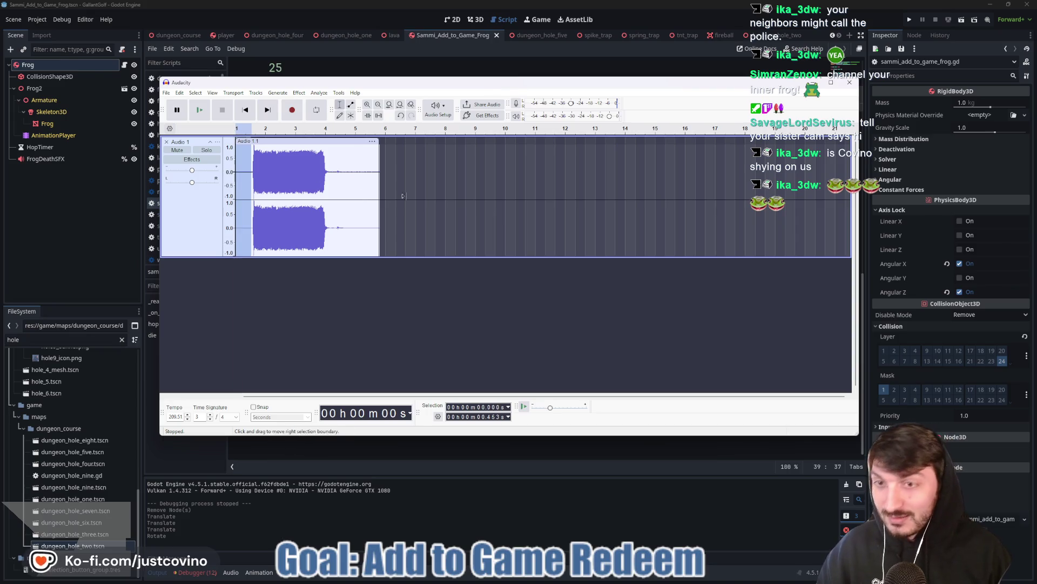
pyautogui.press('Delete')
pyautogui.moveTo(314, 172); pyautogui.dragTo(378, 176)
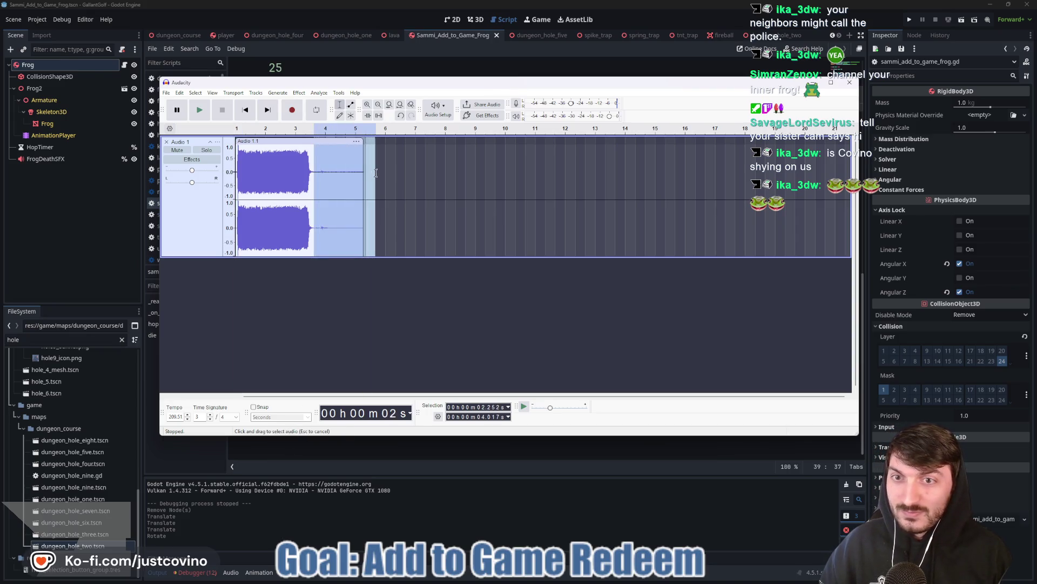
pyautogui.press('Delete')
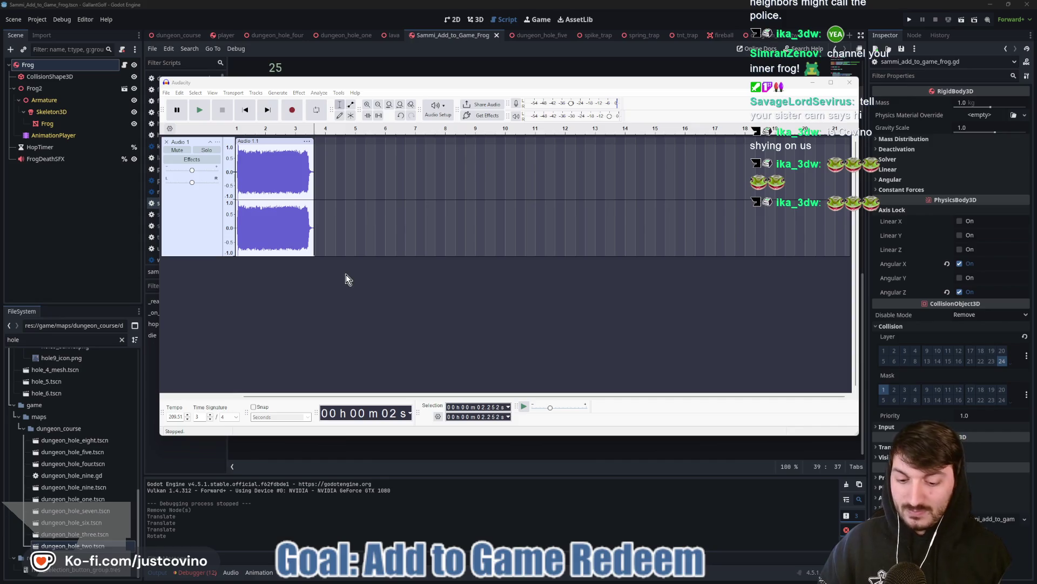
pyautogui.click(195, 307)
pyautogui.rightClick(195, 307)
pyautogui.click(207, 312)
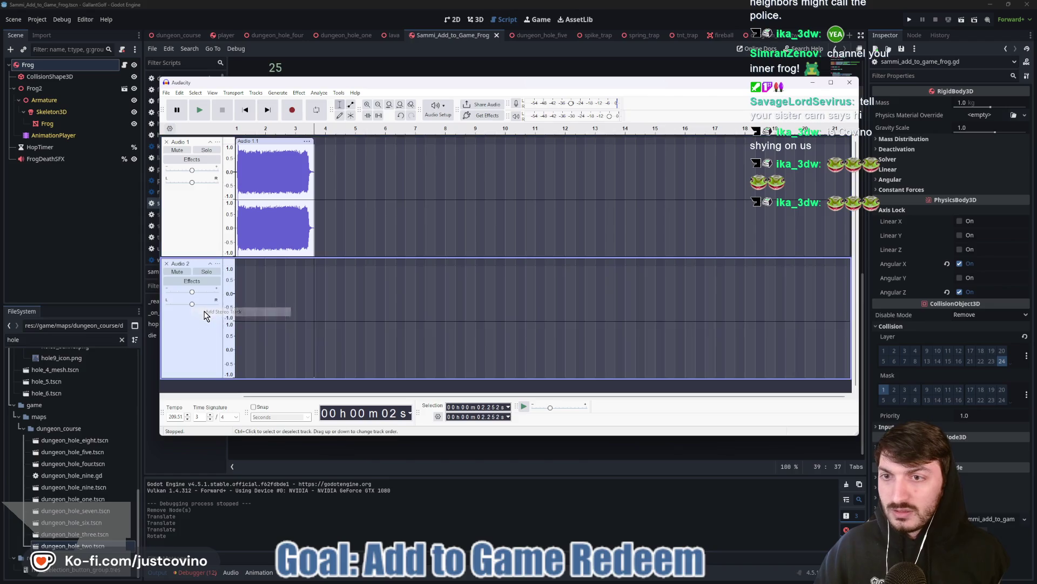
pyautogui.click(189, 265)
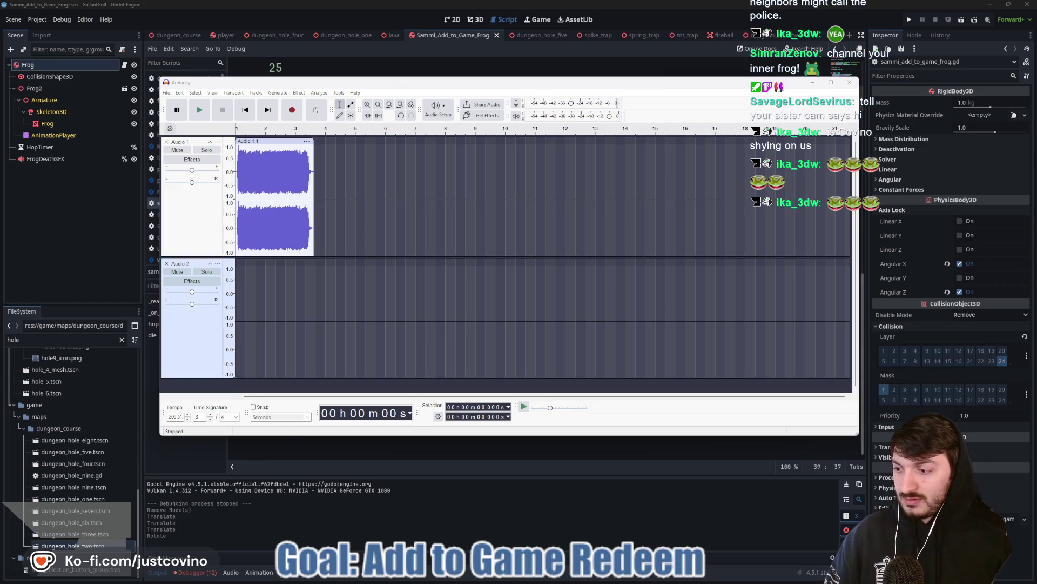
pyautogui.click(296, 116)
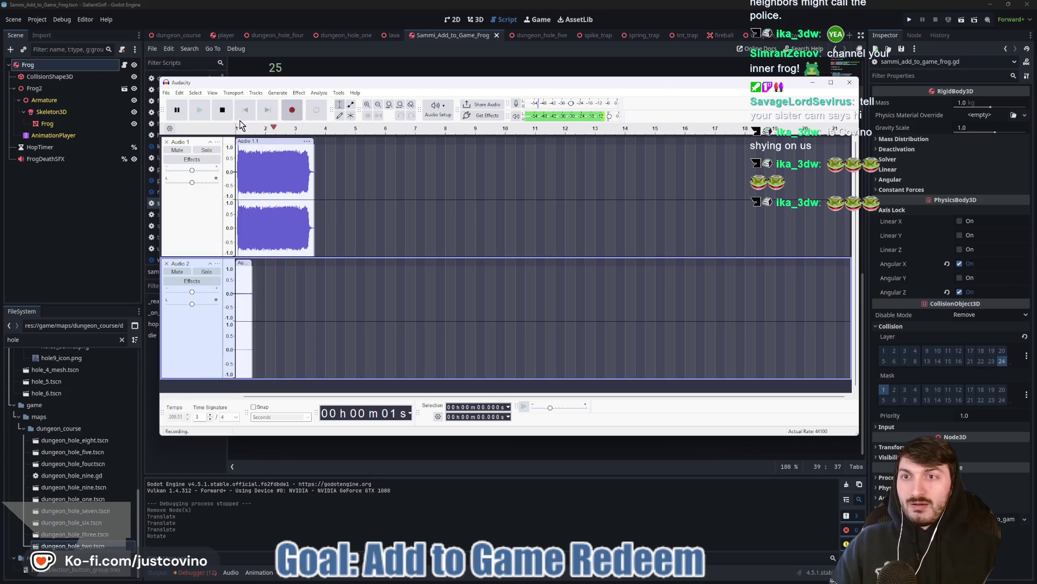
pyautogui.click(223, 116)
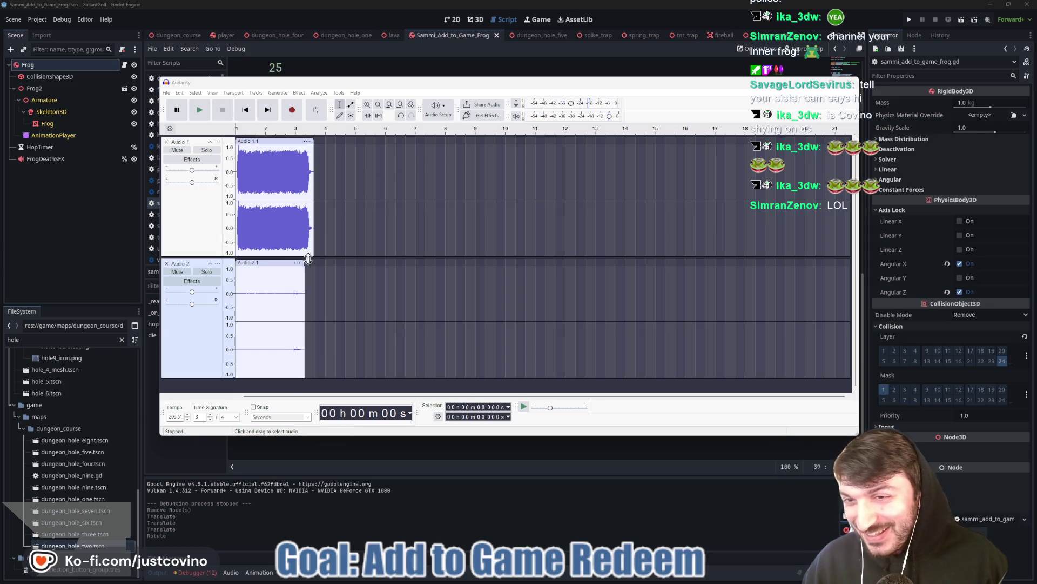
pyautogui.click(275, 262)
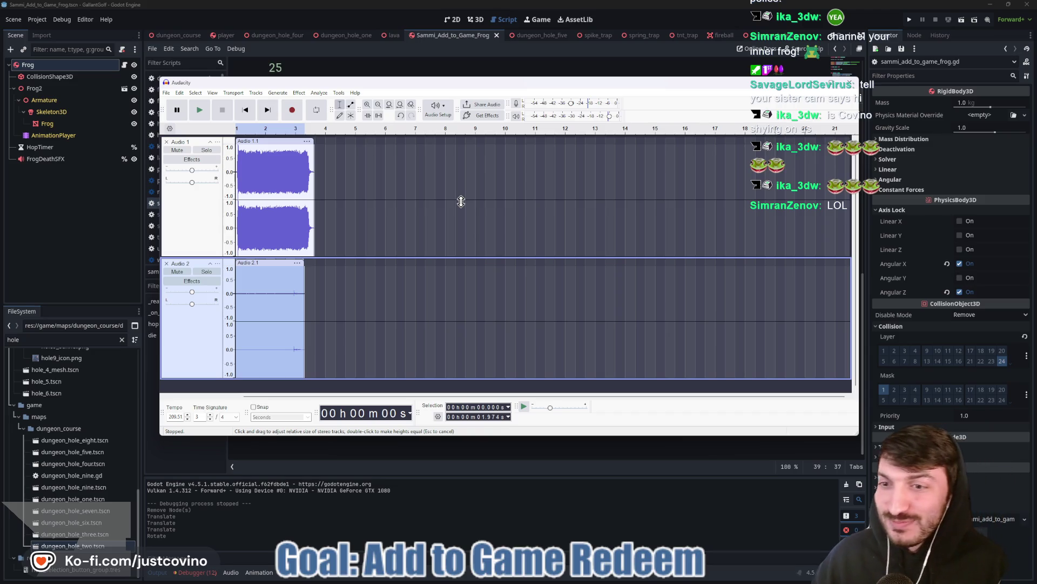
pyautogui.press('Delete')
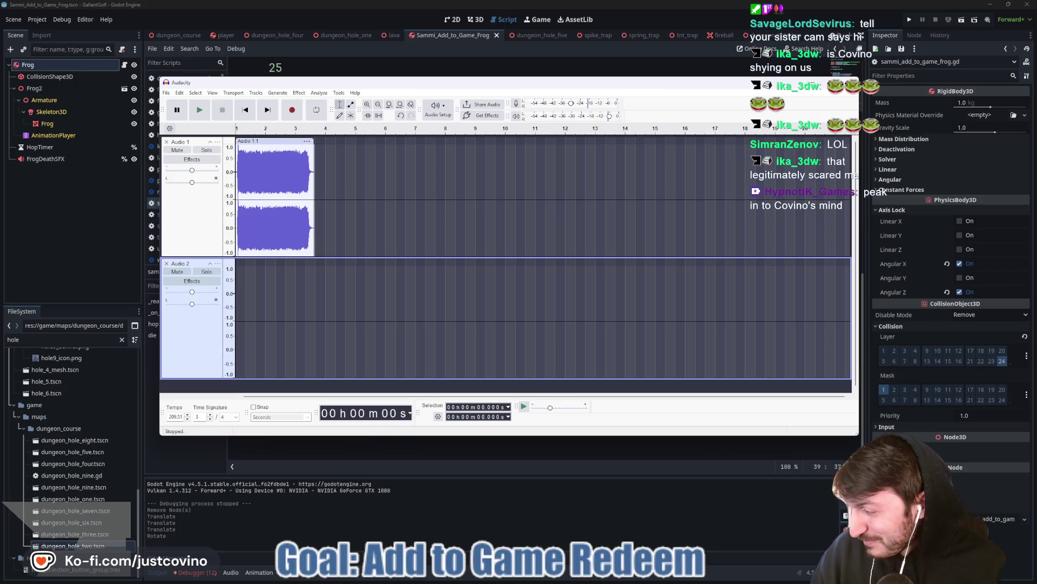
pyautogui.click(167, 264)
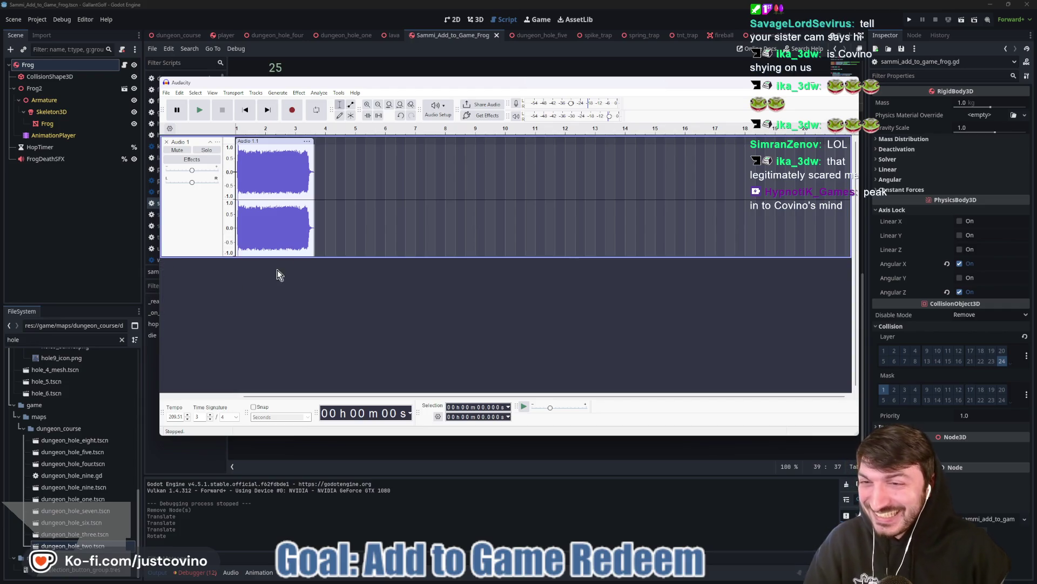
# Export the recording as frog_death.wav in WAV format, then undo to clear the track.
pyautogui.click(167, 93)
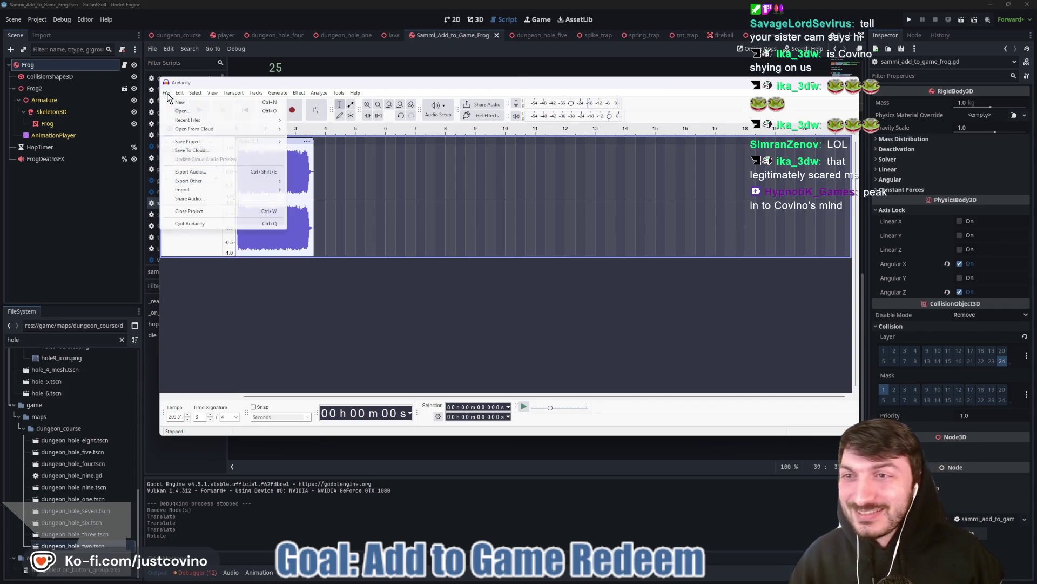
pyautogui.click(193, 173)
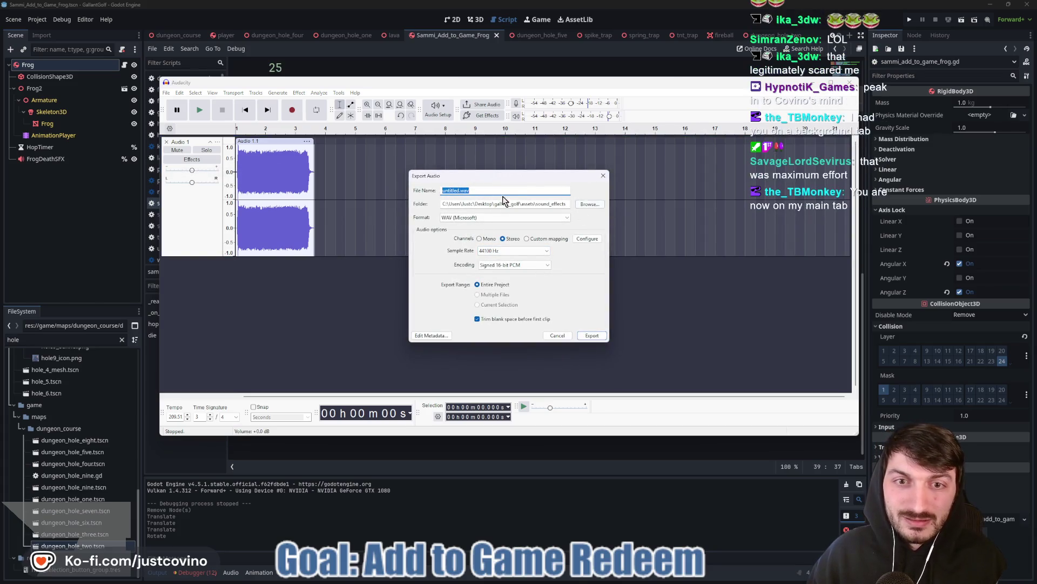
pyautogui.click(459, 191)
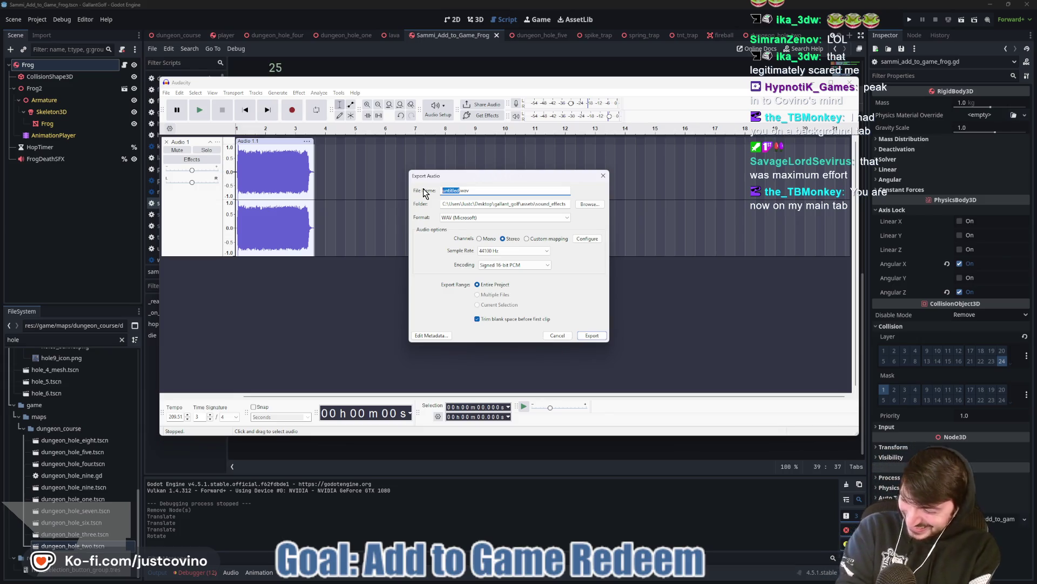
pyautogui.write('frog')
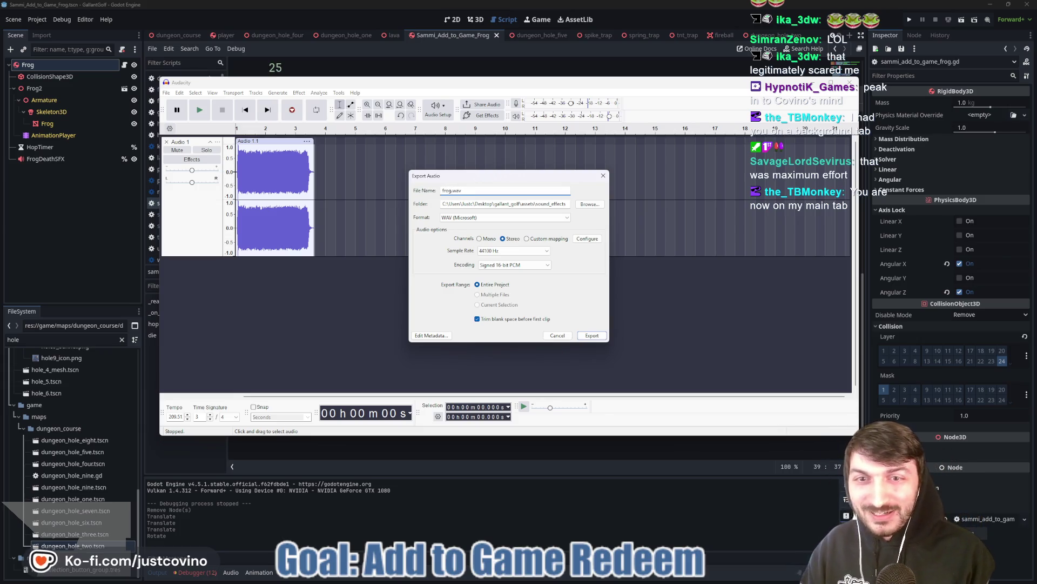
pyautogui.write('_death')
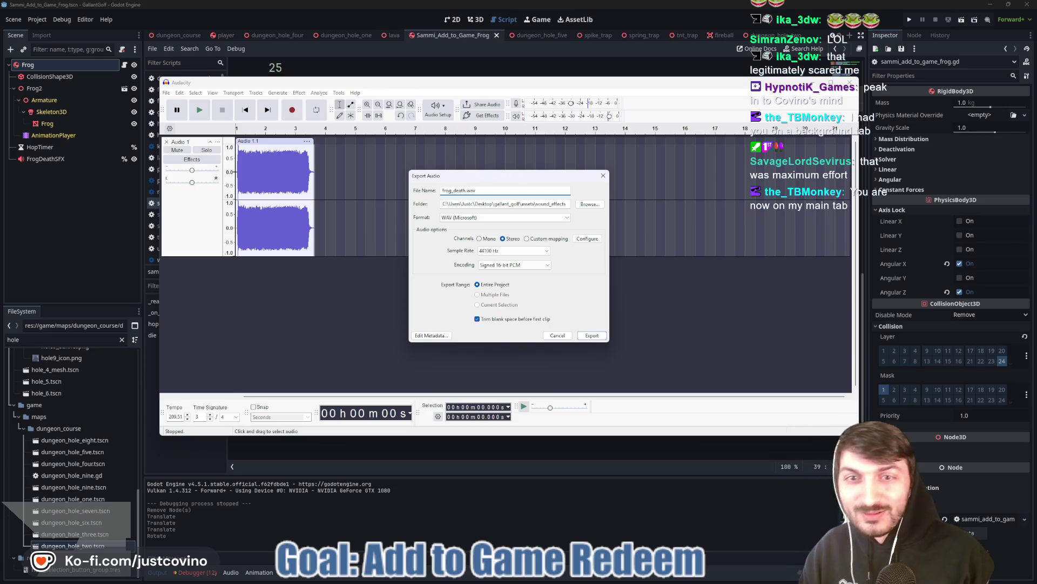
pyautogui.click(592, 335)
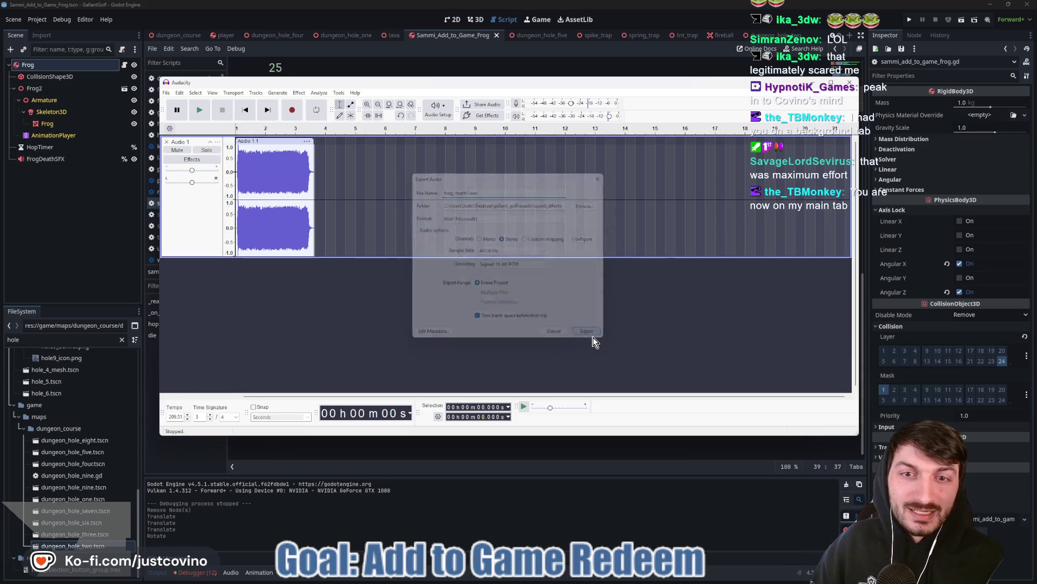
pyautogui.hotkey('ctrl', 'z')
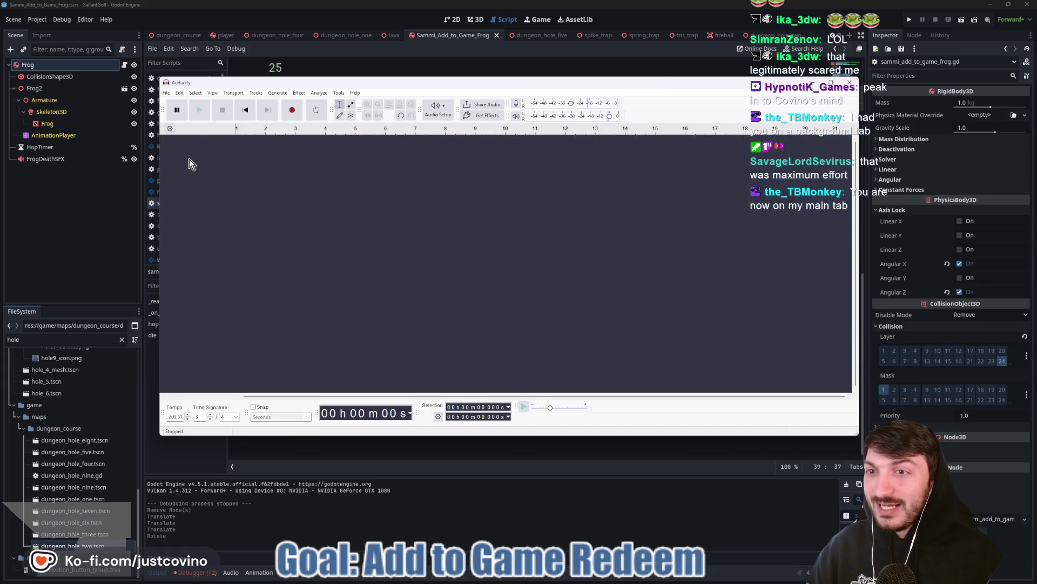
# Add a new stereo track and record a fresh frog death sound.
pyautogui.rightClick(204, 177)
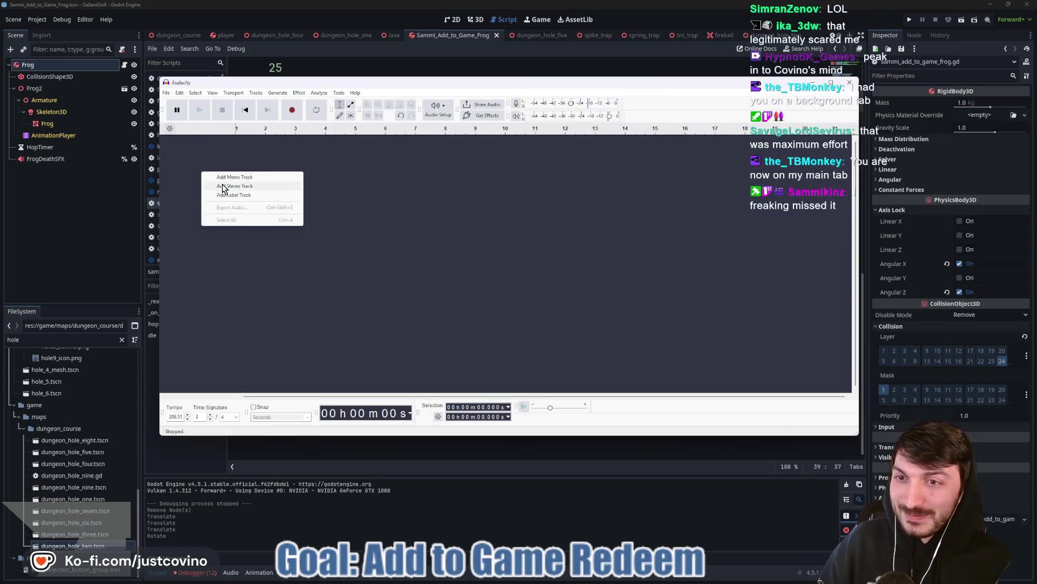
pyautogui.click(213, 186)
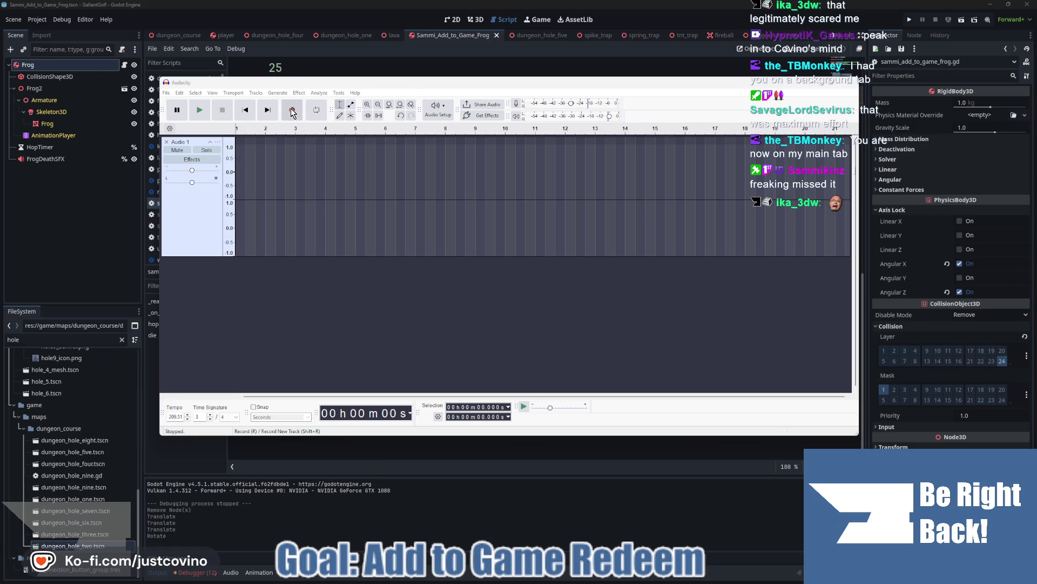
pyautogui.click(292, 111)
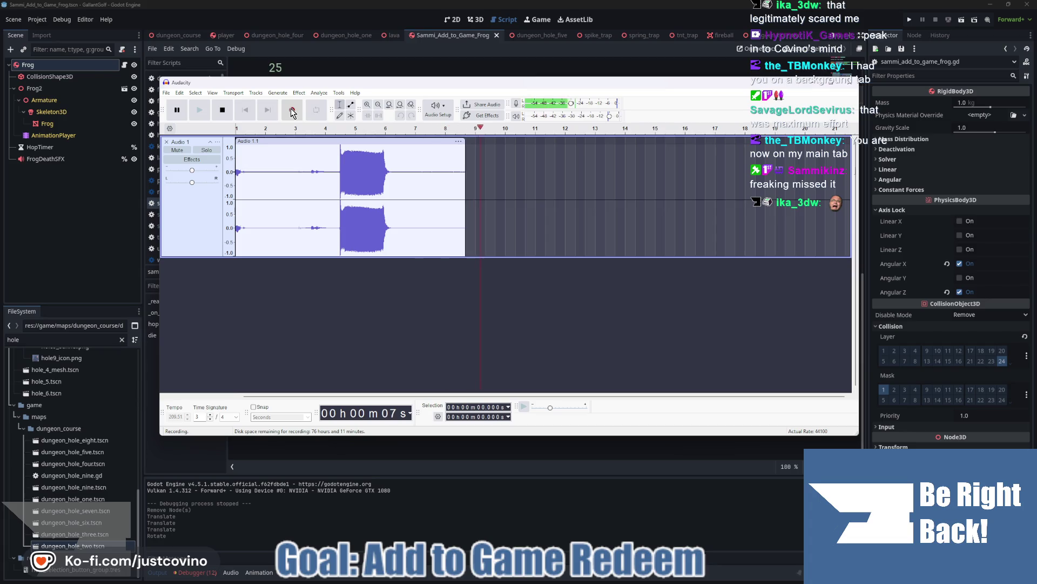
pyautogui.click(222, 115)
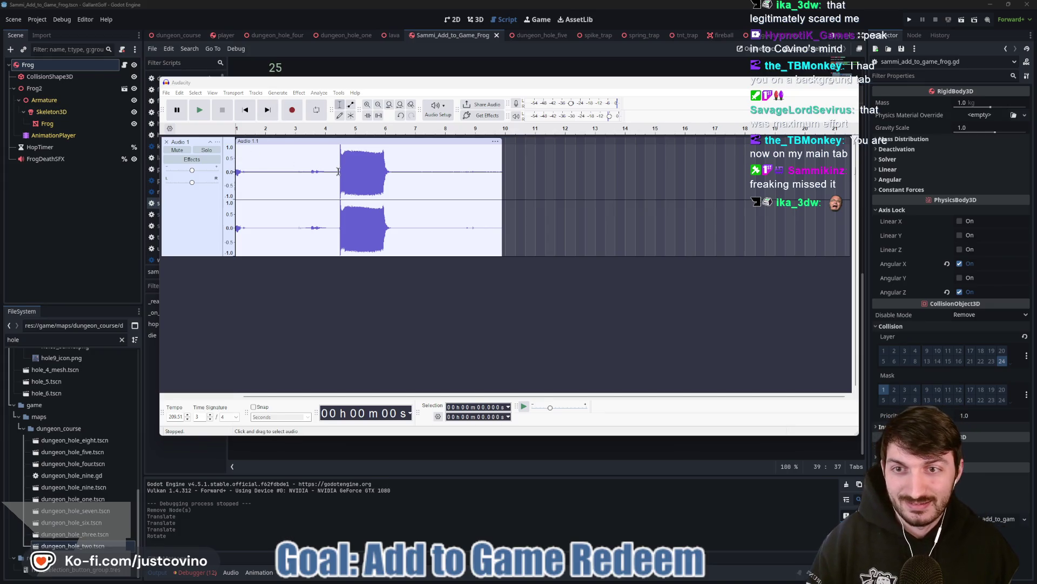
# Delete the leading silence before the sound burst.
pyautogui.moveTo(339, 172)
pyautogui.mouseDown()
pyautogui.moveTo(236, 173)
pyautogui.moveTo(420, 177)
pyautogui.mouseUp()
pyautogui.press('Delete')
pyautogui.press('Delete')
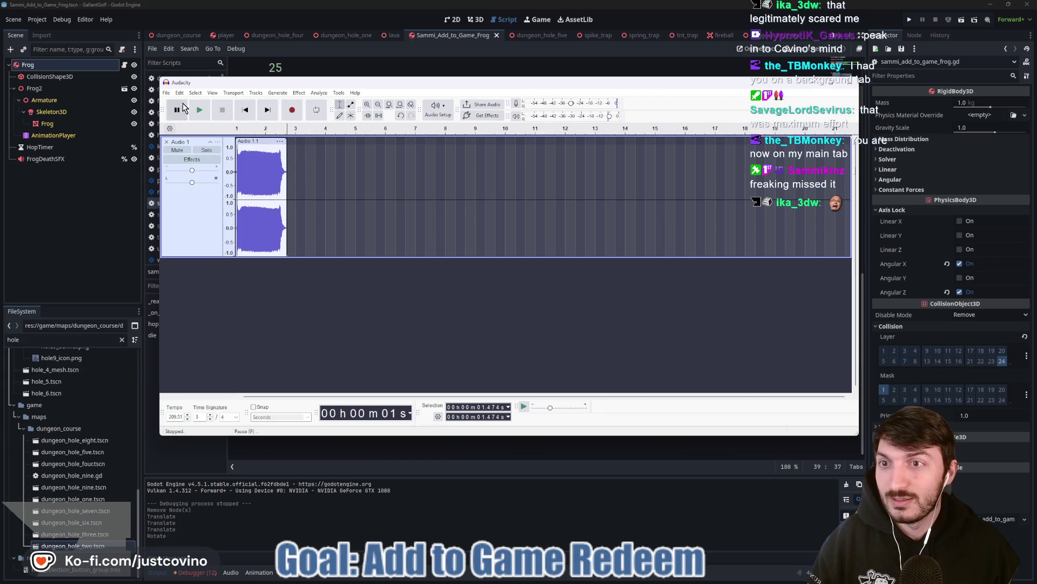
pyautogui.click(166, 94)
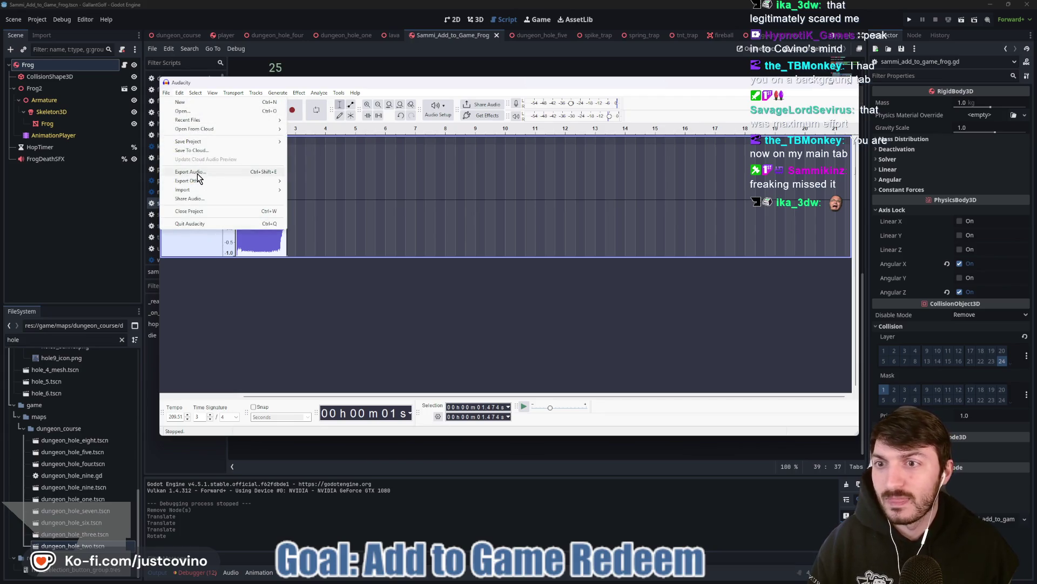
# Export the new take as frog_death.wav and remove its track from the project.
pyautogui.click(197, 173)
pyautogui.click(463, 191)
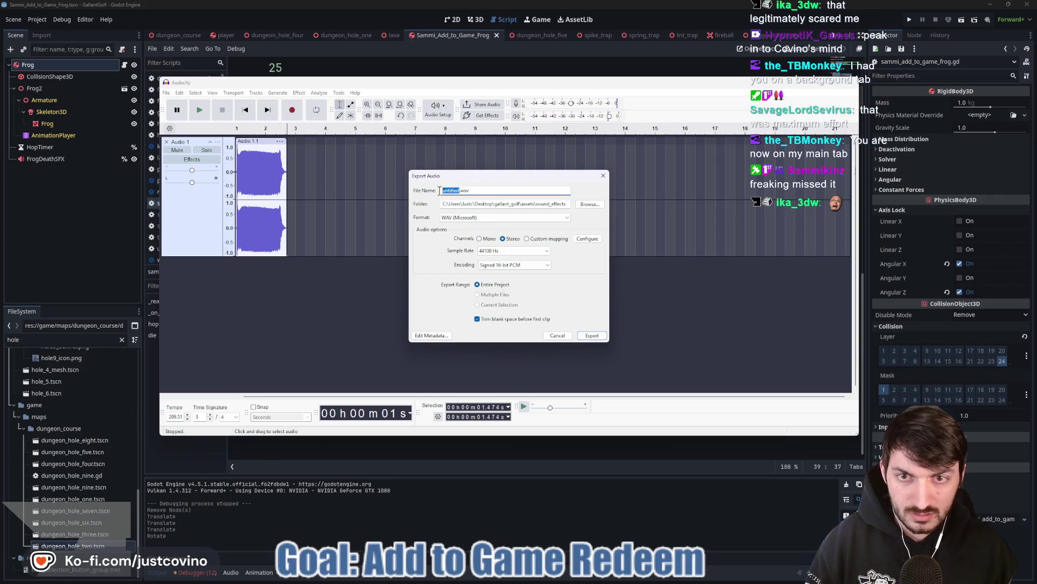
pyautogui.write('frog')
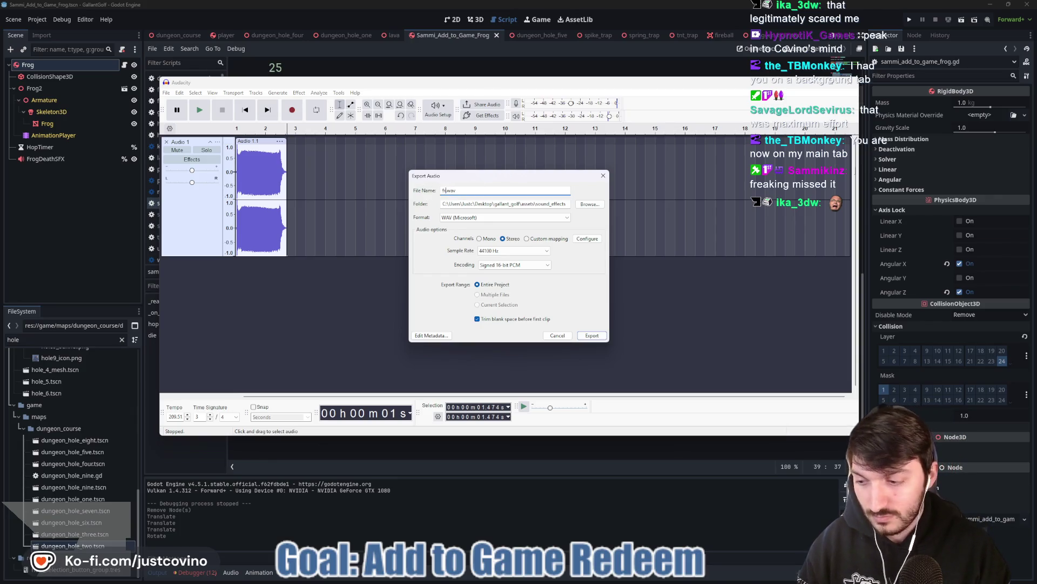
pyautogui.write('_death')
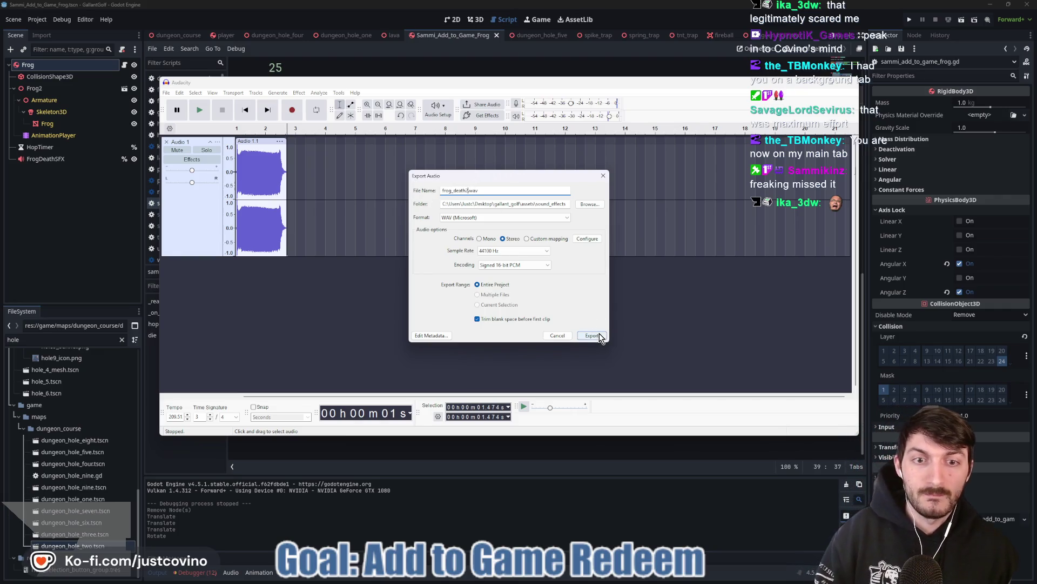
pyautogui.click(595, 335)
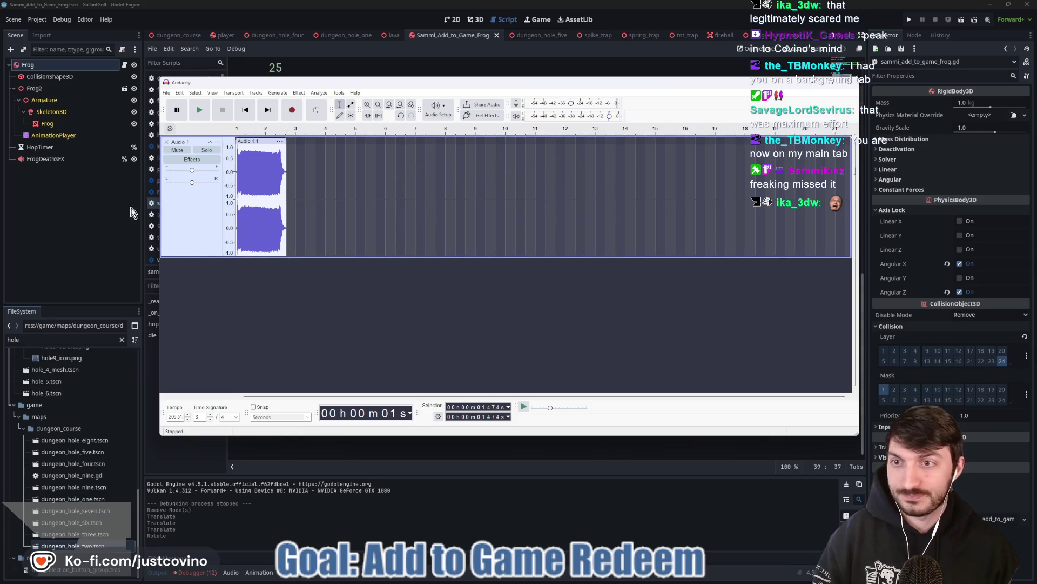
pyautogui.click(167, 142)
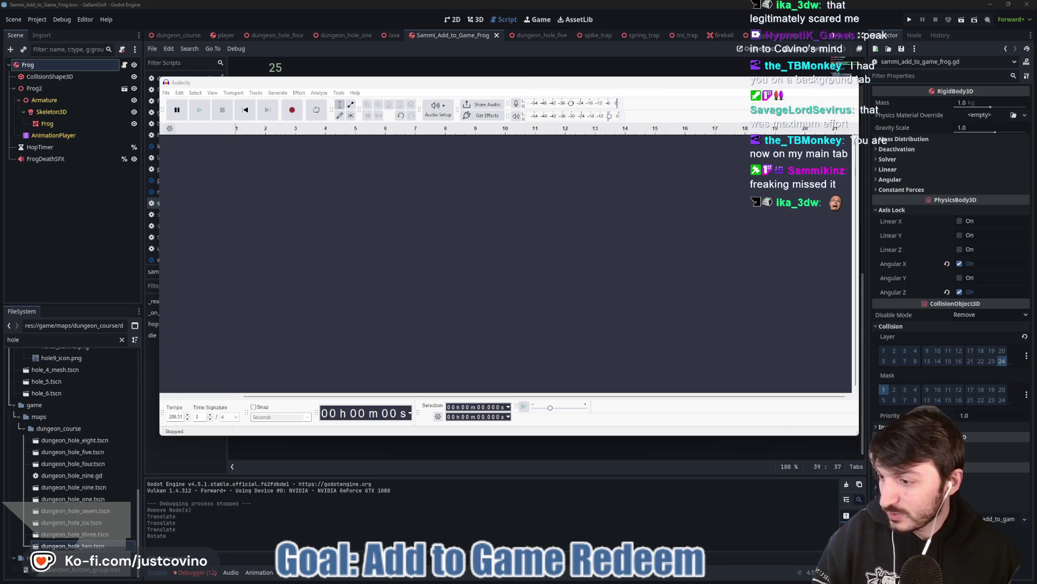
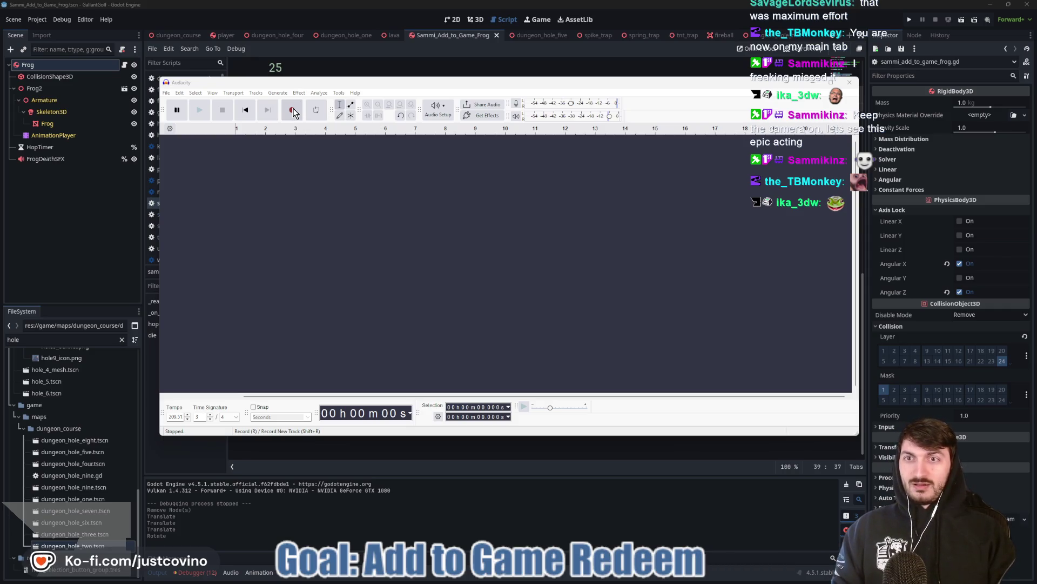
# Record a frog death cry and cut the silence before and after it, leaving a ~3-second clip.
pyautogui.click(293, 110)
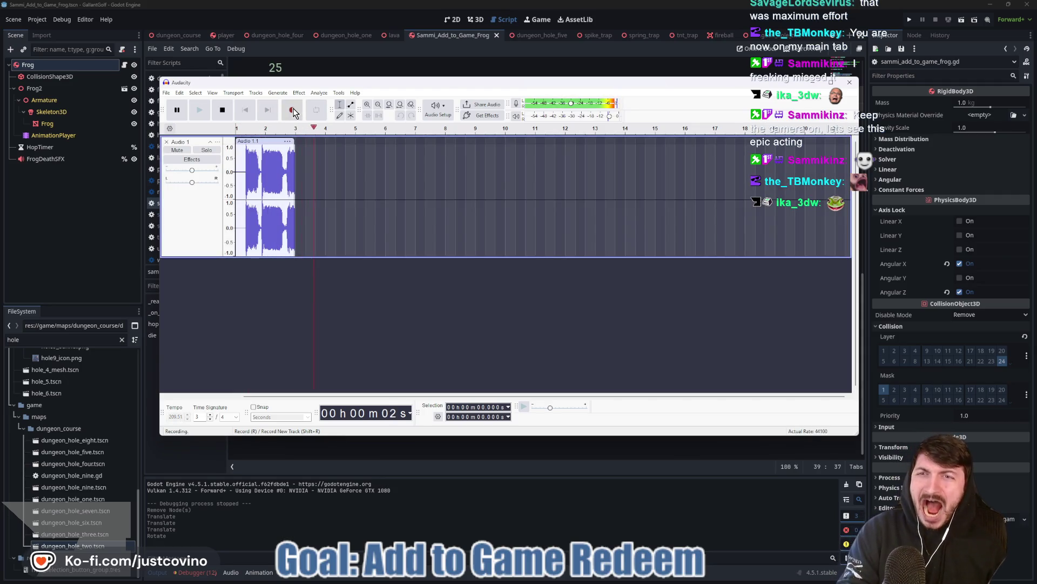
pyautogui.click(222, 109)
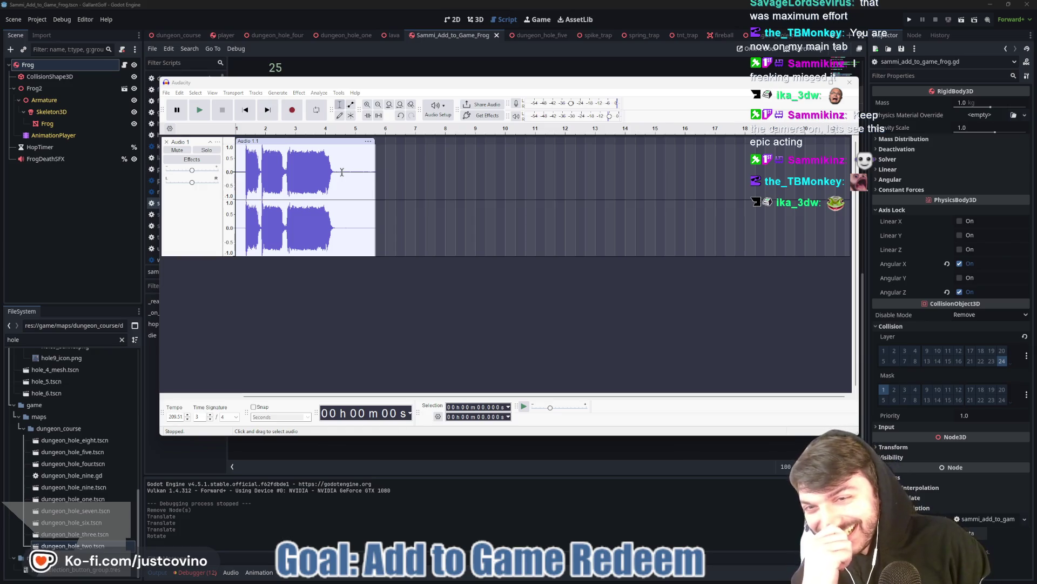
pyautogui.moveTo(336, 171); pyautogui.dragTo(396, 172)
pyautogui.press('Delete')
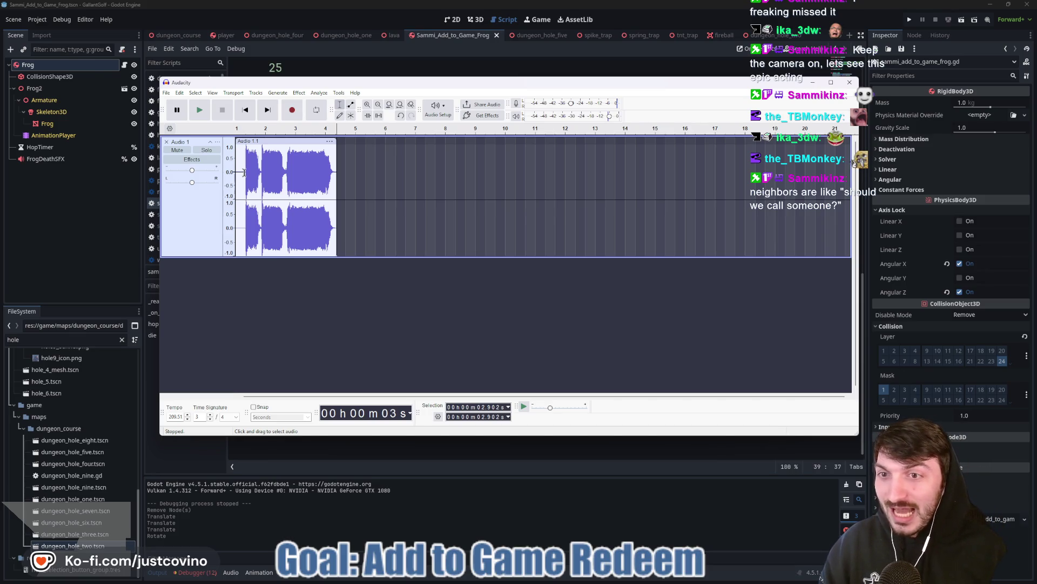
pyautogui.moveTo(244, 172); pyautogui.dragTo(236, 172)
pyautogui.press('Delete')
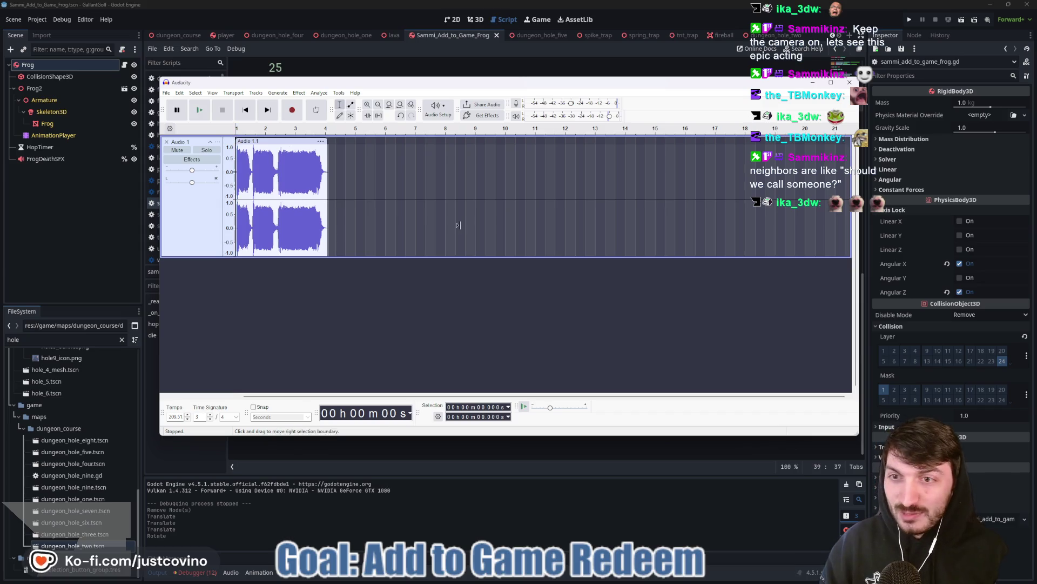
pyautogui.click(166, 93)
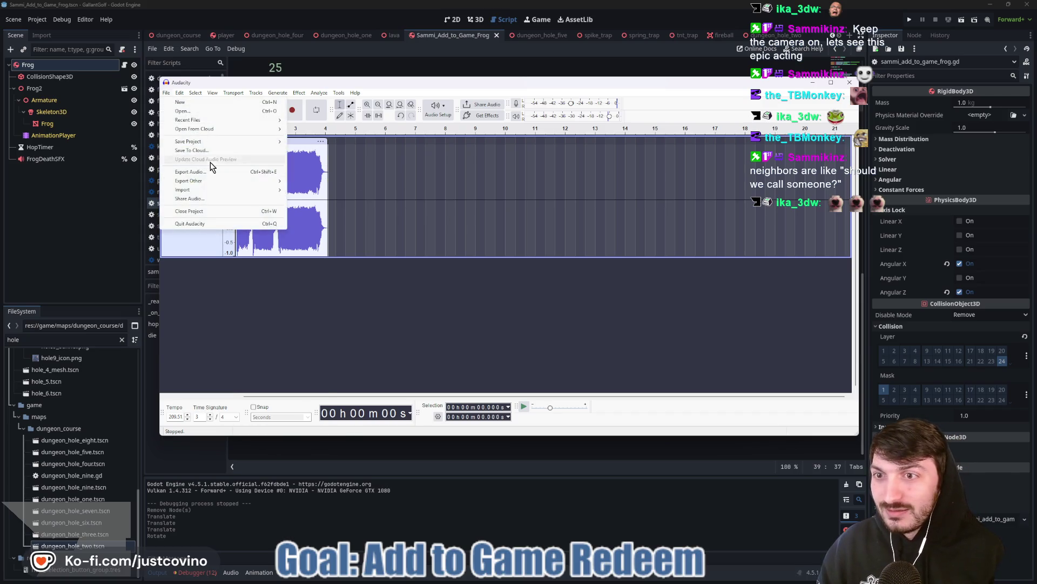
# Export the trimmed clip as frog_death1.wav into the sound_effects folder.
pyautogui.click(189, 172)
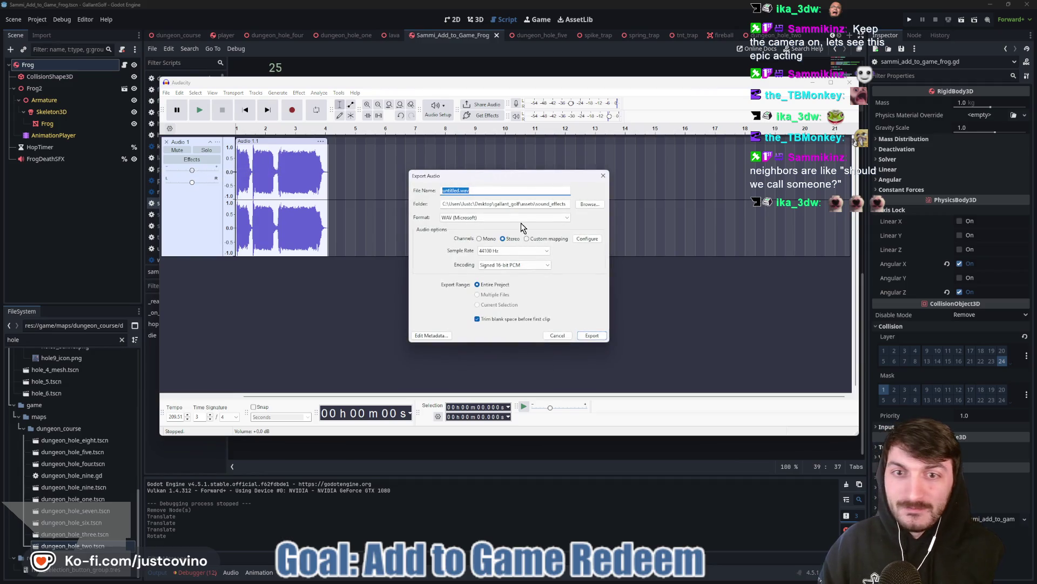
pyautogui.click(458, 187)
pyautogui.write('frog_death3')
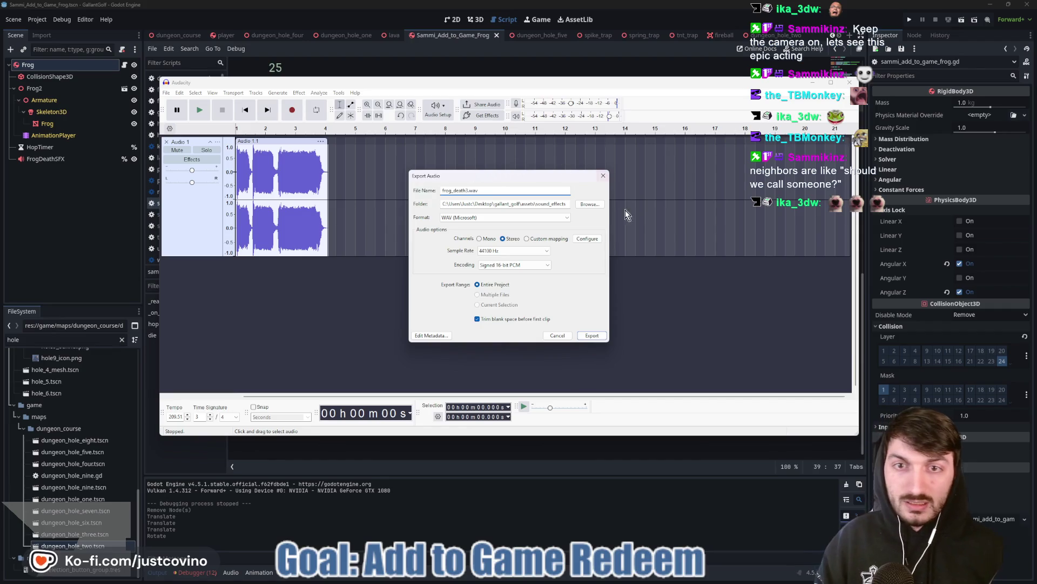
pyautogui.click(596, 334)
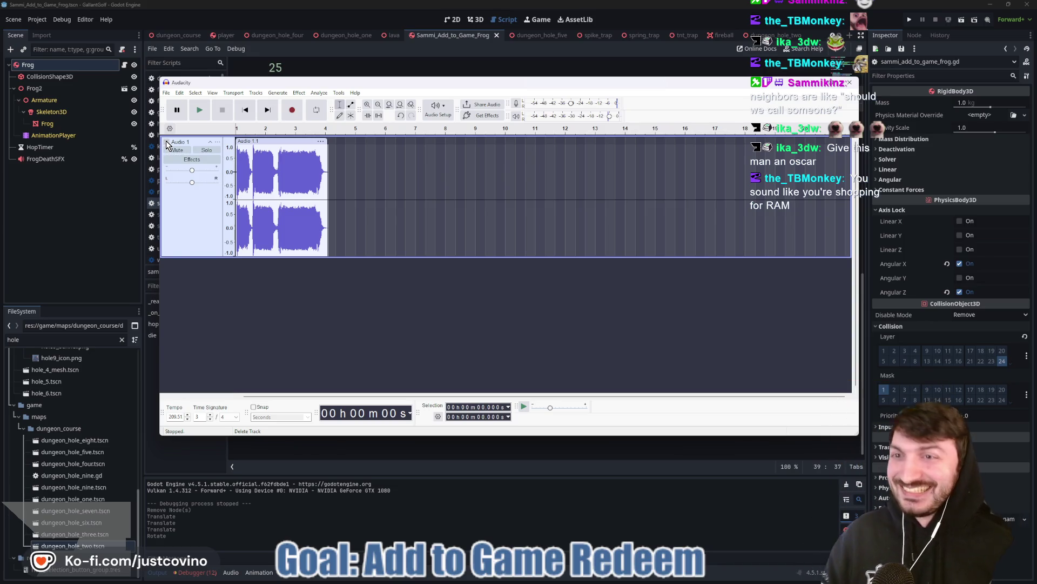
# Delete the recorded track from the Audacity project and close Audacity.
pyautogui.click(166, 143)
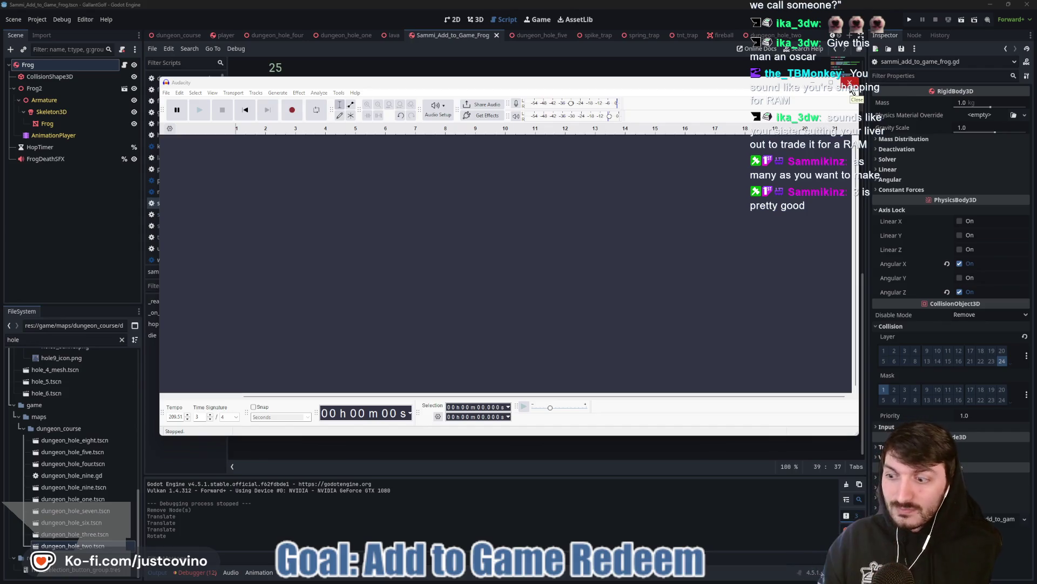
pyautogui.click(852, 90)
# Select FrogDeathSFX and load frog_death1.wav as the first randomizer stream.
pyautogui.click(486, 200)
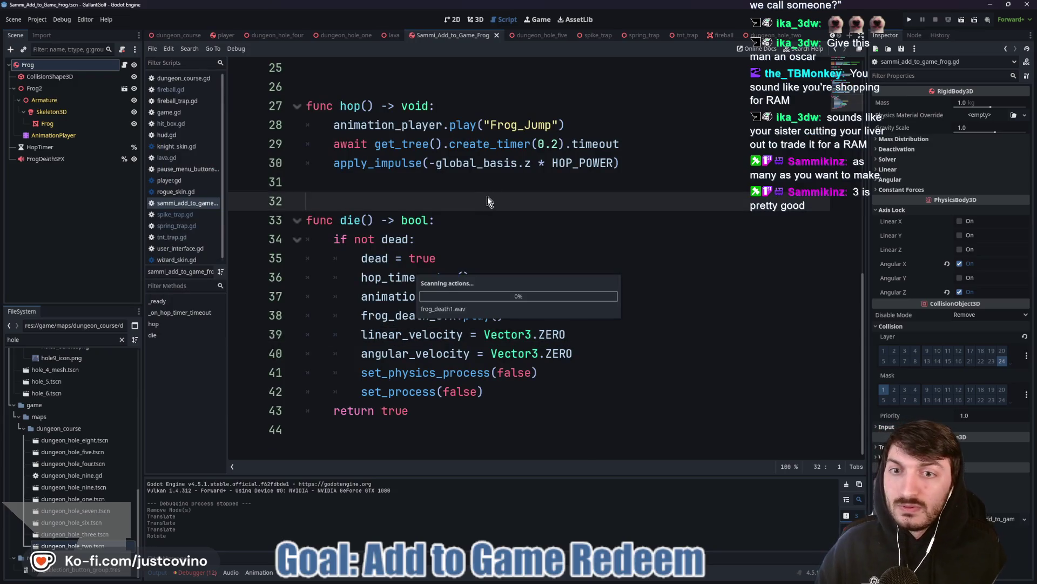
pyautogui.click(59, 160)
pyautogui.click(963, 153)
pyautogui.click(945, 165)
pyautogui.click(973, 167)
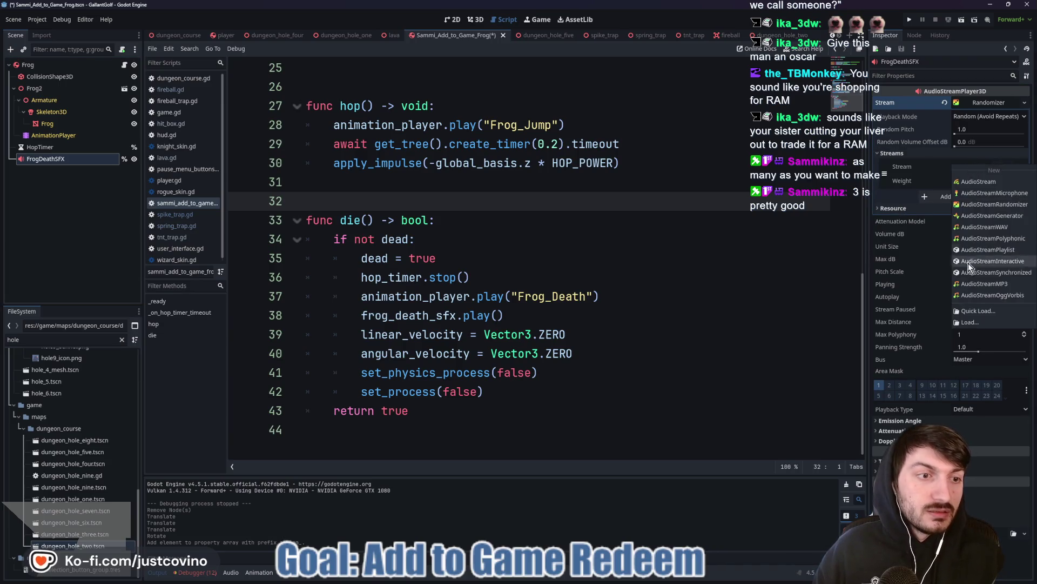
pyautogui.click(977, 311)
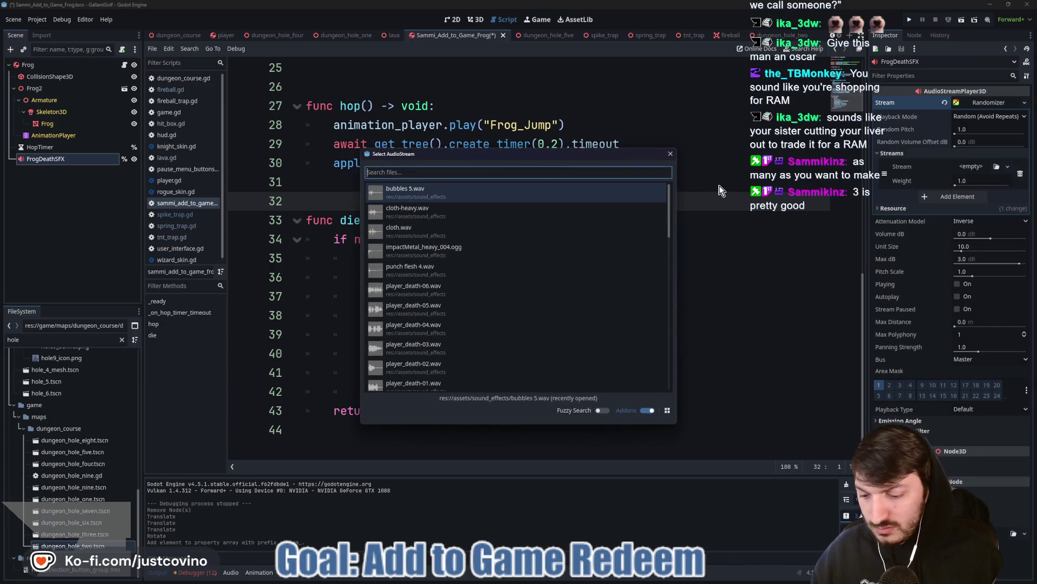
pyautogui.write('frog')
pyautogui.click(607, 197)
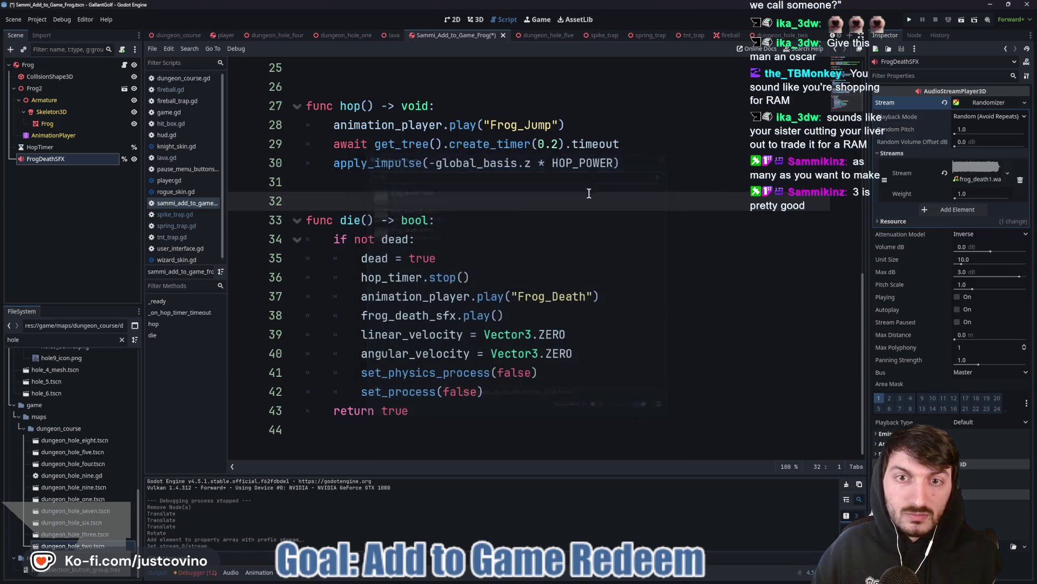
# Add frog_death2.wav and frog_death3.wav as the second and third randomizer streams.
pyautogui.click(954, 196)
pyautogui.click(967, 211)
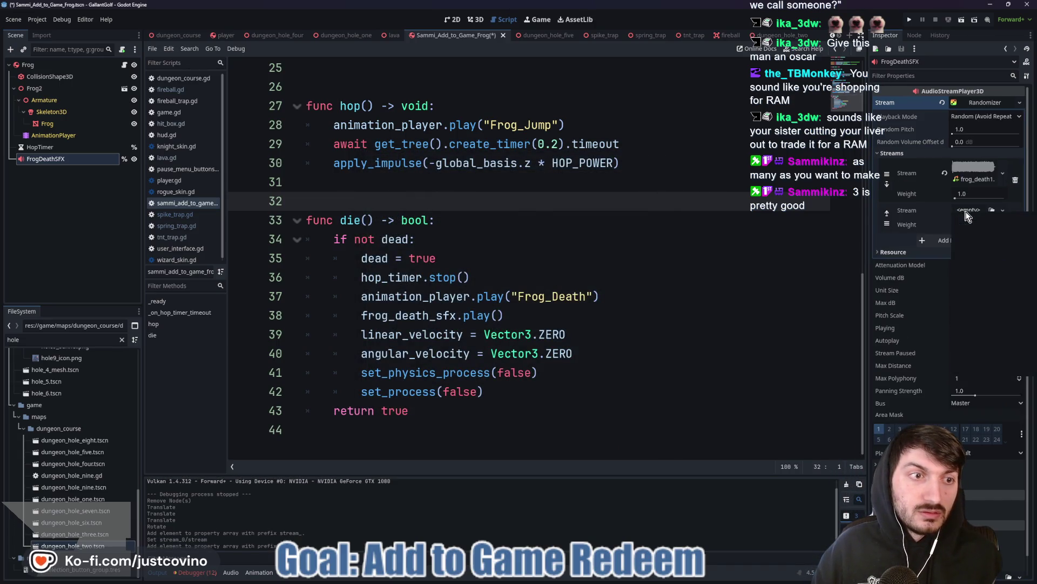
pyautogui.click(977, 349)
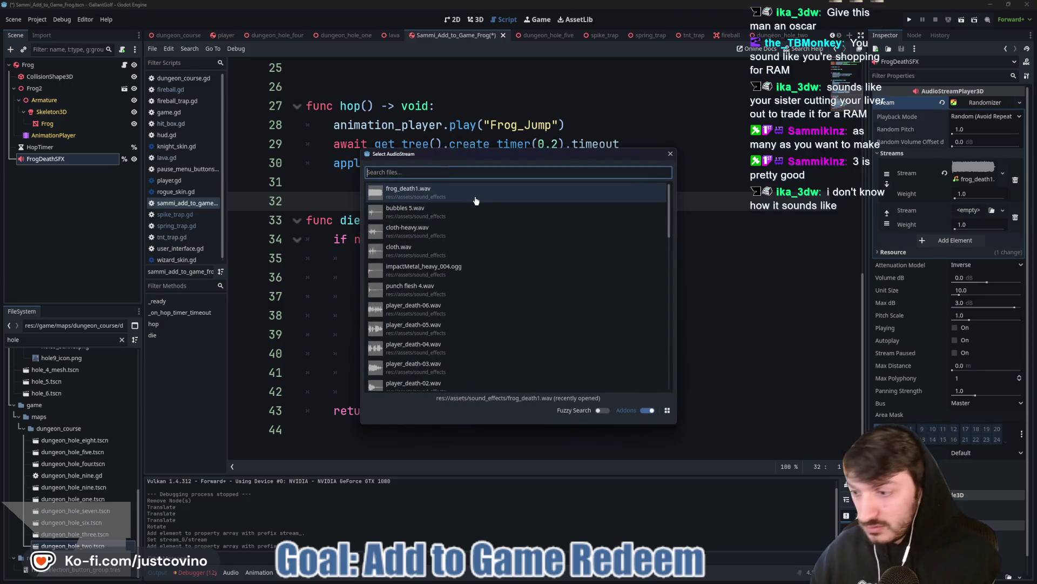
pyautogui.write('frog')
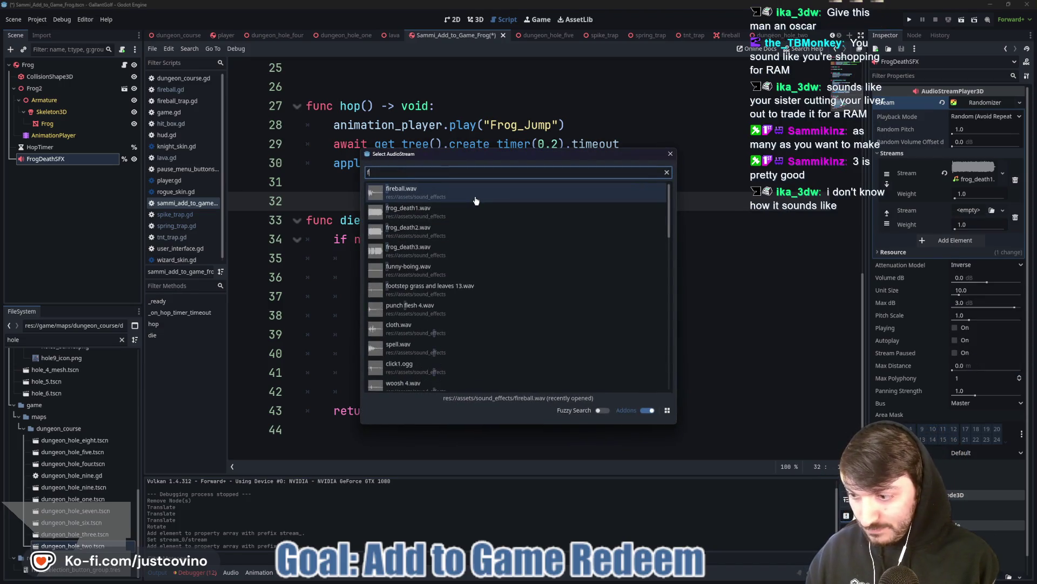
pyautogui.doubleClick(473, 222)
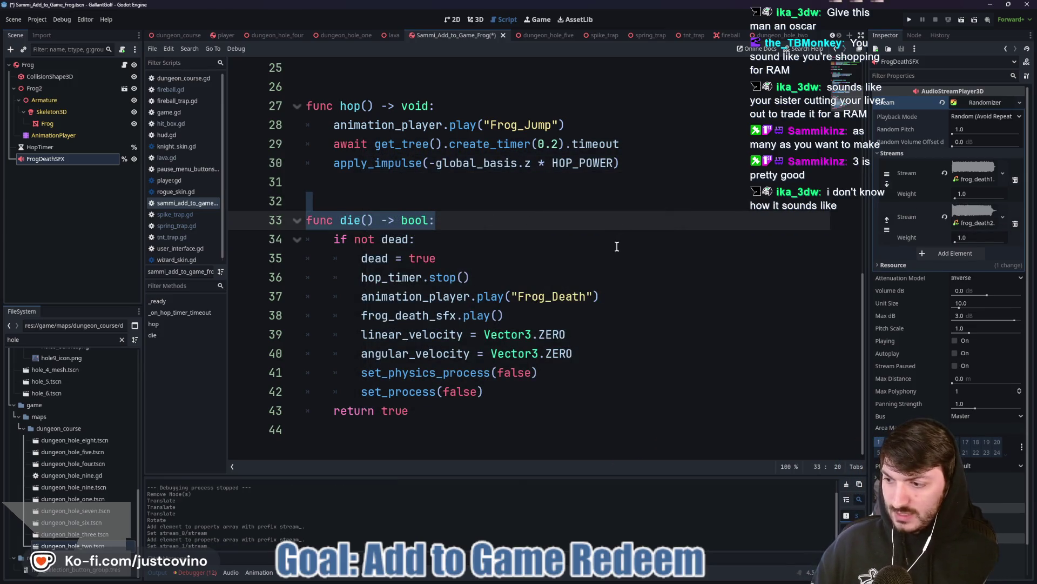
pyautogui.click(953, 253)
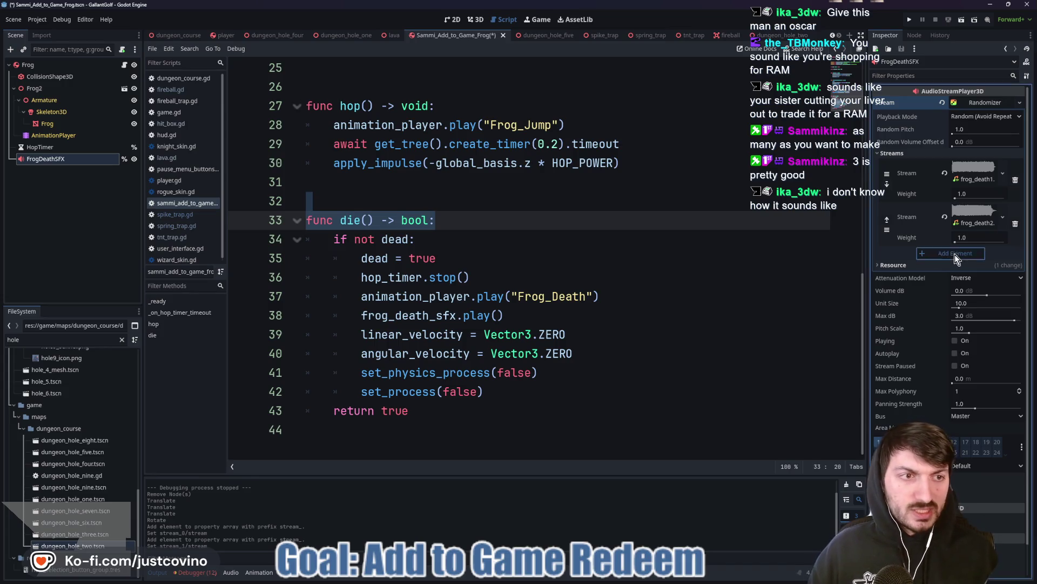
pyautogui.click(963, 254)
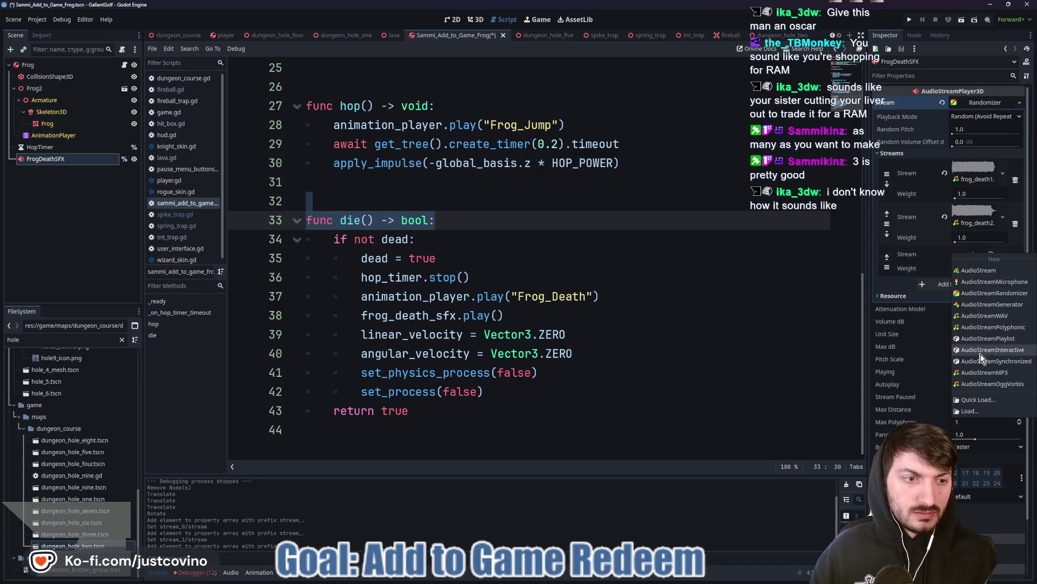
pyautogui.click(989, 401)
pyautogui.write('frog')
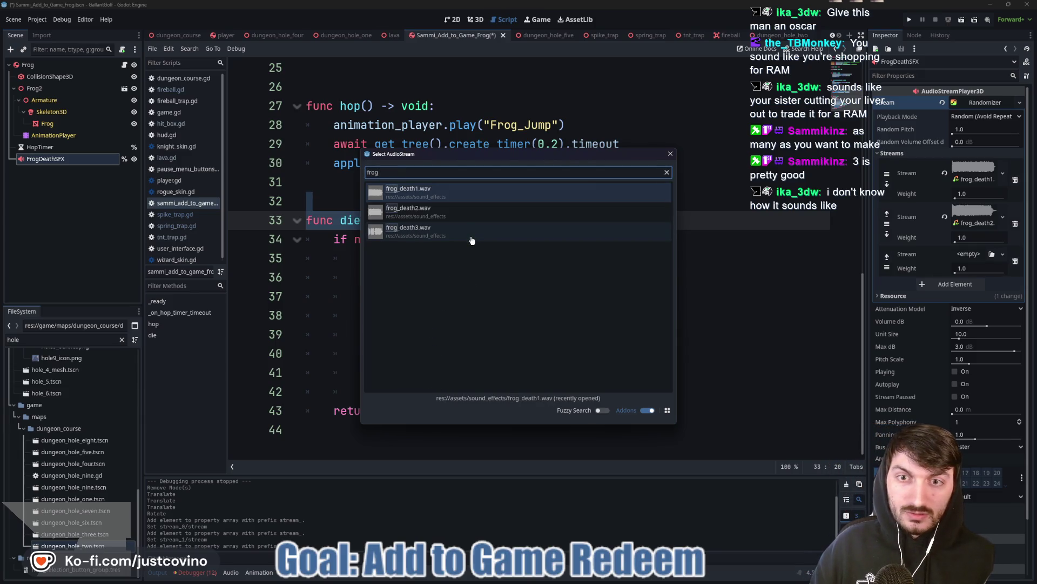
pyautogui.doubleClick(475, 233)
# Save the frog scene with the new death-sound randomizer.
pyautogui.click(595, 277)
pyautogui.hotkey('ctrl', 's')
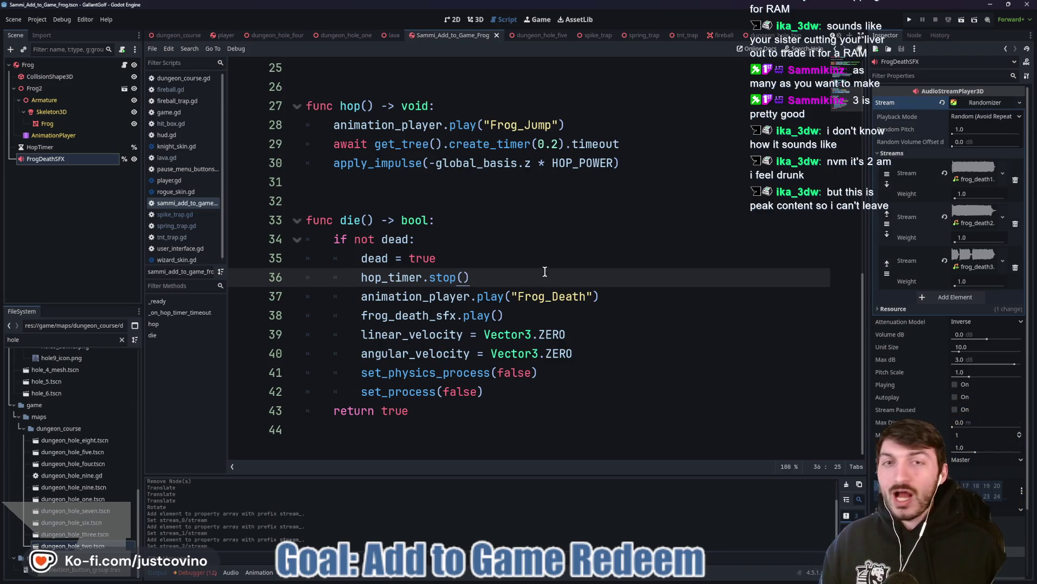
pyautogui.click(478, 205)
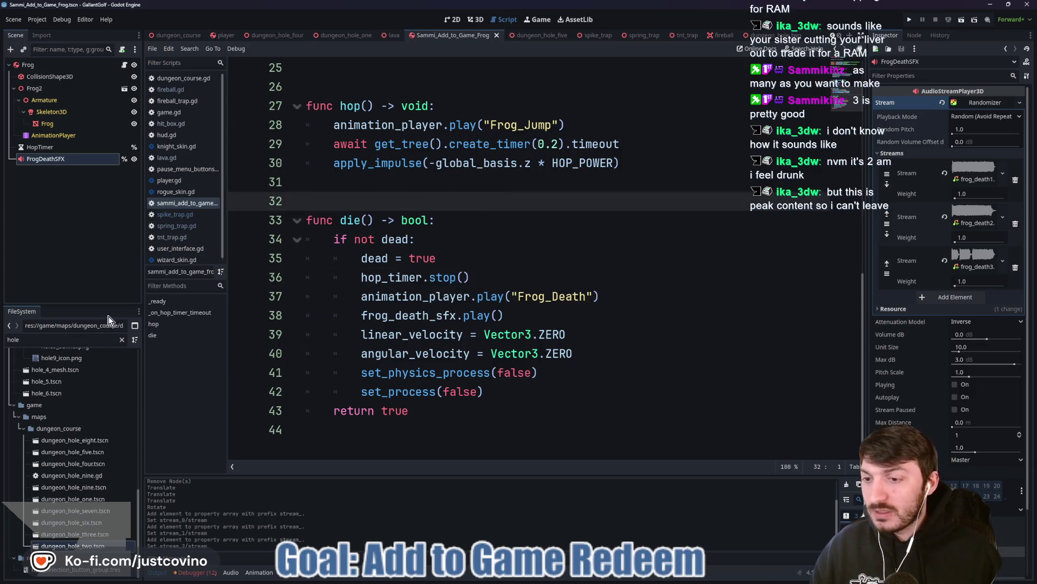
# Open dungeon_hole_nine and instance the Sammi_Add_to_Game_Frog scene under DungeonHoleNine.
pyautogui.doubleClick(89, 487)
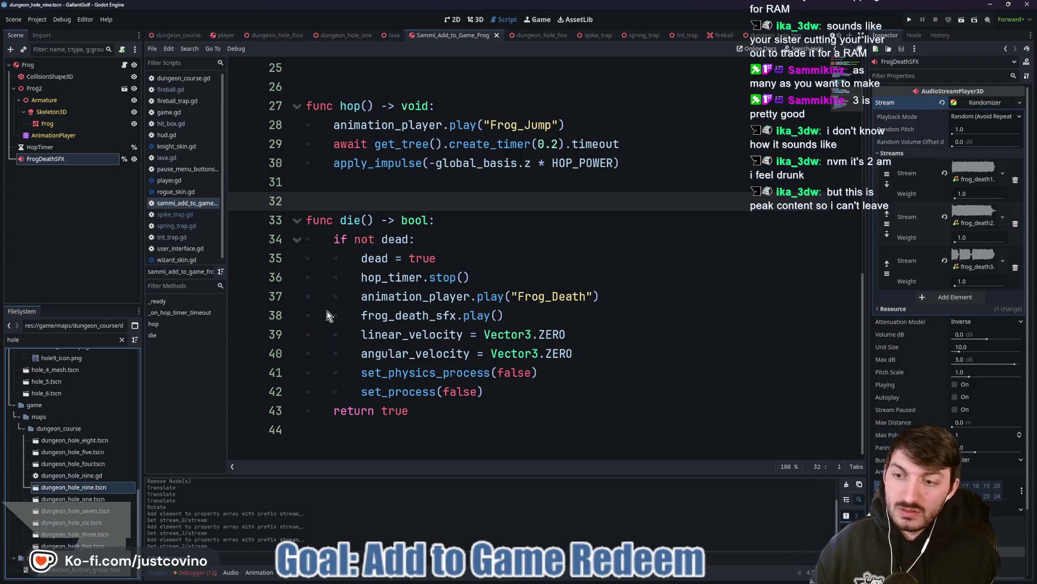
pyautogui.click(475, 20)
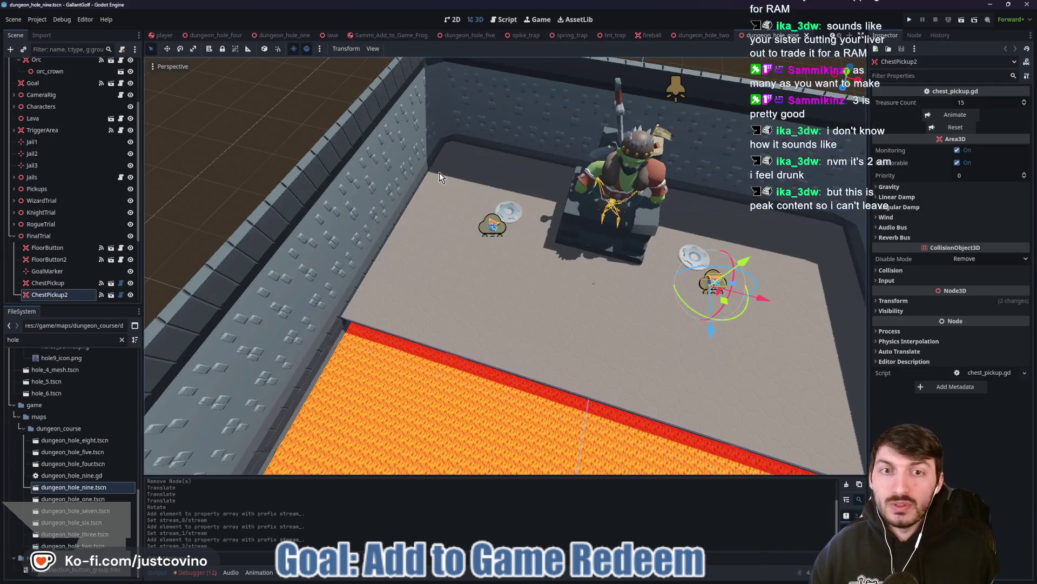
pyautogui.scroll(5, 81, 135)
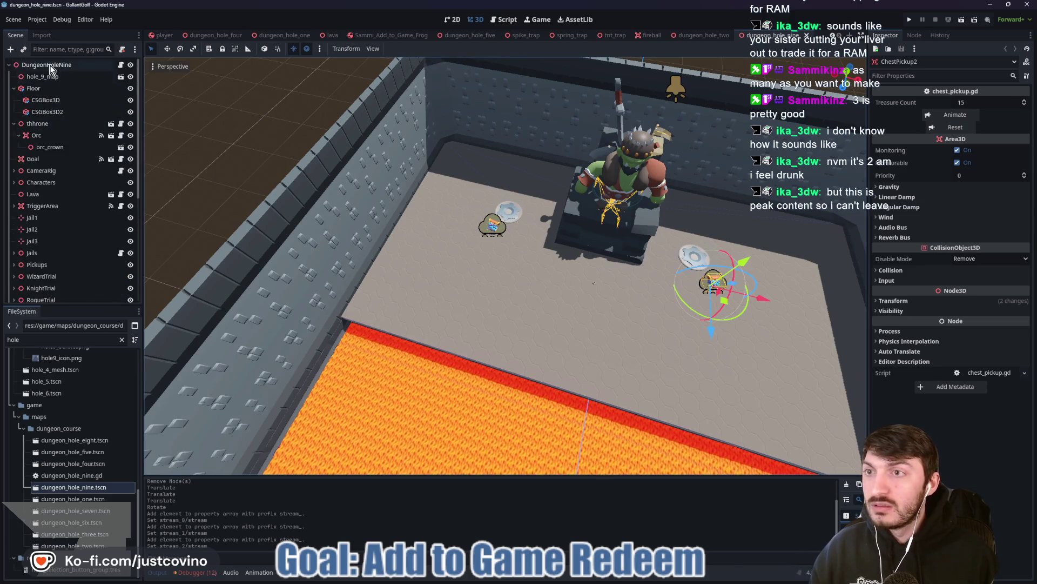
pyautogui.click(46, 64)
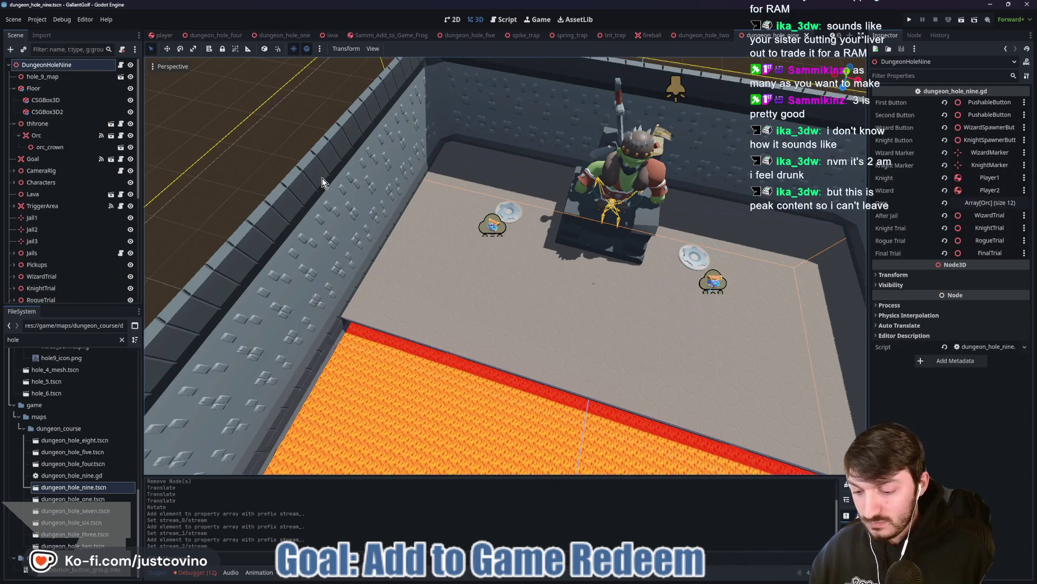
pyautogui.hotkey('ctrl', 'shift', 'a')
pyautogui.write('frog')
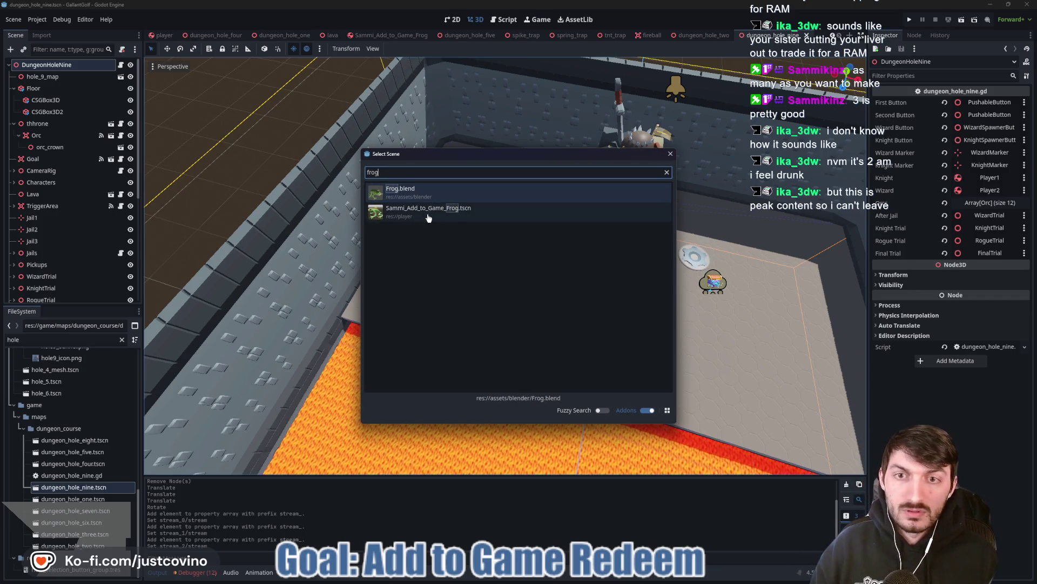
pyautogui.doubleClick(427, 213)
# Adjust the Frog's height along Y so it rests on the floor.
pyautogui.press('f')
pyautogui.scroll(5, 416, 346)
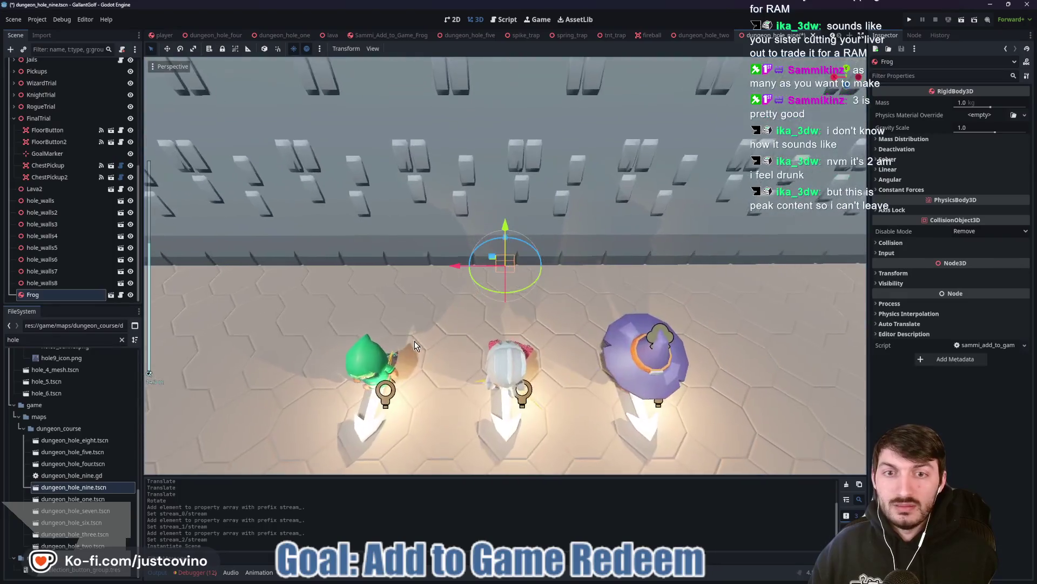
pyautogui.moveTo(416, 345); pyautogui.dragTo(417, 323)
pyautogui.press('y')
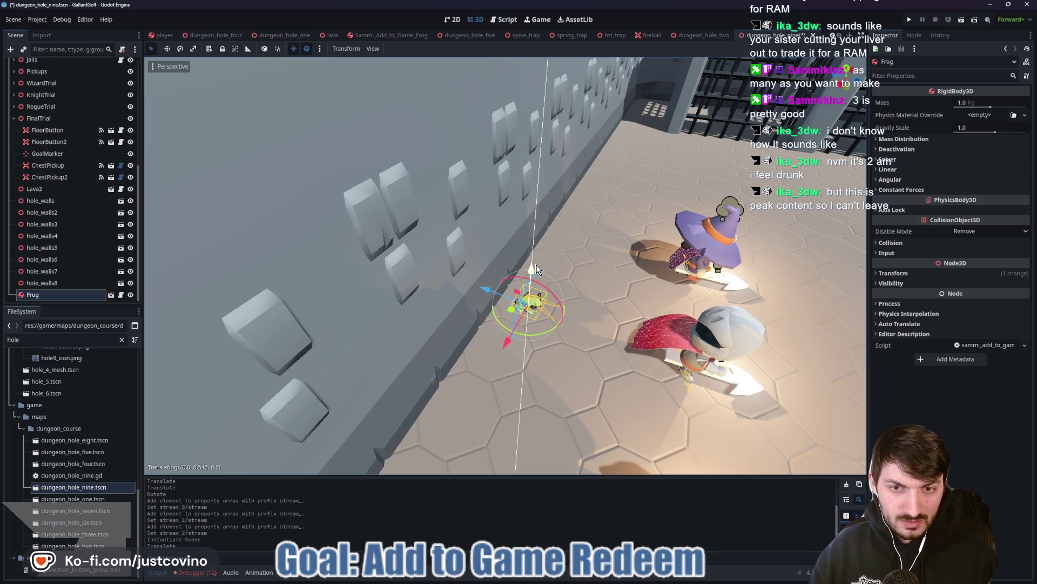
pyautogui.click(535, 267)
pyautogui.scroll(5, 540, 307)
pyautogui.moveTo(541, 307)
pyautogui.mouseDown()
pyautogui.moveTo(640, 287)
pyautogui.moveTo(512, 218)
pyautogui.mouseUp()
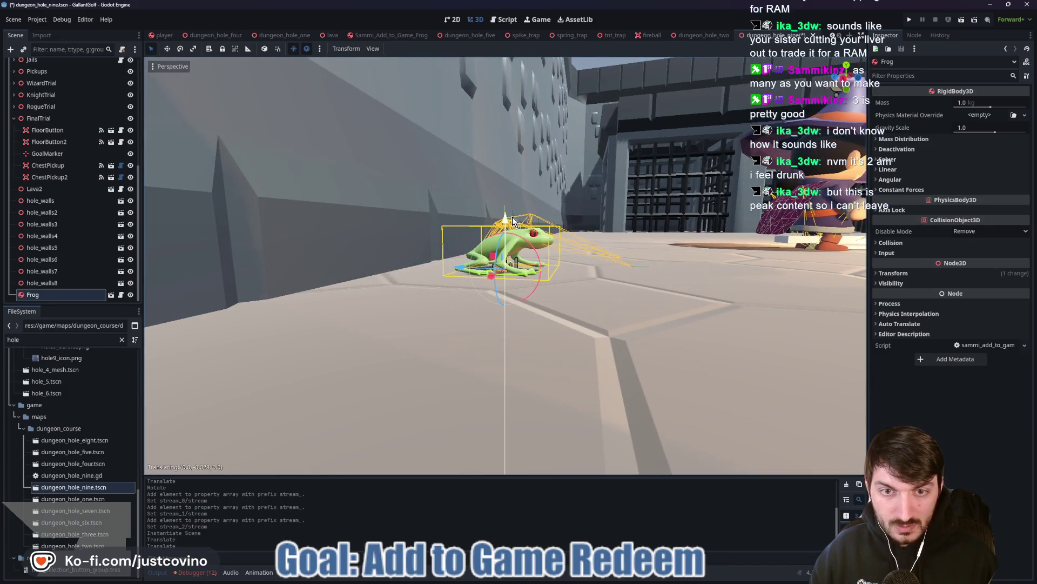
pyautogui.click(522, 222)
pyautogui.scroll(-8, 521, 222)
pyautogui.moveTo(522, 222)
pyautogui.mouseDown()
pyautogui.moveTo(513, 275)
pyautogui.moveTo(506, 232)
pyautogui.mouseUp()
pyautogui.scroll(-5, 506, 265)
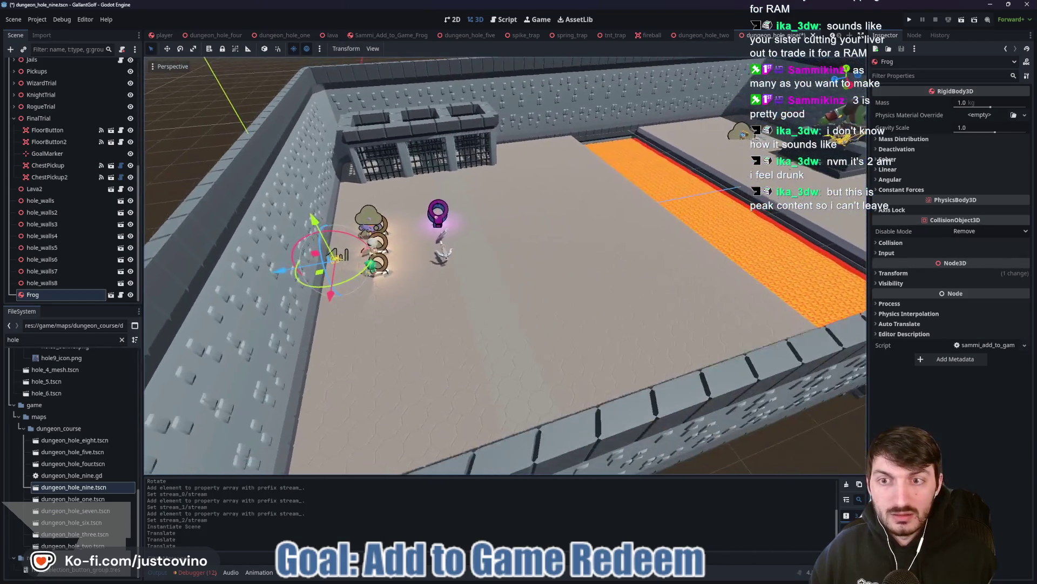
# Move the Frog along the Z axis and rotate it around Y.
pyautogui.press('g')
pyautogui.press('z')
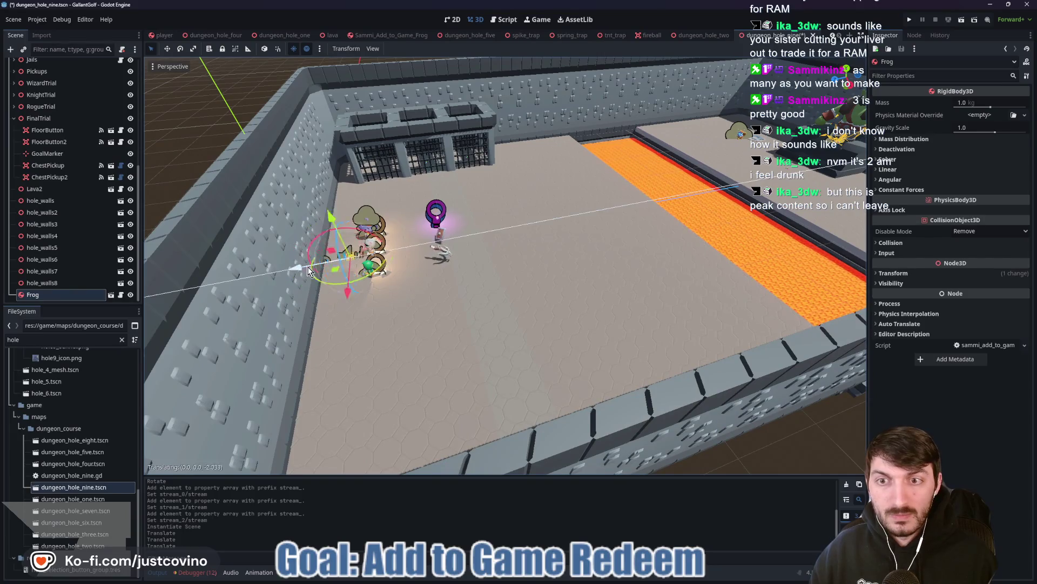
pyautogui.click(726, 193)
pyautogui.press('f')
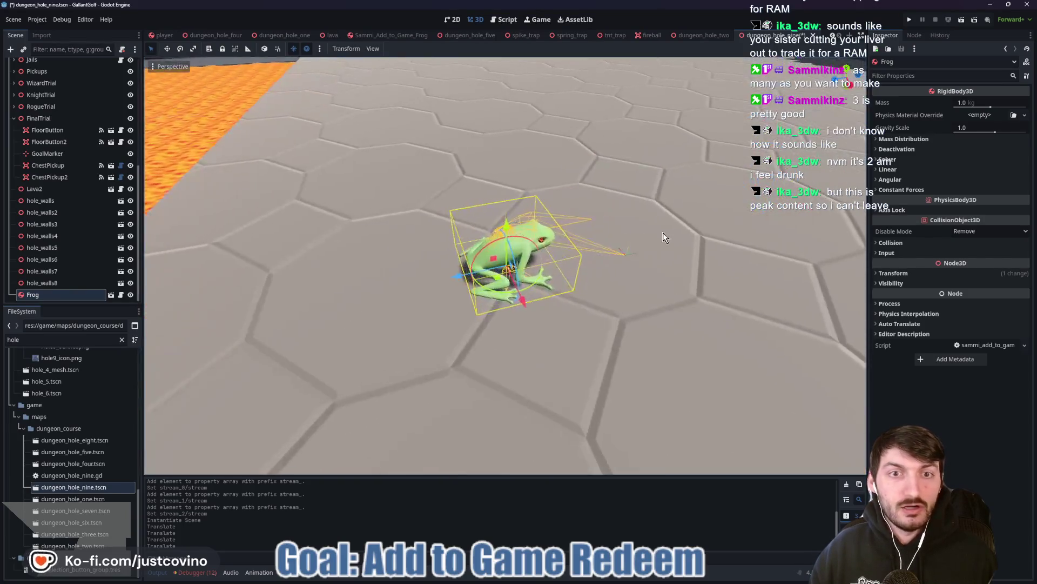
pyautogui.scroll(-3, 680, 237)
pyautogui.scroll(-4, 676, 241)
pyautogui.press('r')
pyautogui.press('y')
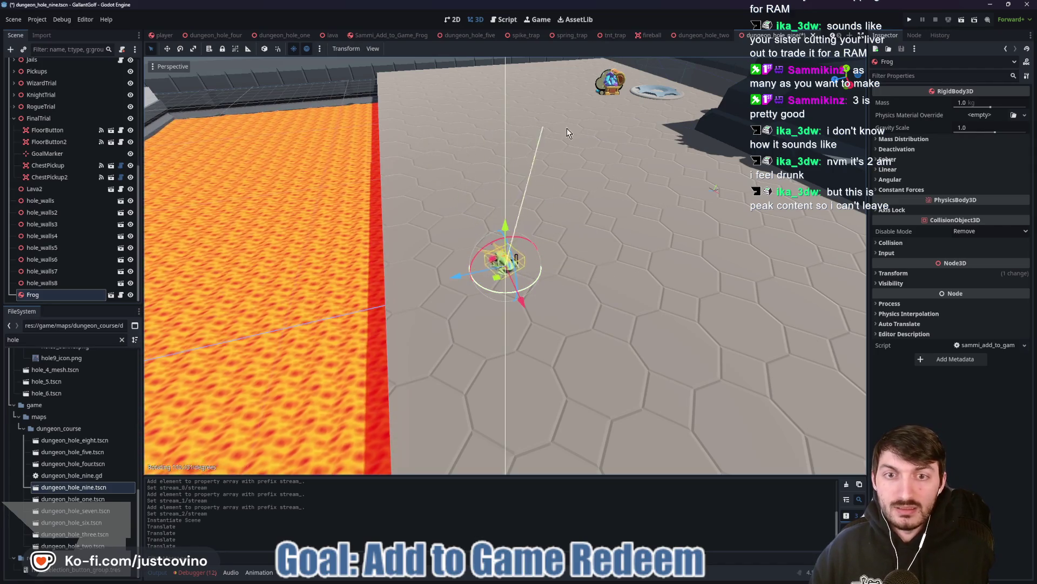
pyautogui.click(614, 141)
# Shift the Frog along X beside the lava, reorient it, save, and return to the frog scene.
pyautogui.moveTo(522, 301)
pyautogui.mouseDown()
pyautogui.moveTo(421, 130)
pyautogui.moveTo(373, 108)
pyautogui.mouseUp()
pyautogui.press('g')
pyautogui.press('x')
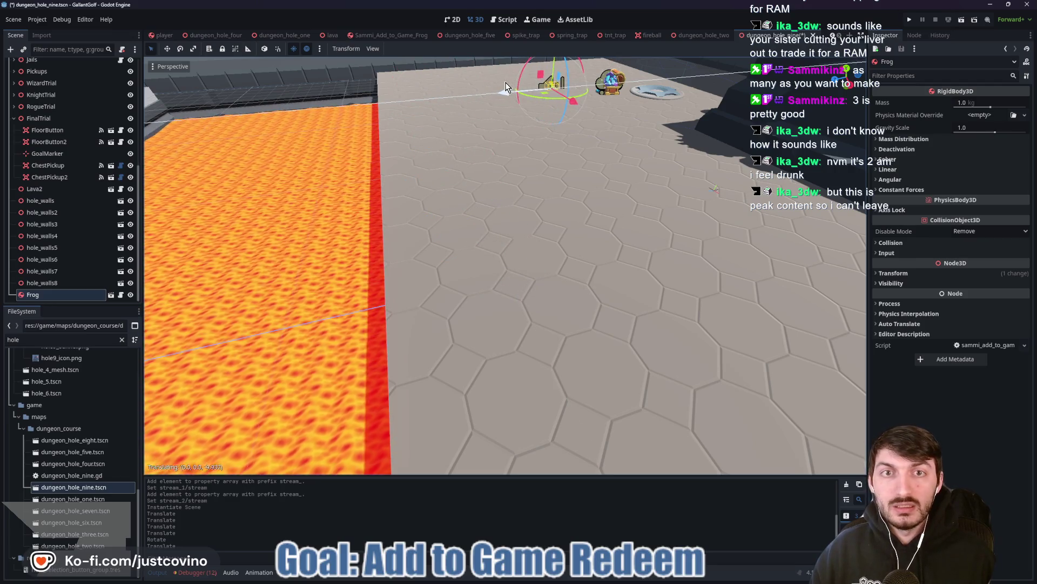
pyautogui.click(553, 86)
pyautogui.press('f')
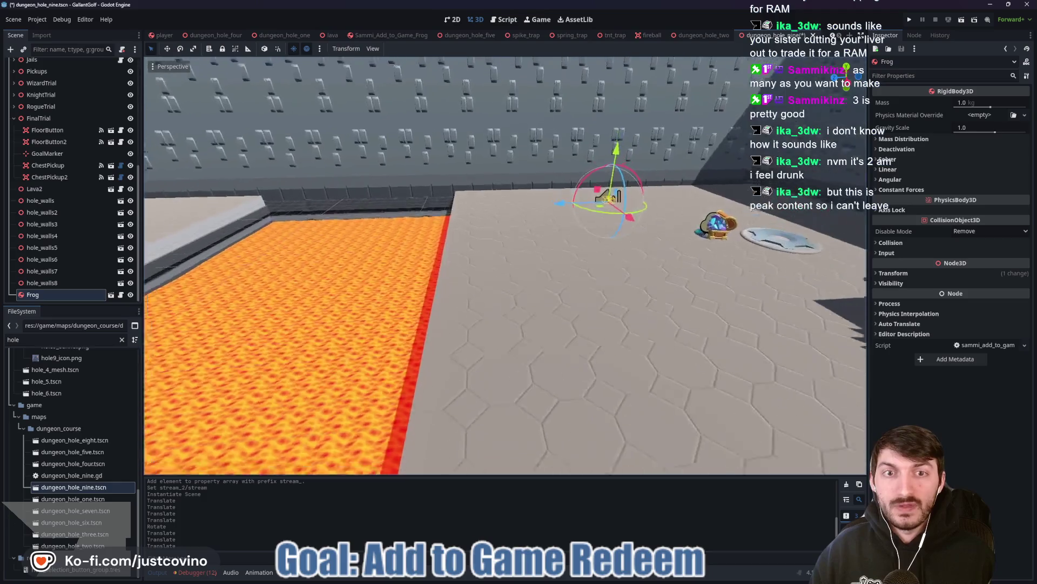
pyautogui.moveTo(588, 235)
pyautogui.mouseDown()
pyautogui.moveTo(635, 84)
pyautogui.moveTo(636, 107)
pyautogui.mouseUp()
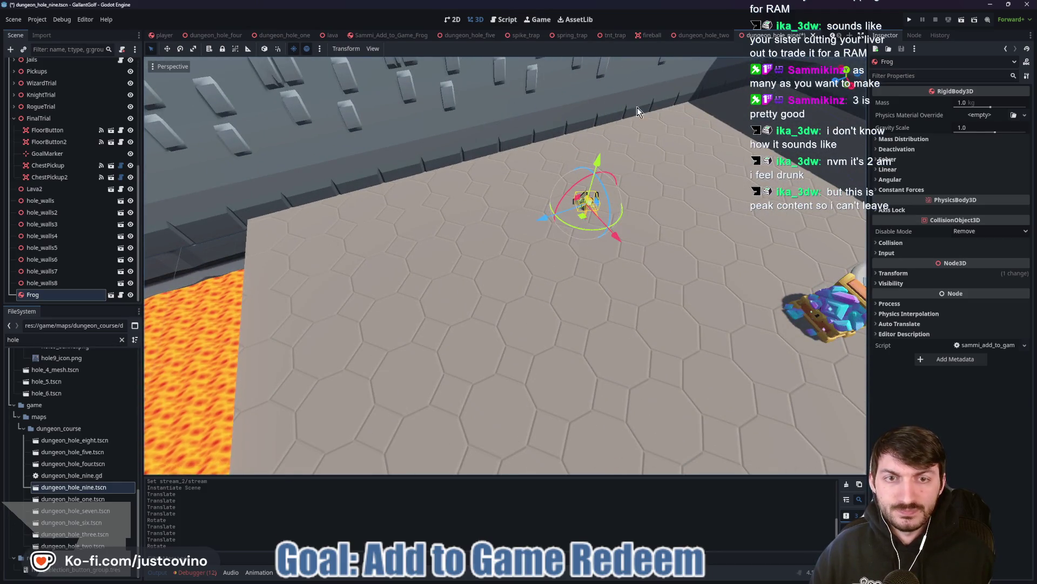
pyautogui.moveTo(535, 231); pyautogui.dragTo(800, 135)
pyautogui.hotkey('ctrl', 's')
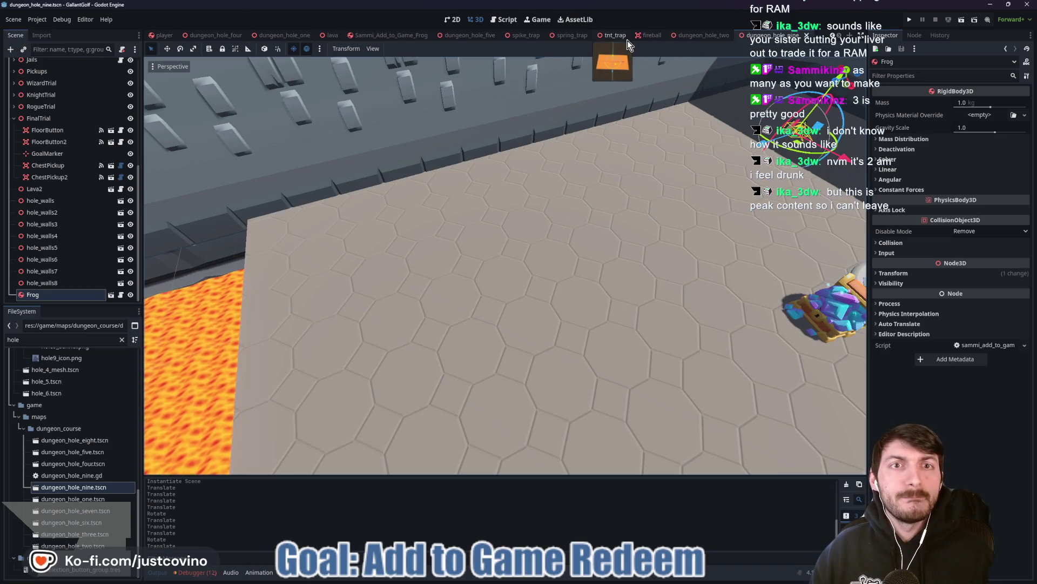
pyautogui.click(380, 34)
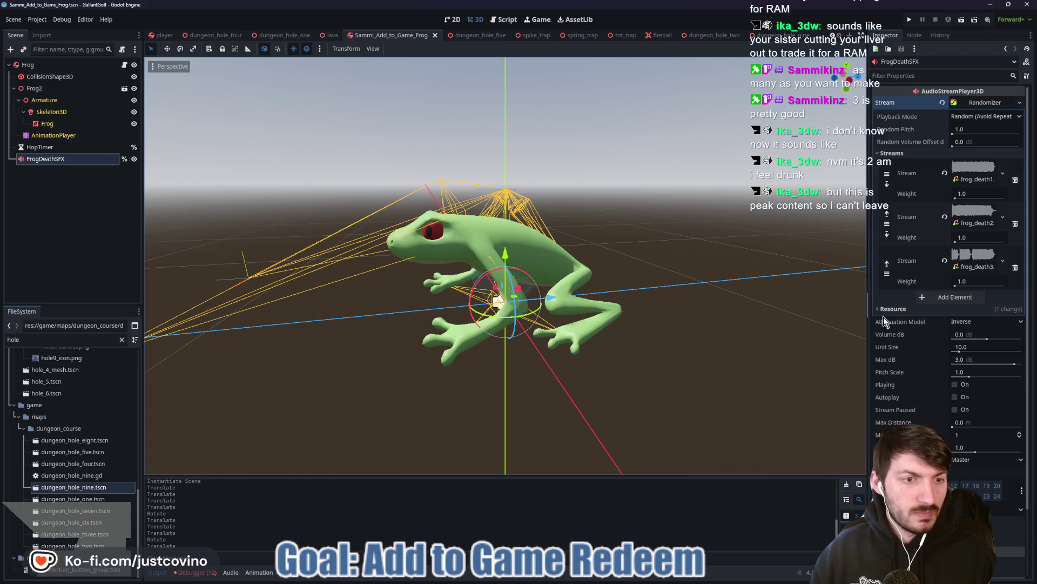
pyautogui.scroll(-2, 918, 409)
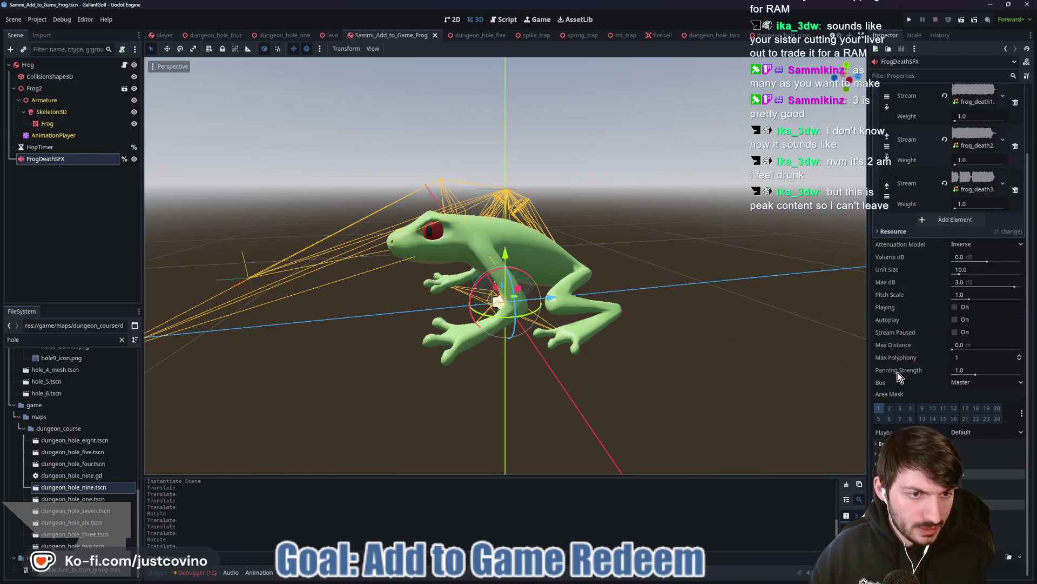
pyautogui.moveTo(898, 376)
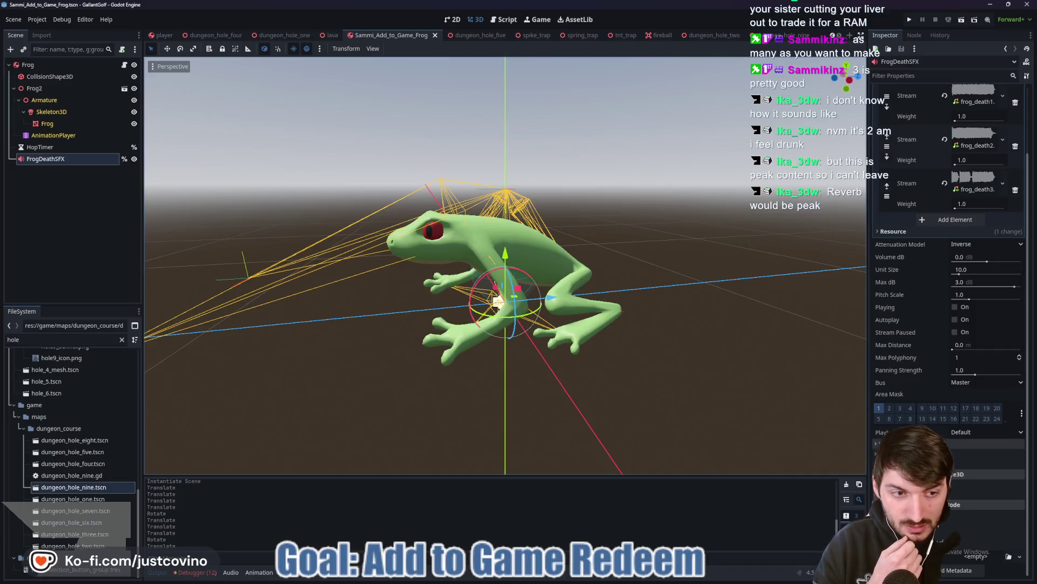
pyautogui.scroll(-2, 945, 324)
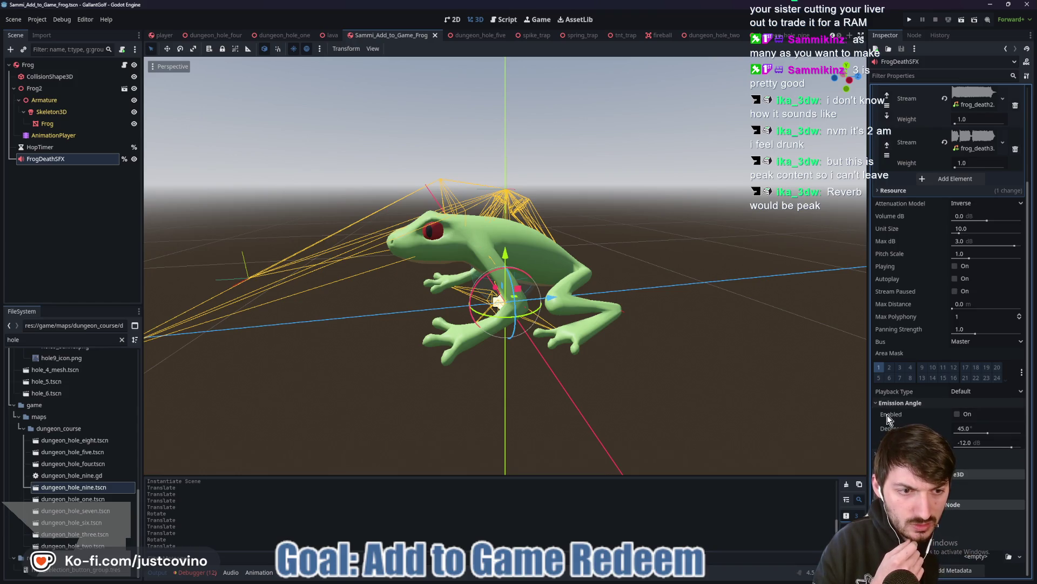
pyautogui.moveTo(888, 419)
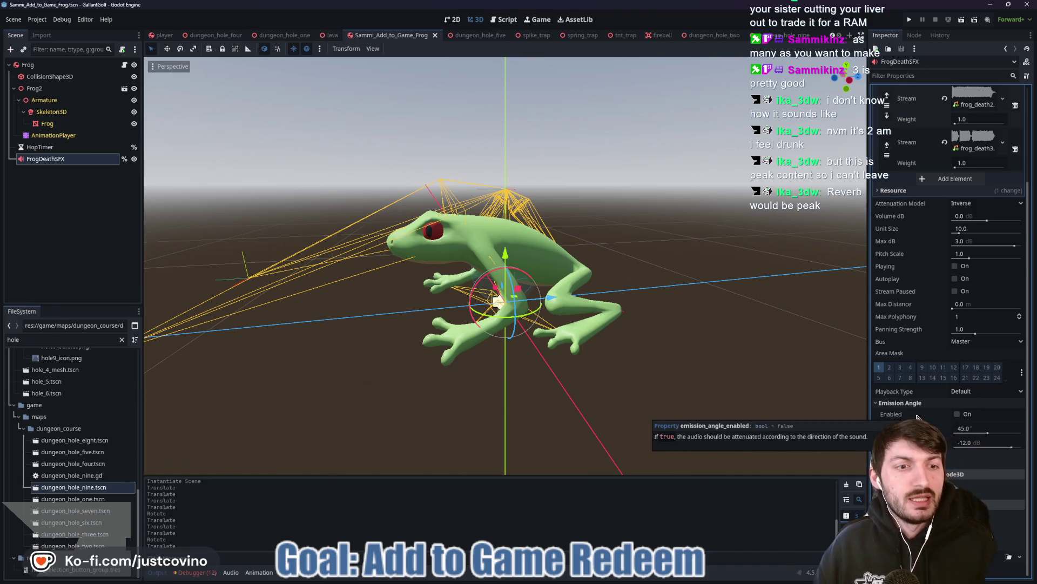
# Change FrogDeathSFX's Bus from Master to SoundEffects.
pyautogui.click(970, 343)
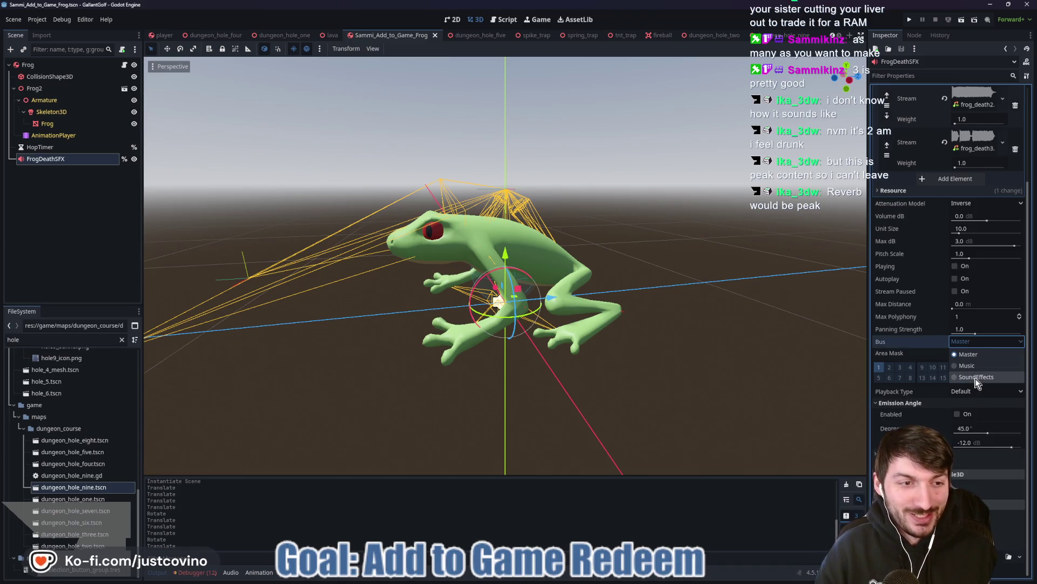
pyautogui.click(976, 378)
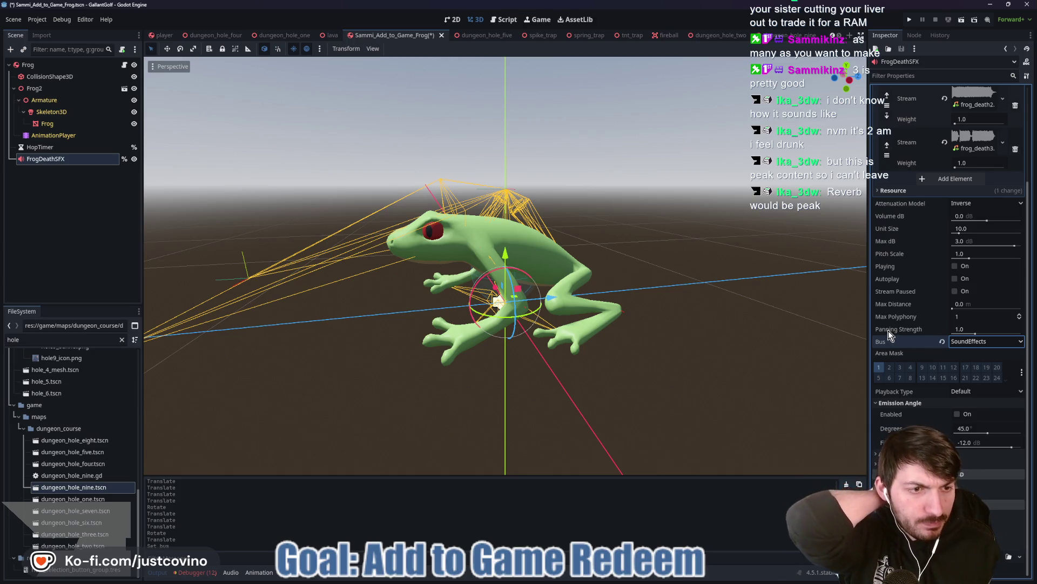
pyautogui.moveTo(889, 332)
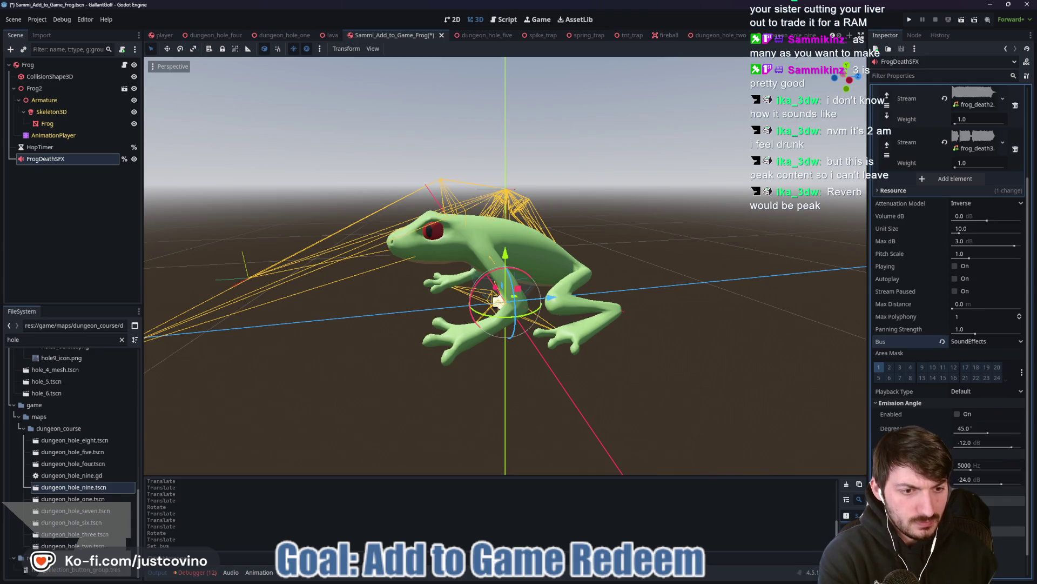
pyautogui.scroll(-2, 948, 270)
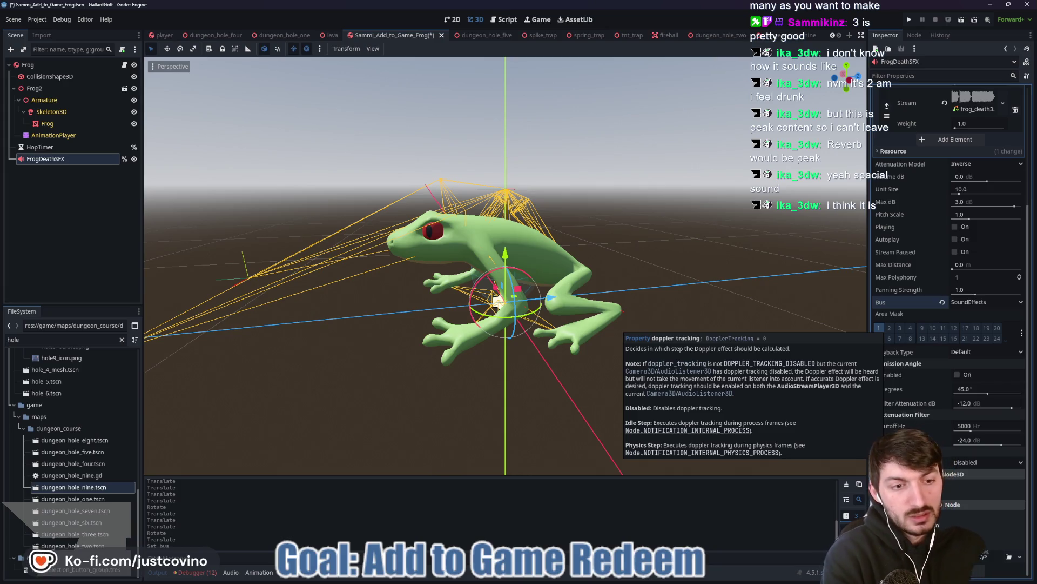
pyautogui.click(978, 463)
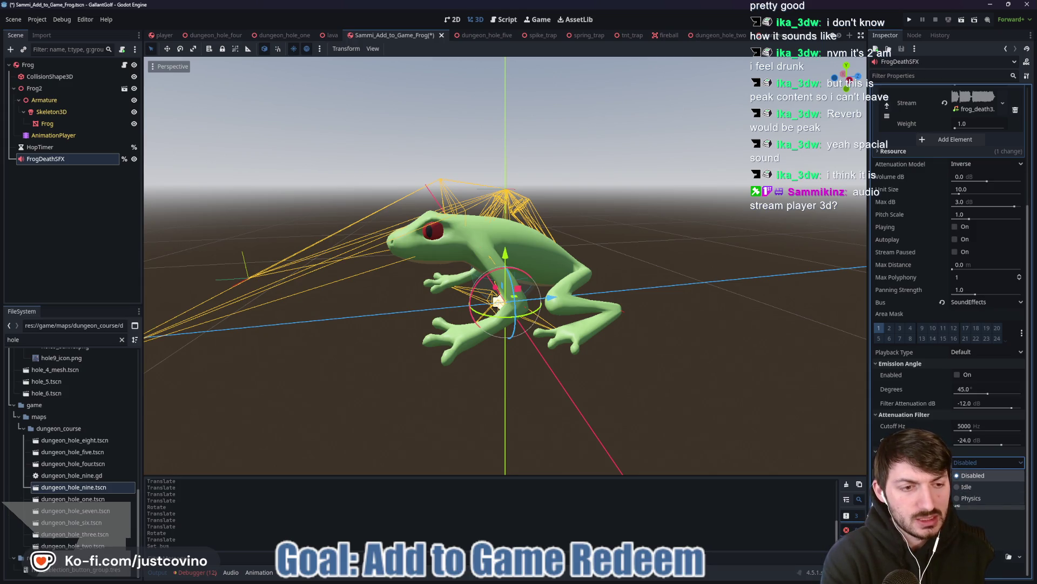
# Switch FrogDeathSFX's Doppler Tracking to Idle Step and save Sammi_Add_to_Game_Frog.
pyautogui.click(953, 478)
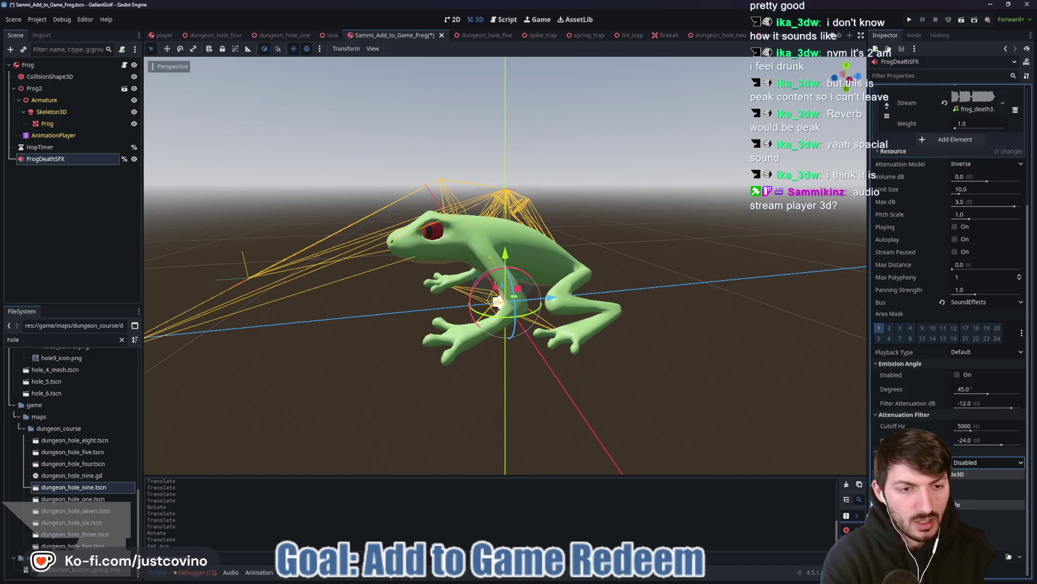
pyautogui.moveTo(913, 463)
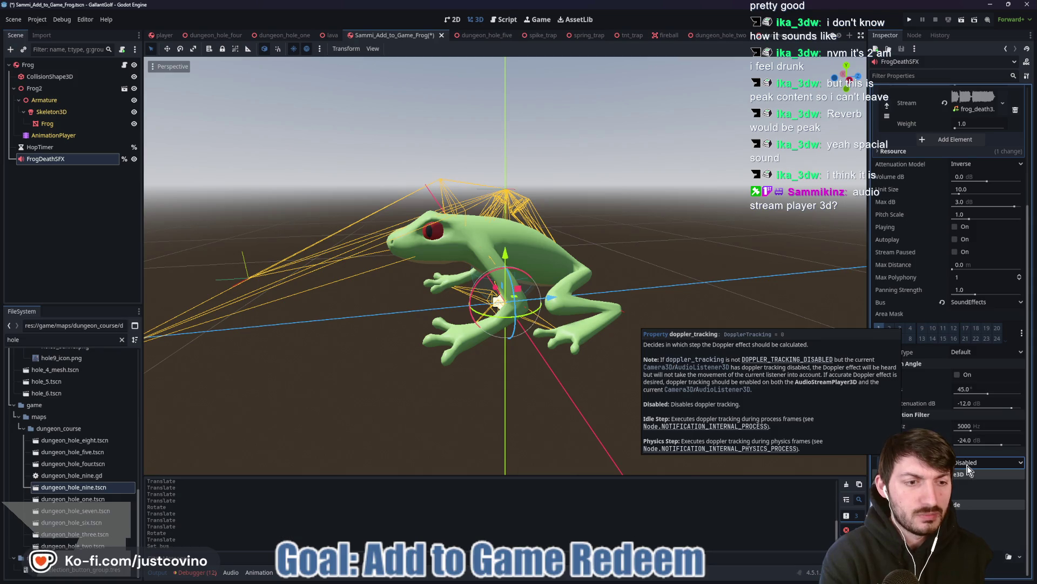
pyautogui.click(988, 462)
pyautogui.click(983, 488)
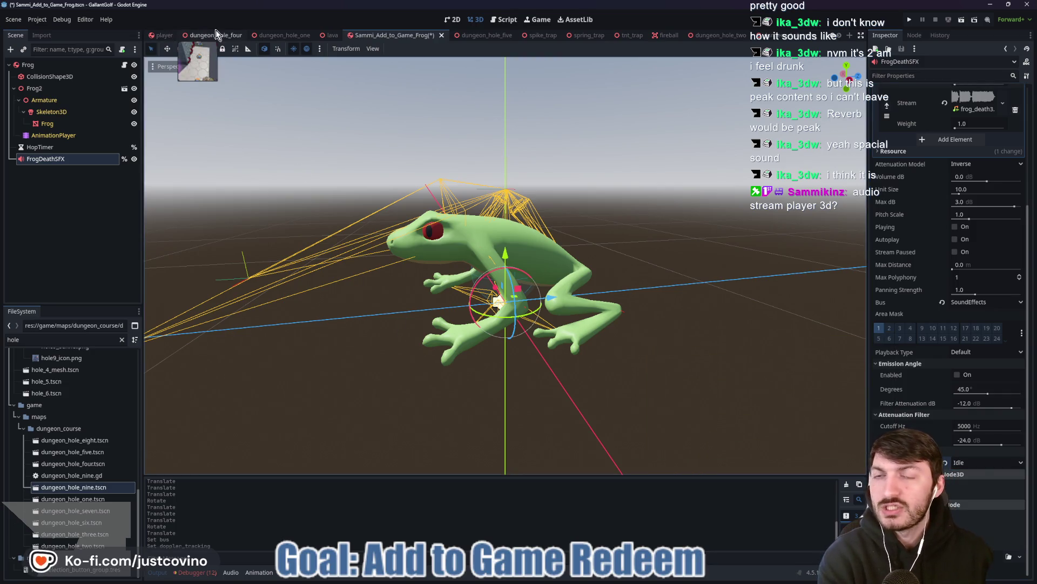
pyautogui.hotkey('ctrl', 's')
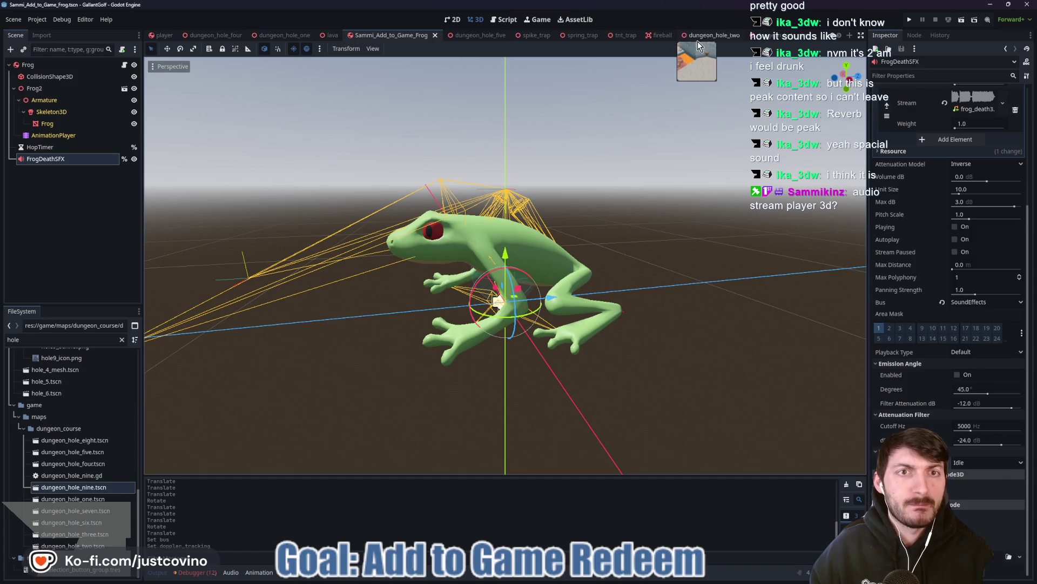
# In dungeon_hole_two, collapse hole_2_map, expand CameraRig and open its ShakeableCamera scene.
pyautogui.click(716, 35)
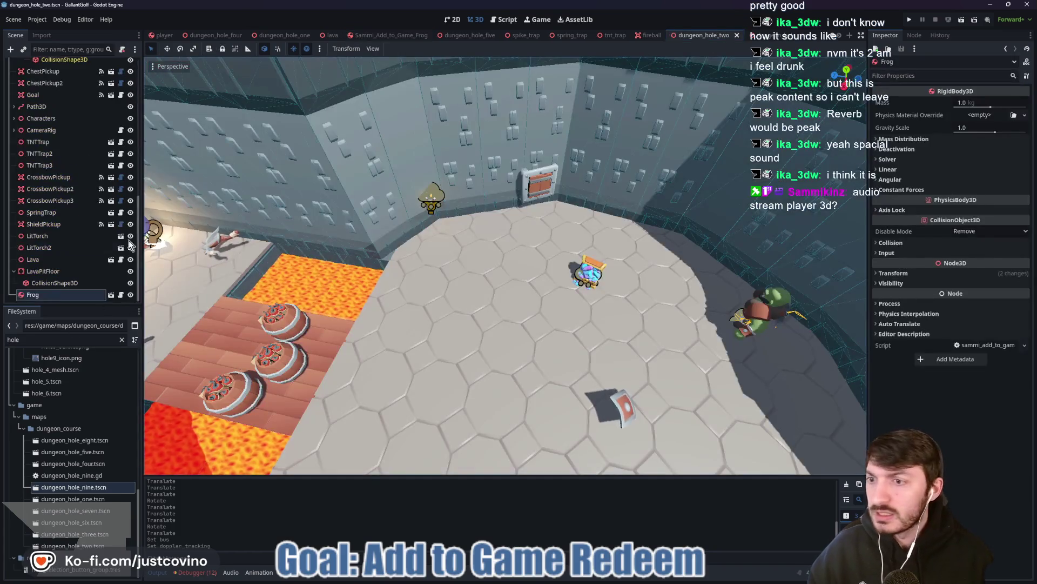
pyautogui.scroll(10, 75, 200)
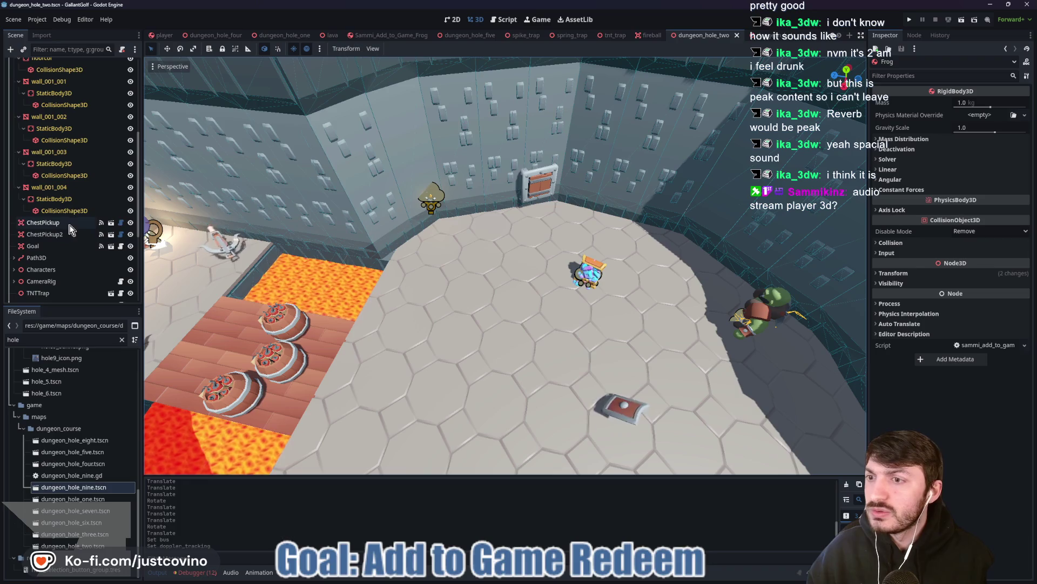
pyautogui.scroll(-10, 63, 239)
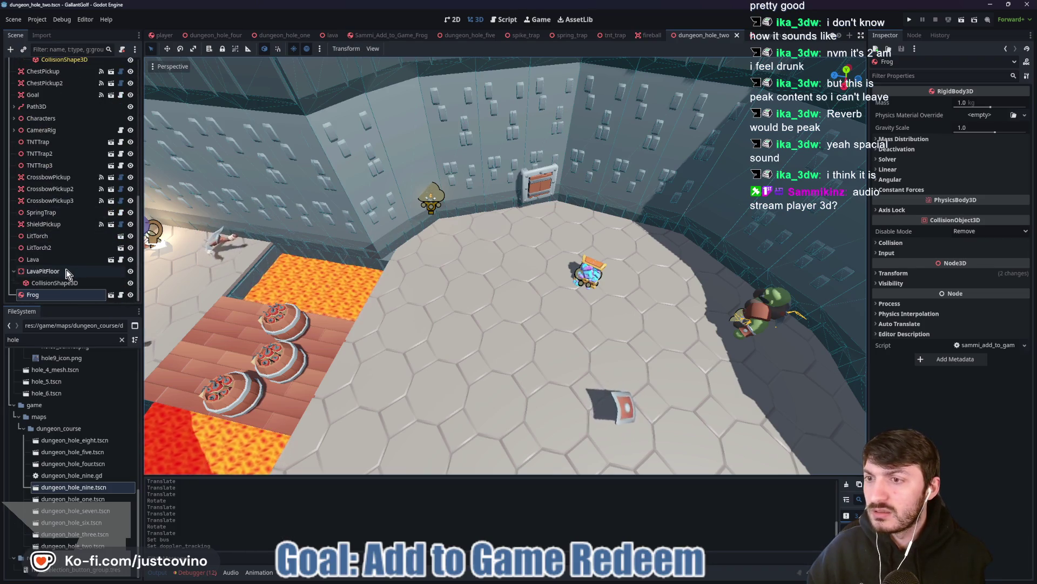
pyautogui.scroll(2, 56, 261)
pyautogui.scroll(8, 57, 261)
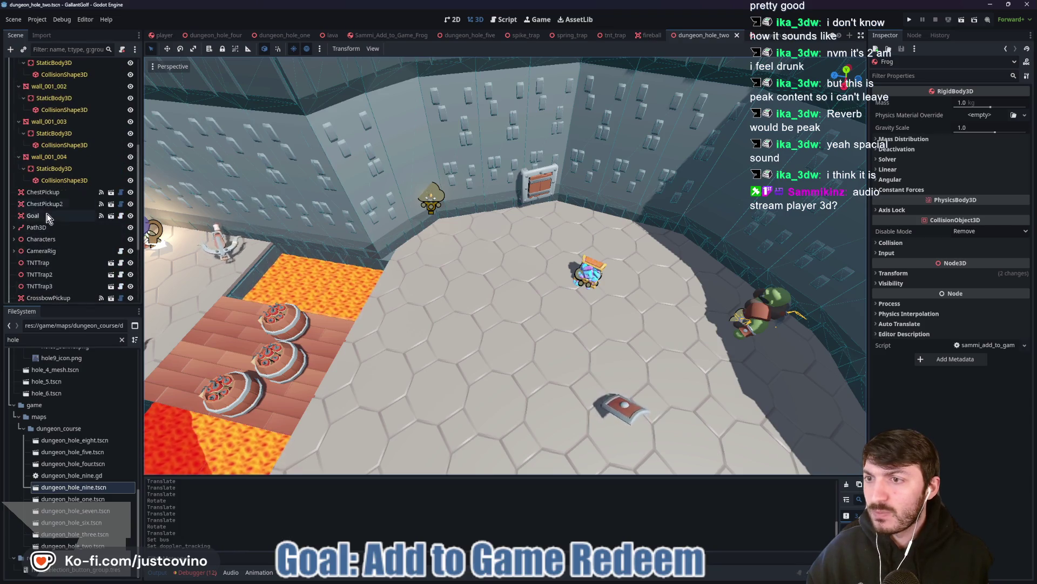
pyautogui.click(13, 76)
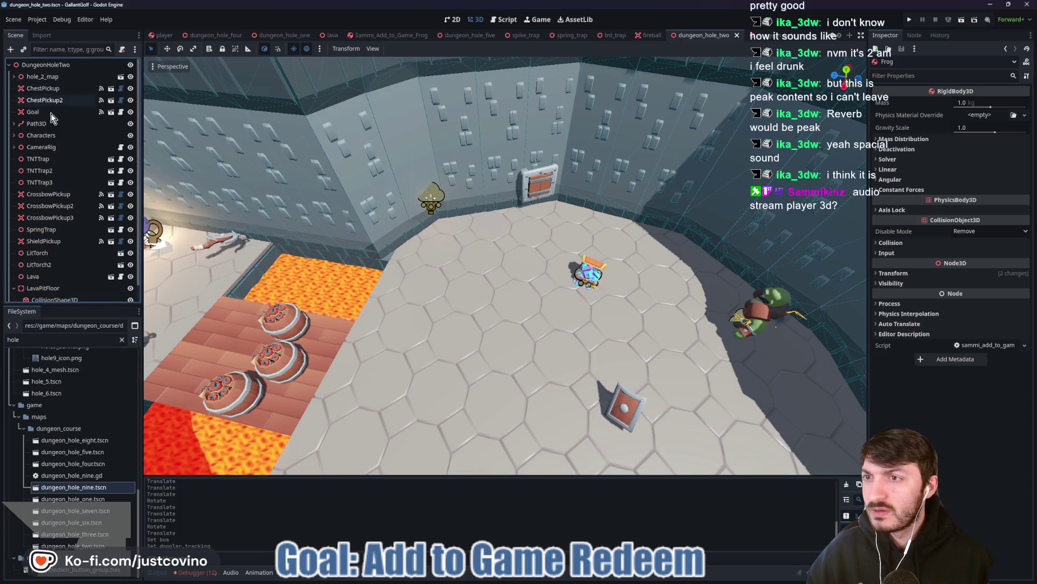
pyautogui.click(15, 147)
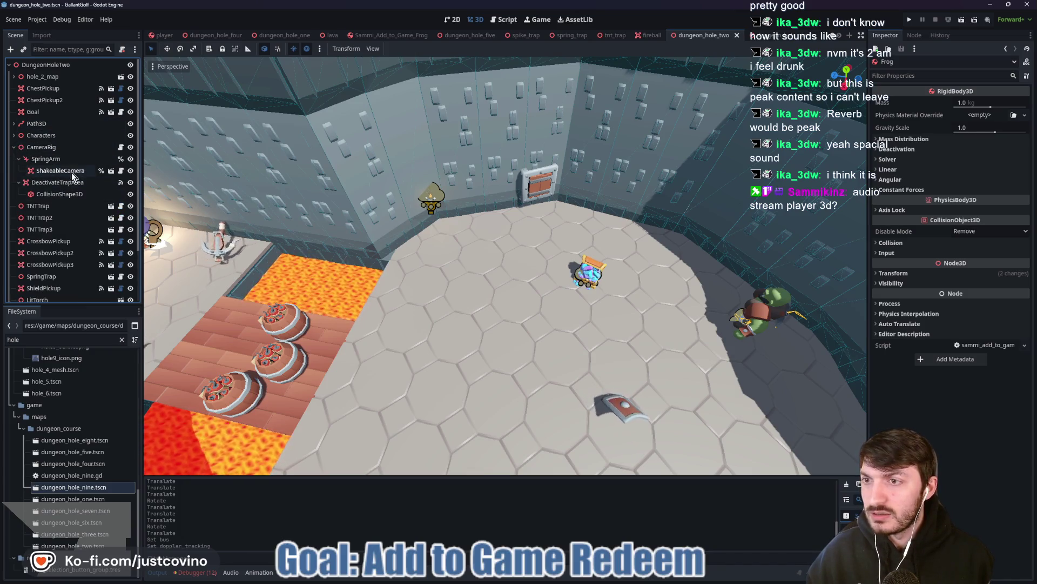
pyautogui.click(111, 171)
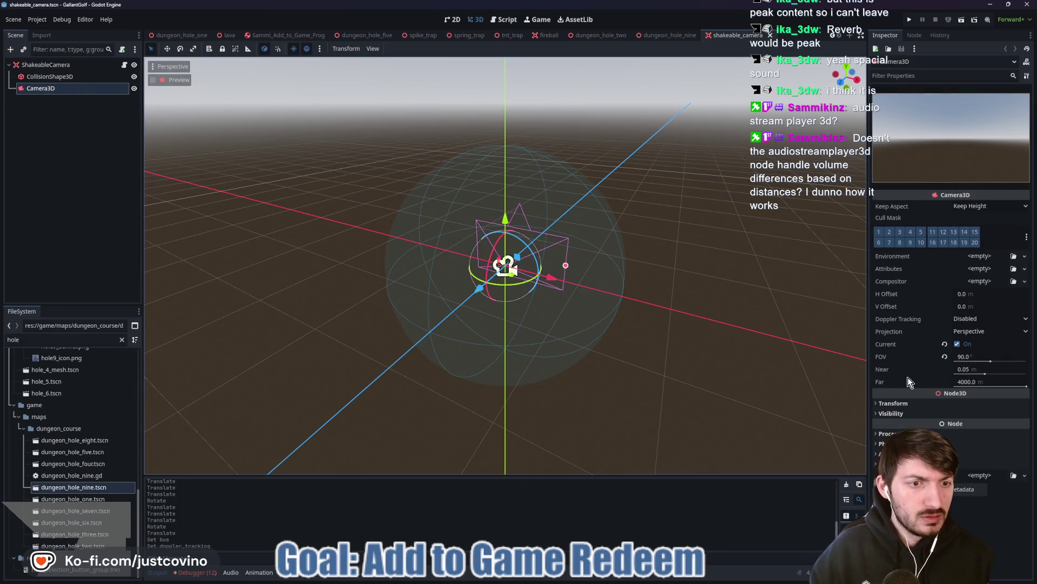
pyautogui.click(977, 320)
# Set the Camera3D's Doppler Tracking to Idle, orbit the viewport, and close the itch.io bundle window.
pyautogui.click(967, 344)
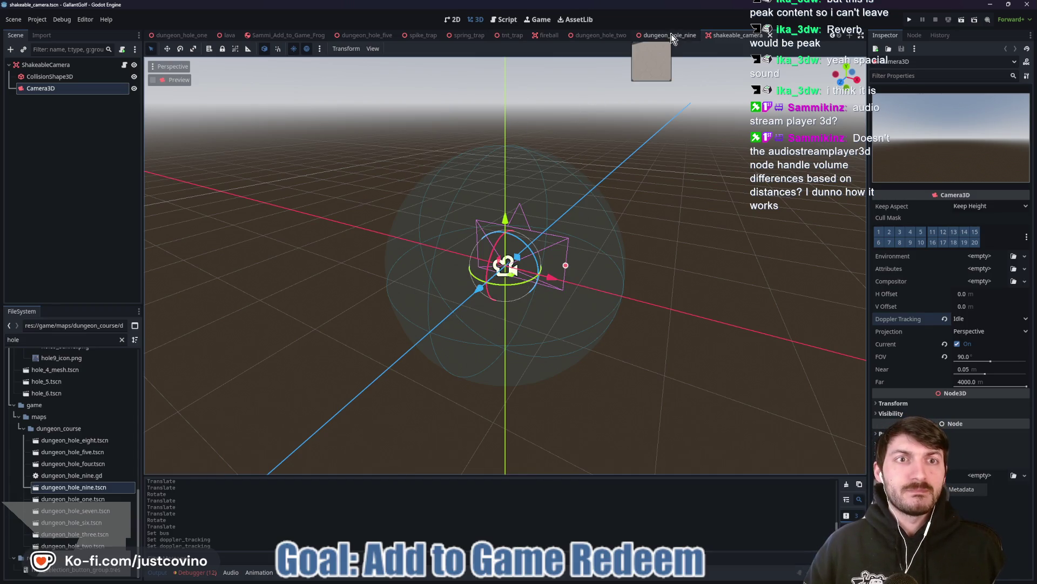
pyautogui.scroll(-3, 602, 173)
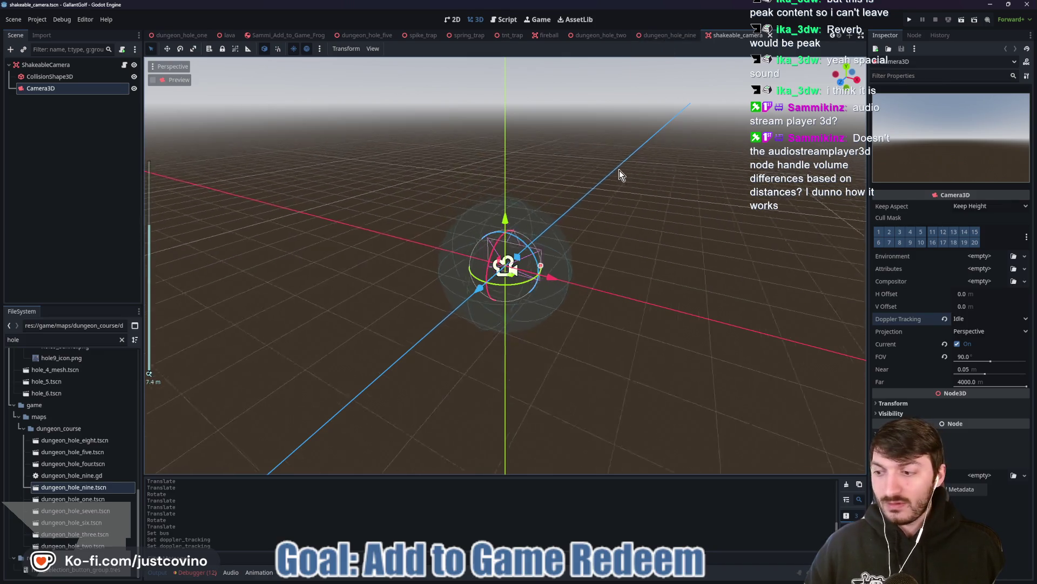
pyautogui.moveTo(637, 169); pyautogui.dragTo(559, 182)
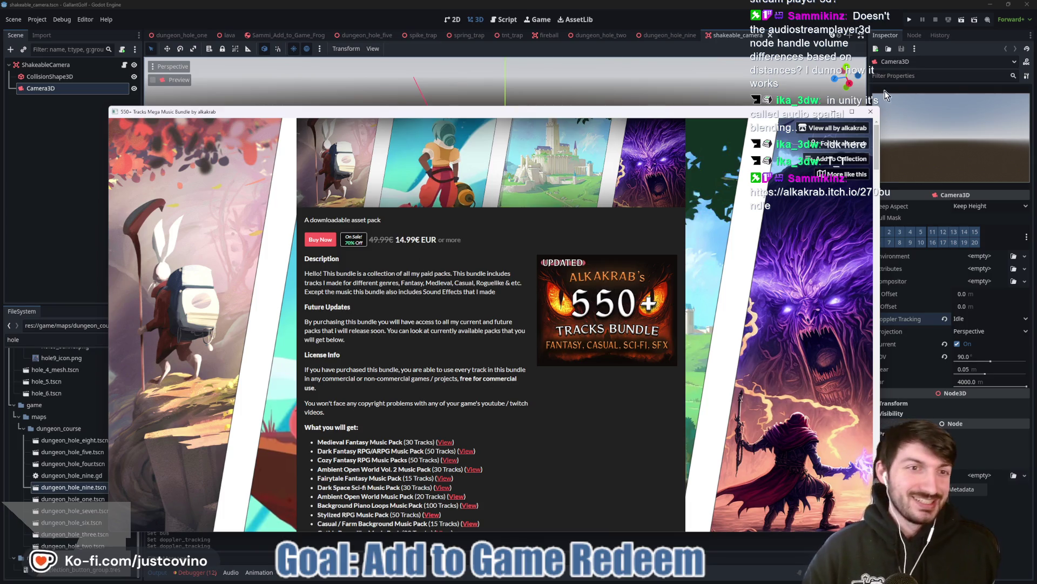
pyautogui.click(870, 112)
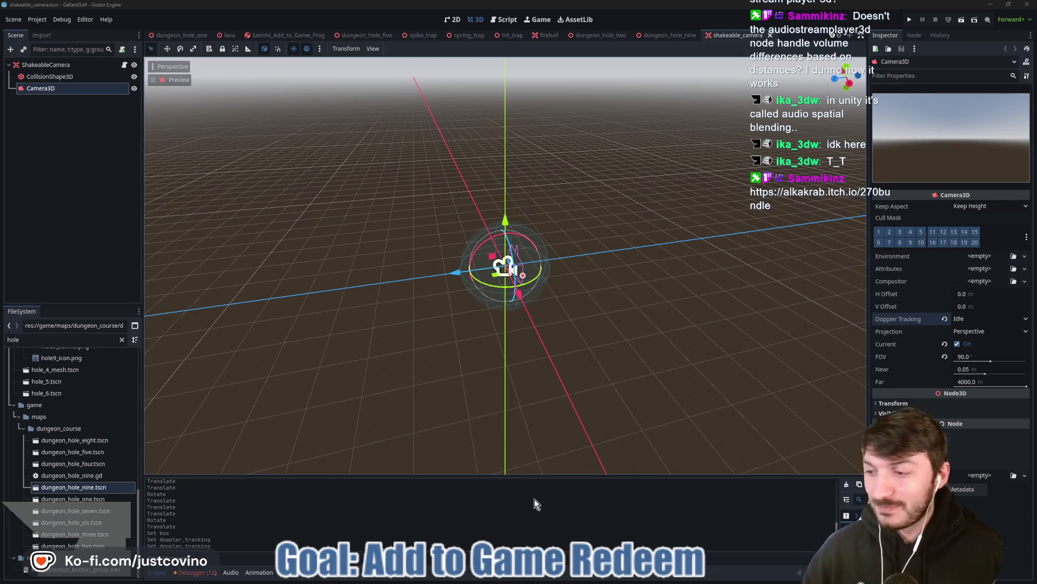
# Bring the itch.io LowPoly Animated Easy Enemies page forward, dismiss Downloads, and start searching 'bandlab'.
pyautogui.moveTo(541, 582)
pyautogui.click(587, 577)
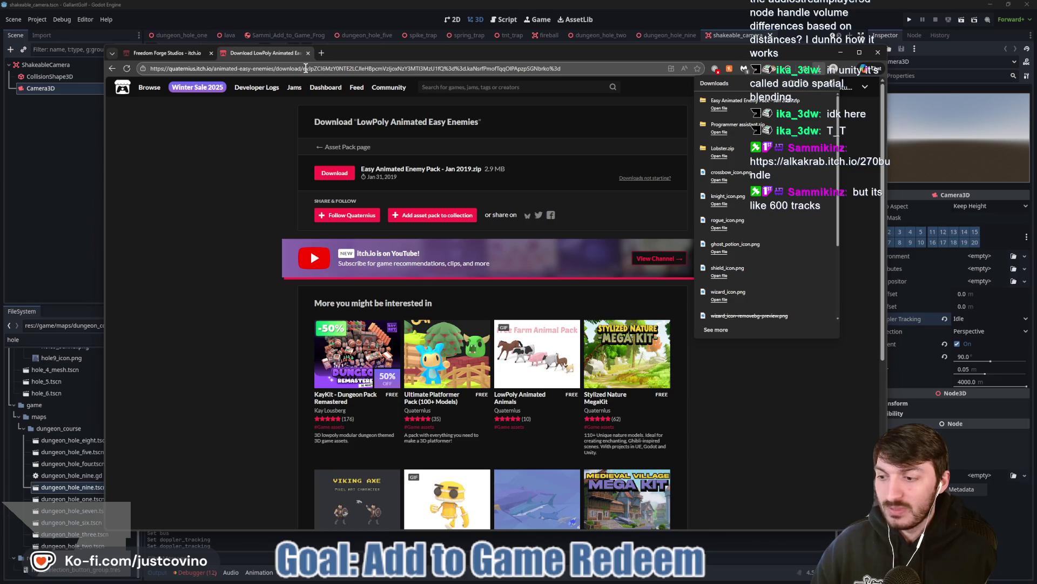
pyautogui.click(178, 193)
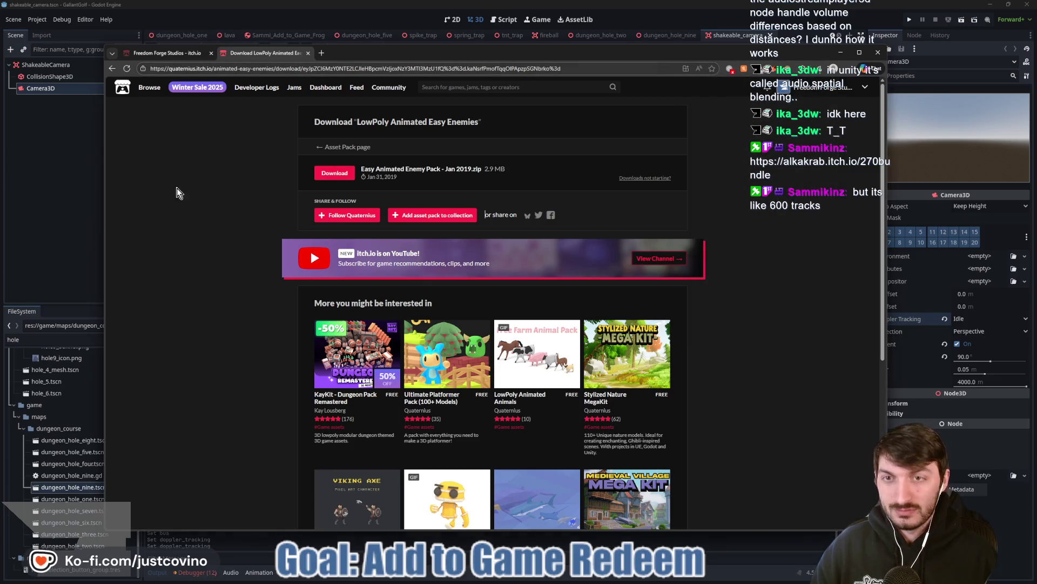
pyautogui.click(298, 69)
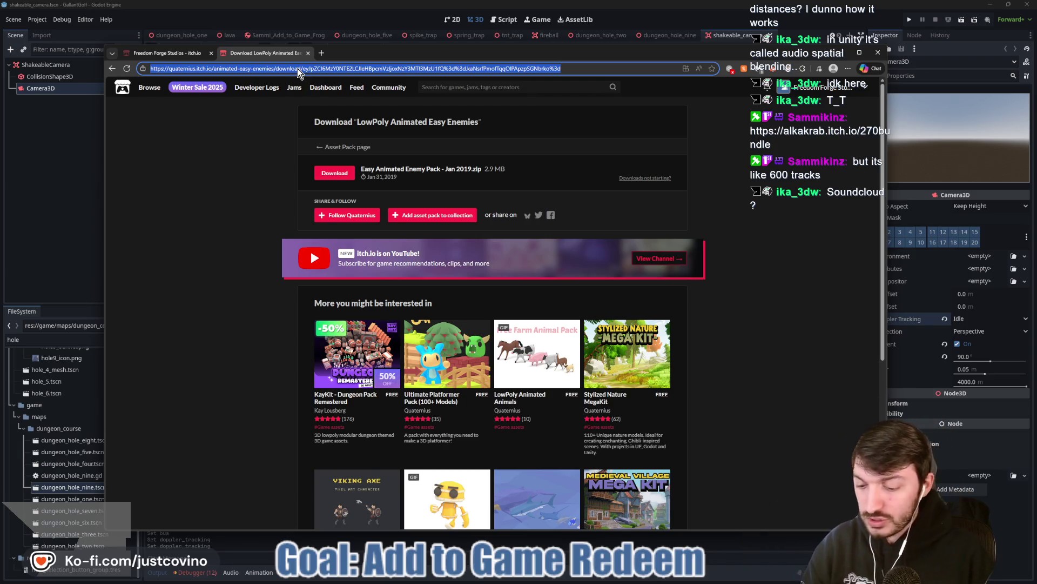
pyautogui.write('bandla')
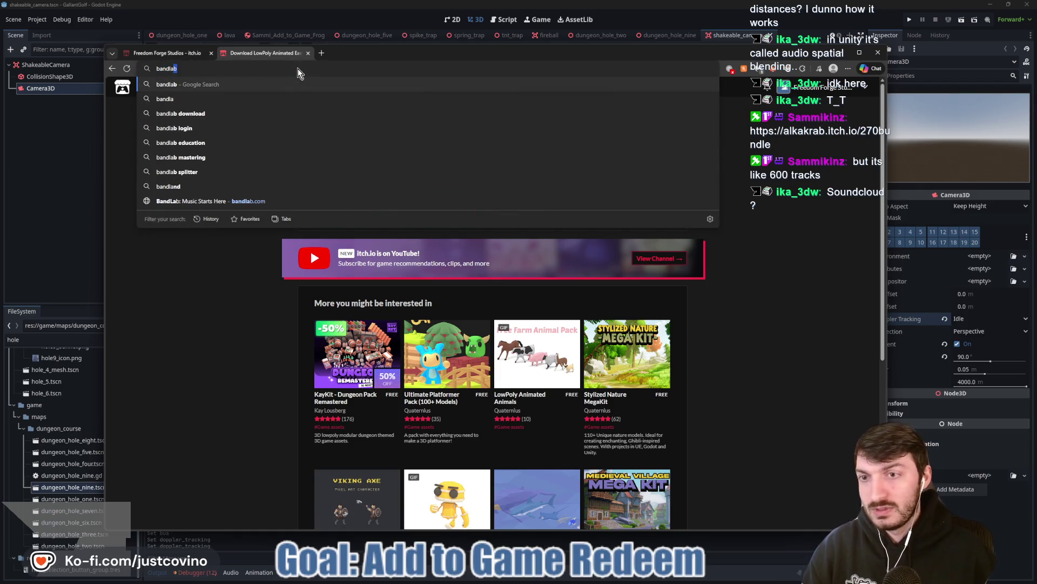
# Open BandLab's login page, then shrink and reposition the browser so Godot shows behind it.
pyautogui.press('Return')
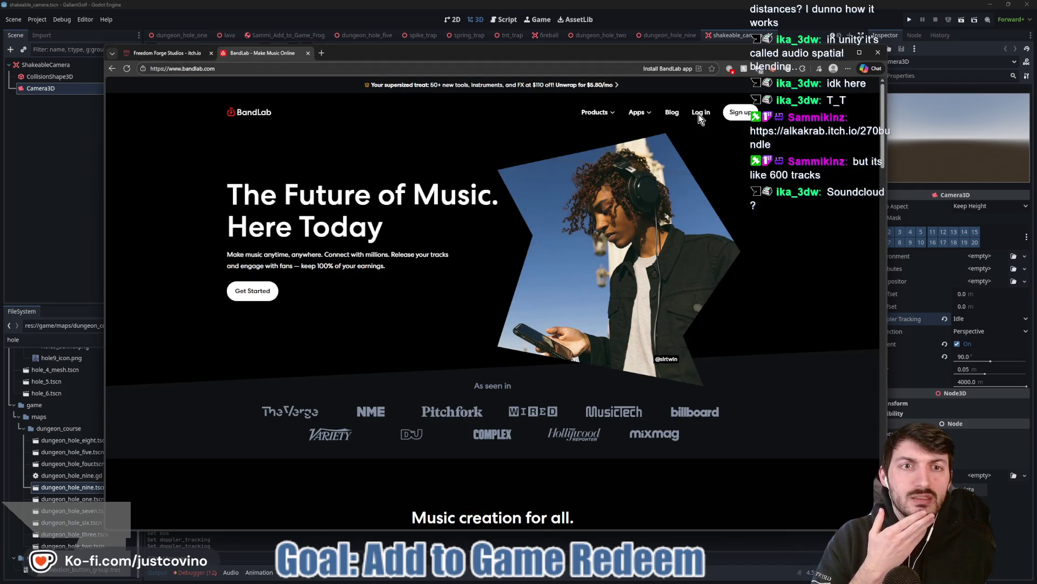
pyautogui.click(699, 114)
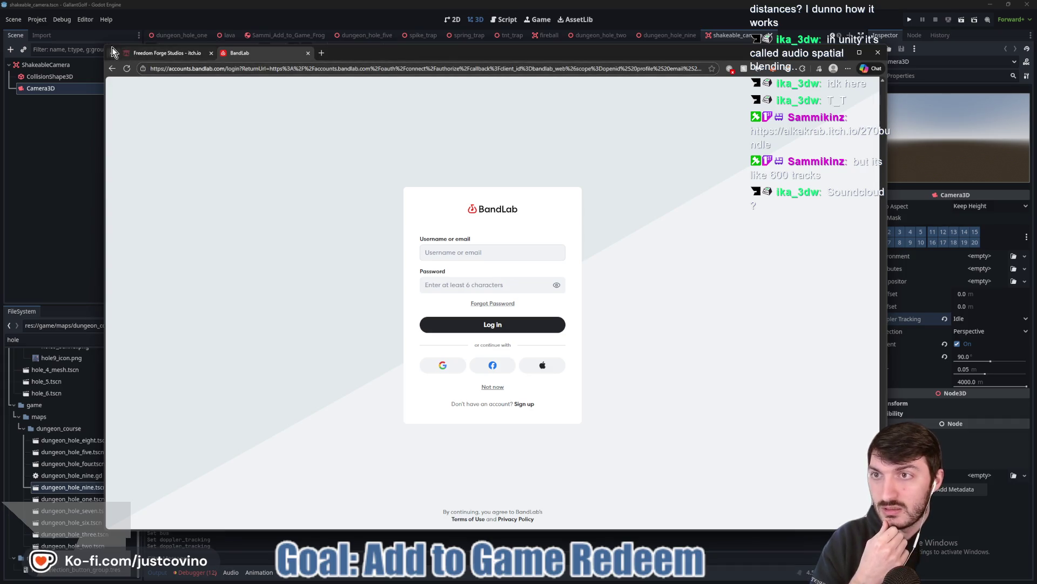
pyautogui.moveTo(105, 44); pyautogui.dragTo(308, 290)
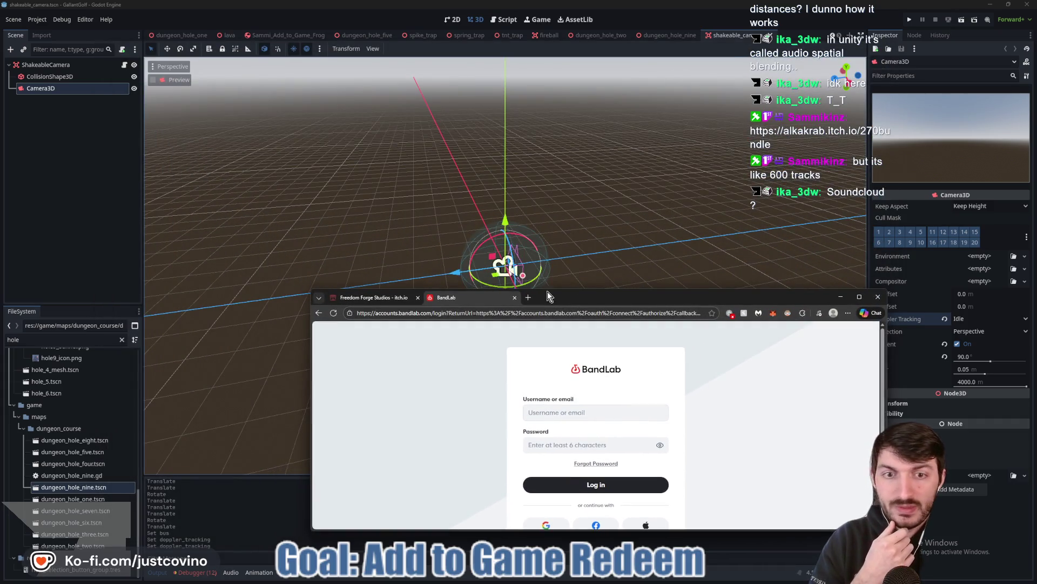
pyautogui.moveTo(589, 297)
pyautogui.mouseDown()
pyautogui.moveTo(386, 210)
pyautogui.moveTo(319, 157)
pyautogui.moveTo(425, 157)
pyautogui.moveTo(0, 156)
pyautogui.mouseUp()
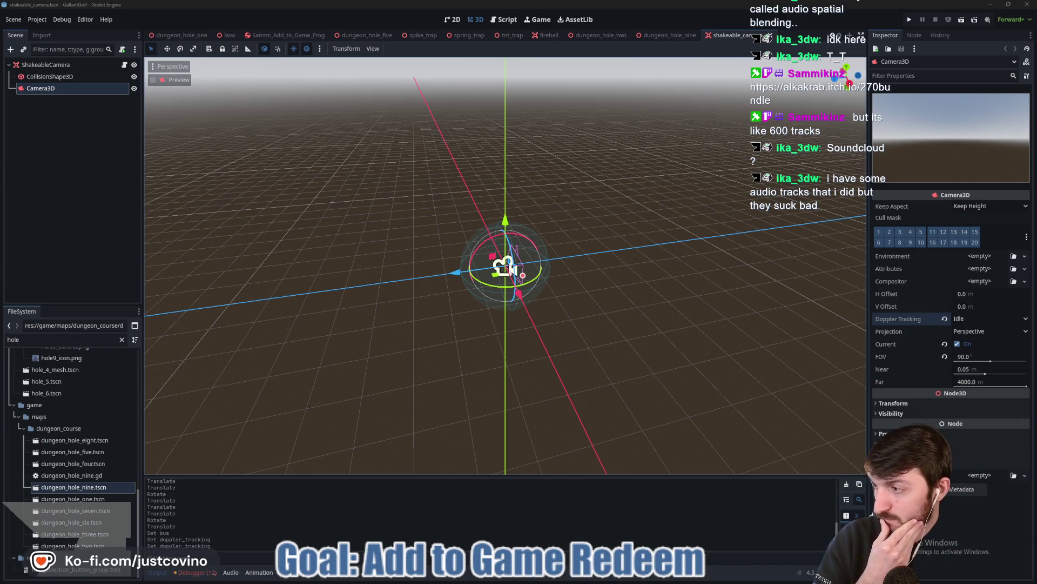
# Bring back and resize the BandLab window, then start a new empty studio project.
pyautogui.hotkey('alt', 'Tab')
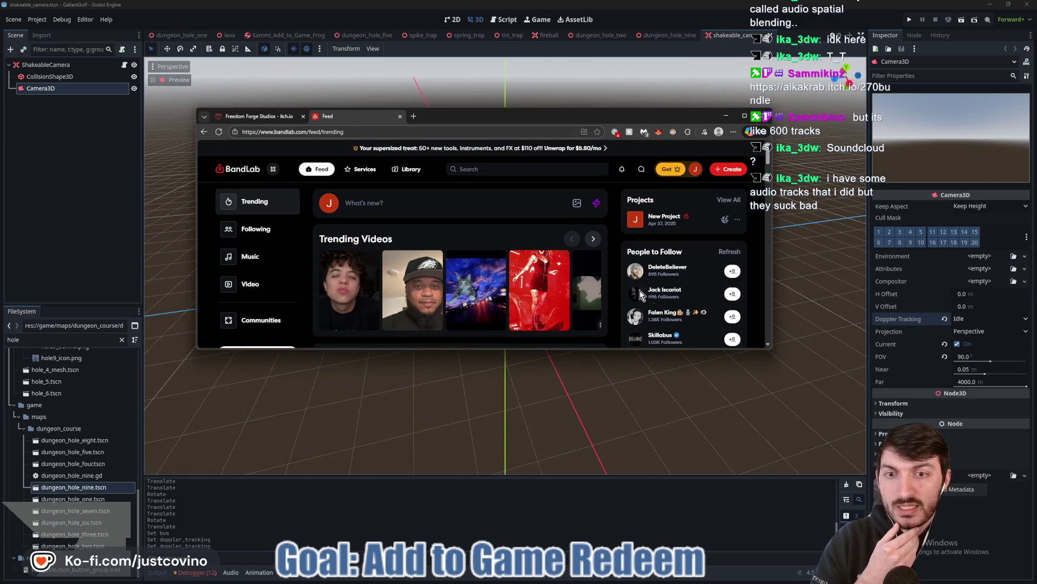
pyautogui.moveTo(770, 348); pyautogui.dragTo(833, 510)
pyautogui.moveTo(697, 116); pyautogui.dragTo(660, 79)
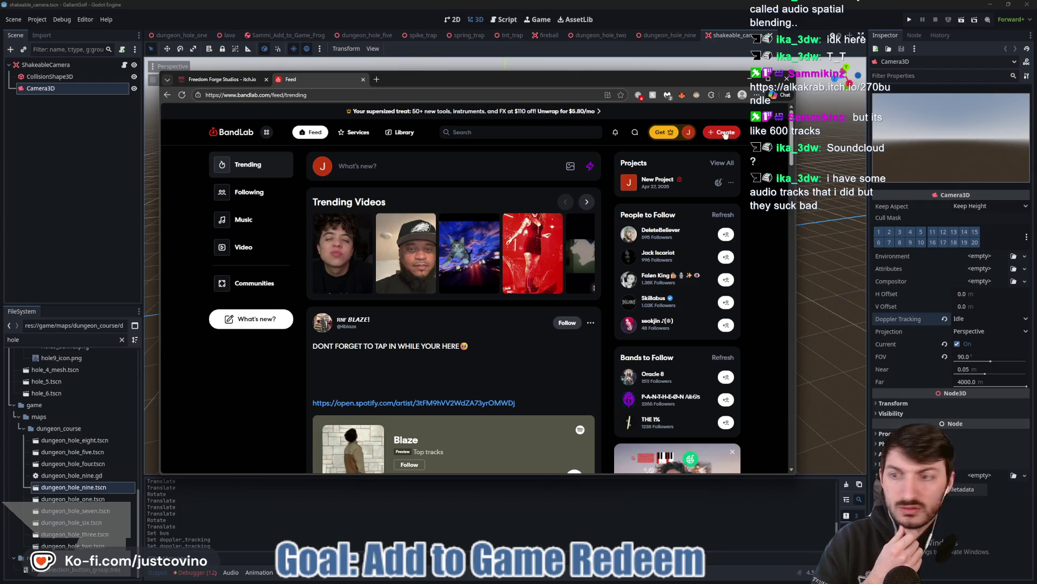
pyautogui.click(726, 134)
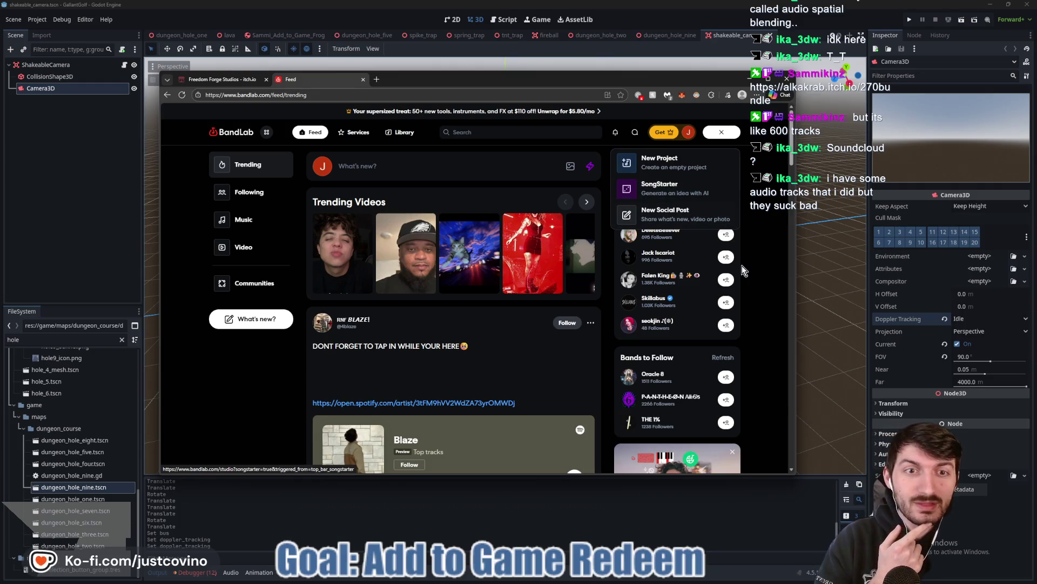
pyautogui.moveTo(792, 473)
pyautogui.mouseDown()
pyautogui.moveTo(886, 552)
pyautogui.moveTo(925, 569)
pyautogui.mouseUp()
pyautogui.moveTo(610, 82); pyautogui.dragTo(569, 59)
pyautogui.click(746, 107)
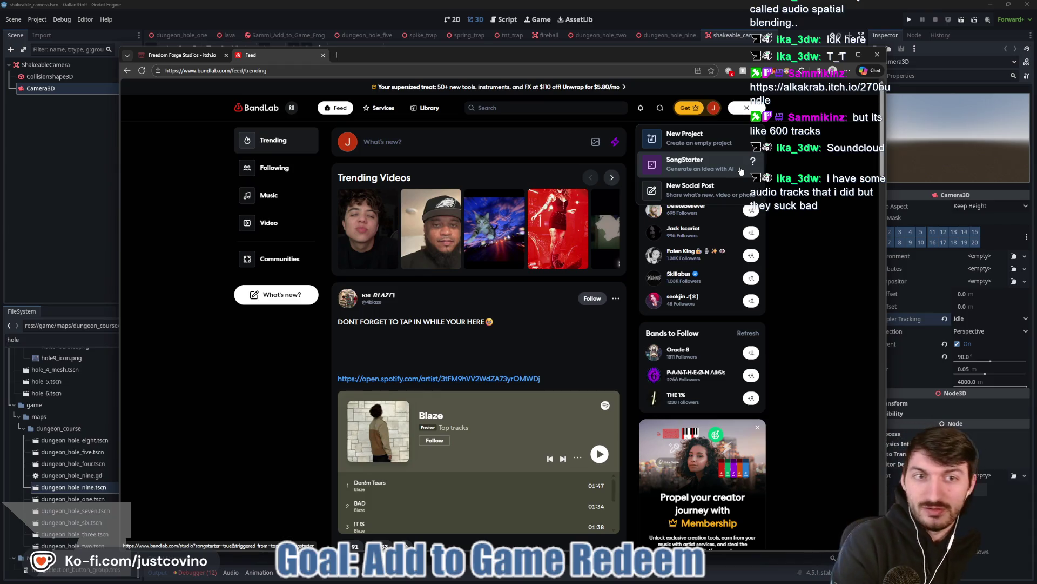
pyautogui.click(703, 137)
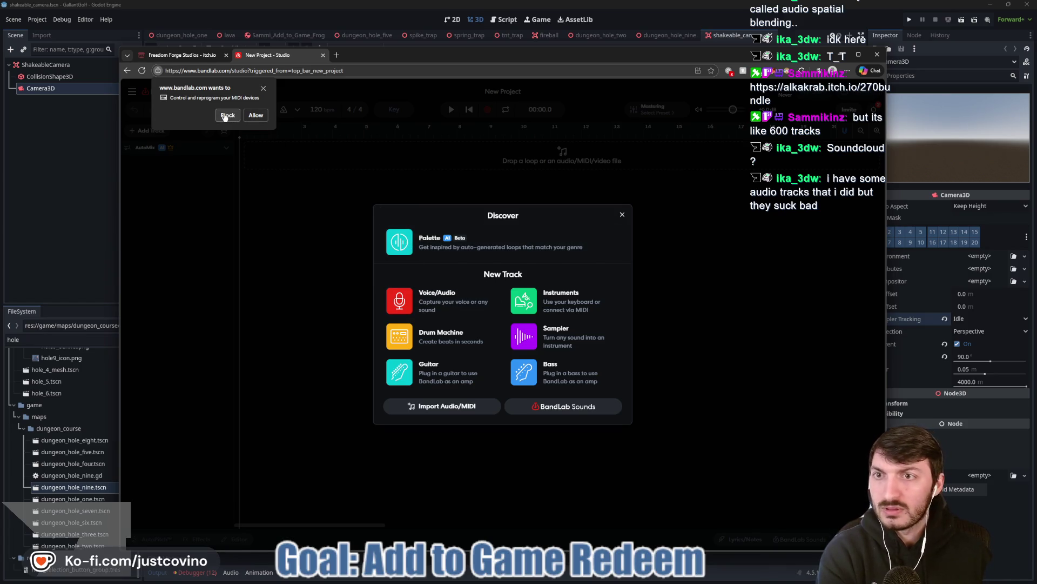
# Block the MIDI access request, open the Palette loop generator, and add a blank tab.
pyautogui.click(263, 89)
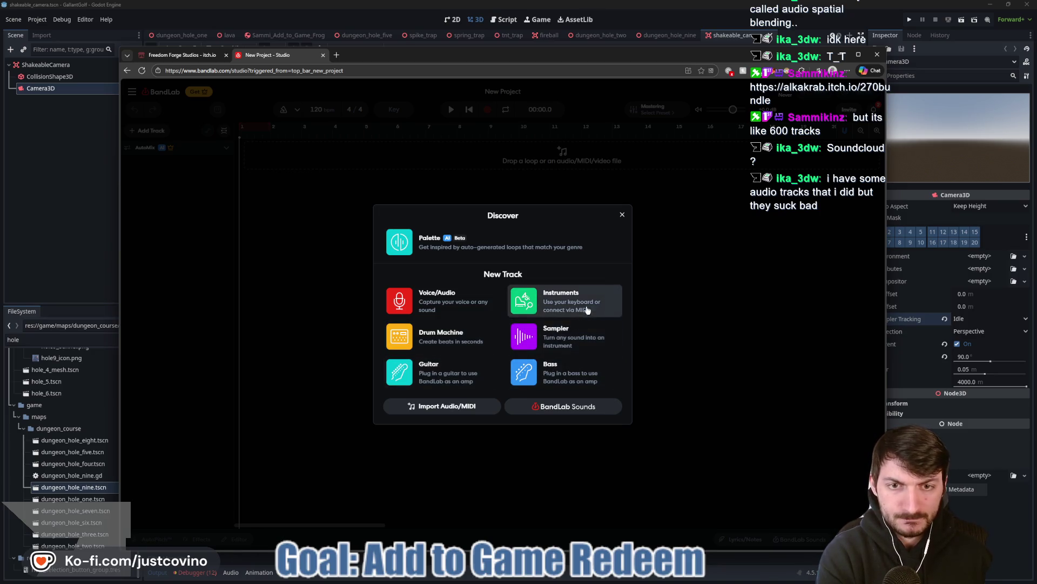
pyautogui.click(431, 257)
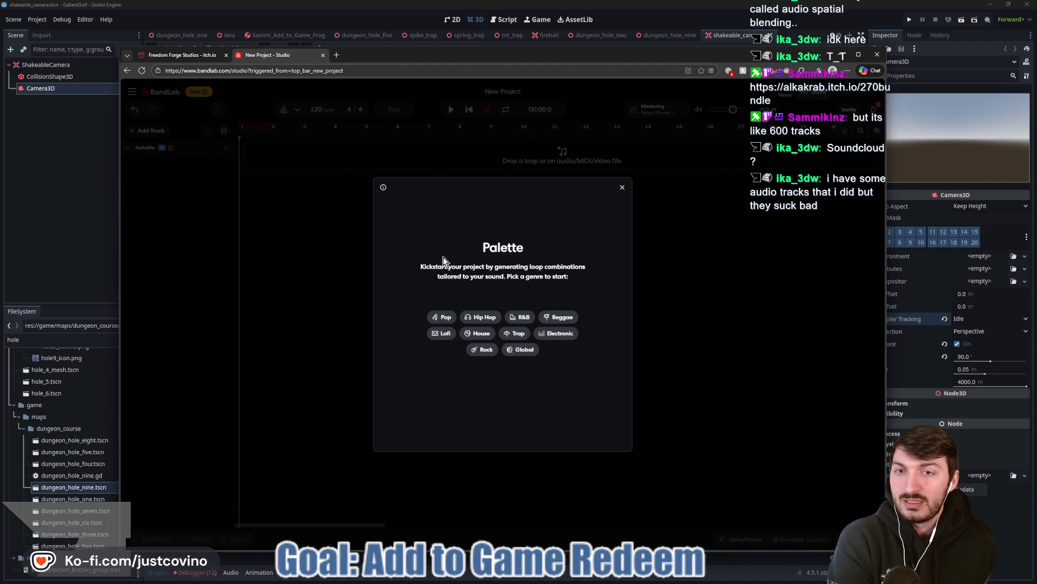
pyautogui.click(336, 56)
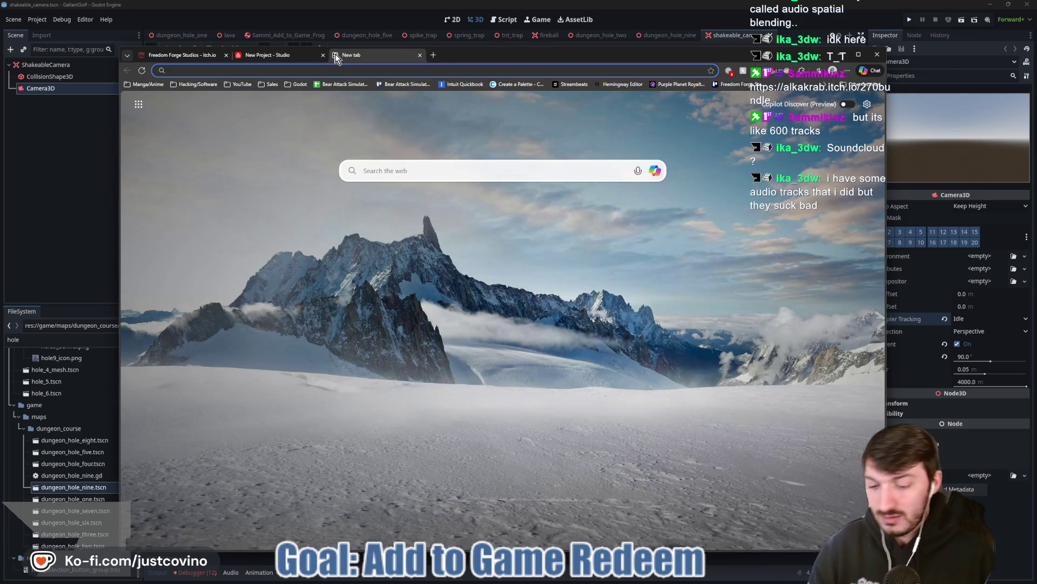
# Google 'what kind of music would fit in a mini golf game', then return to BandLab.
pyautogui.write('what kind of ')
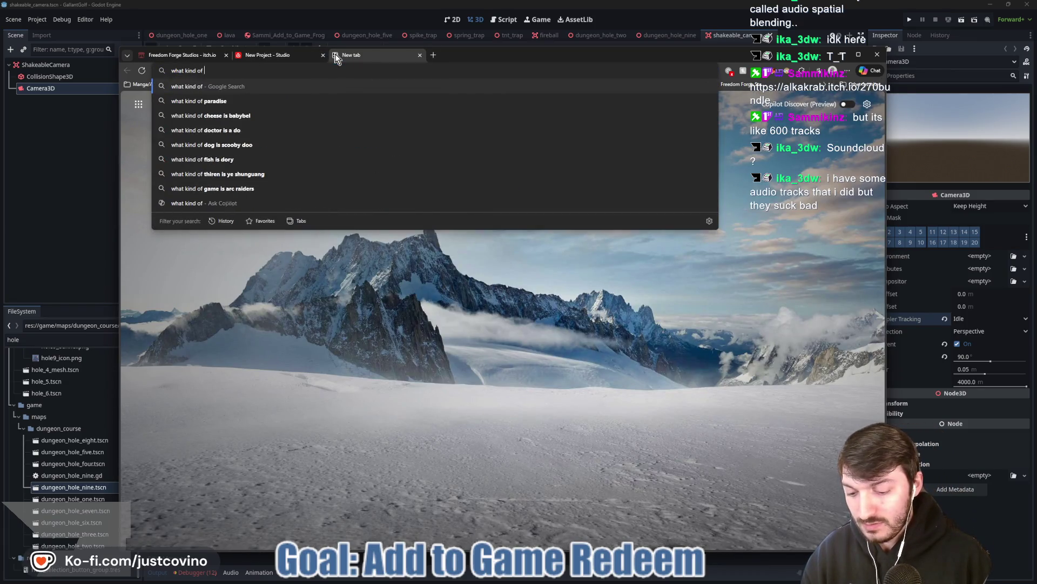
pyautogui.write('music would fit in a')
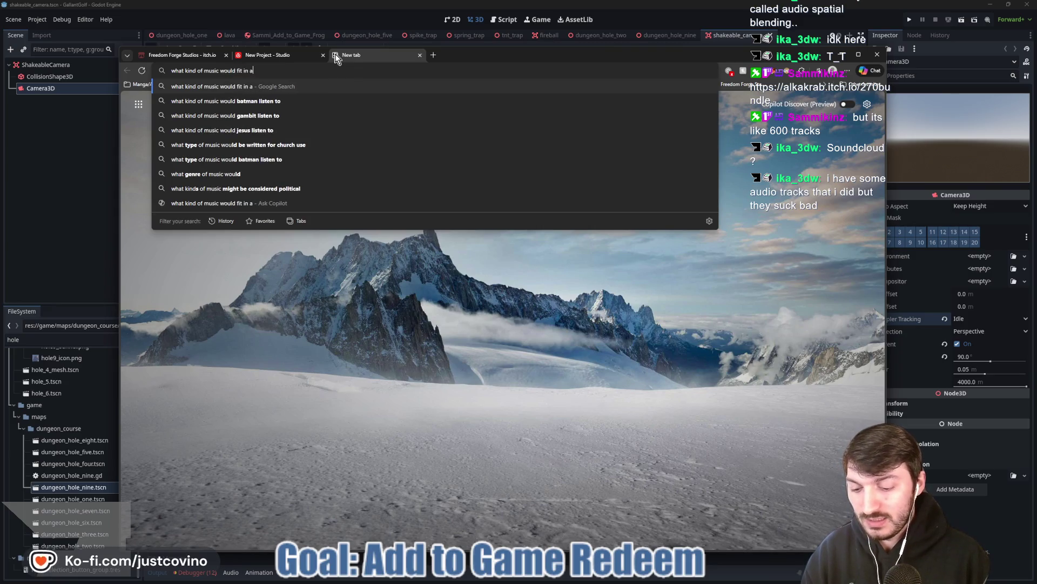
pyautogui.write(' mini golf game')
pyautogui.press('Return')
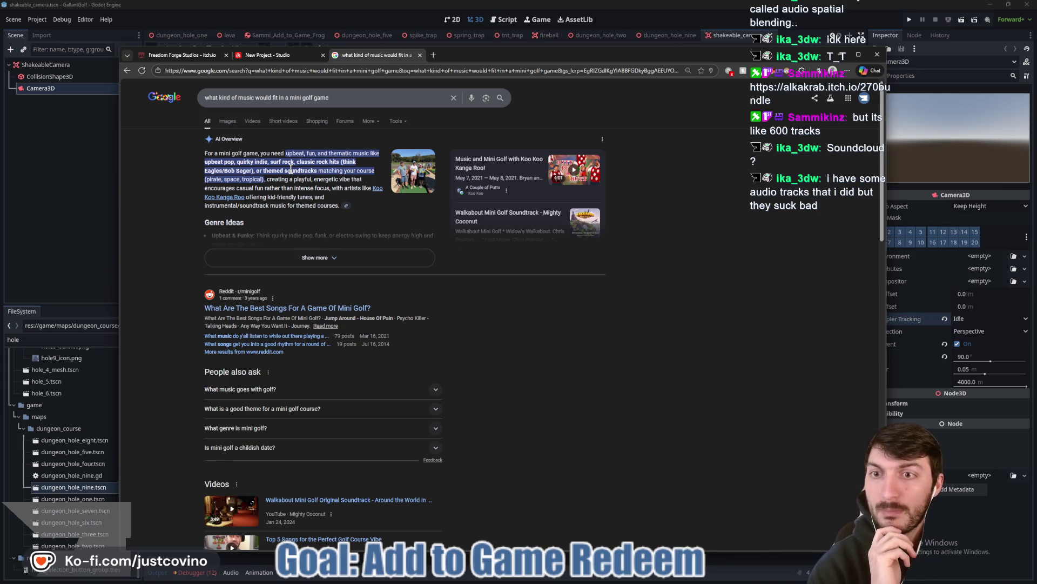
pyautogui.click(272, 55)
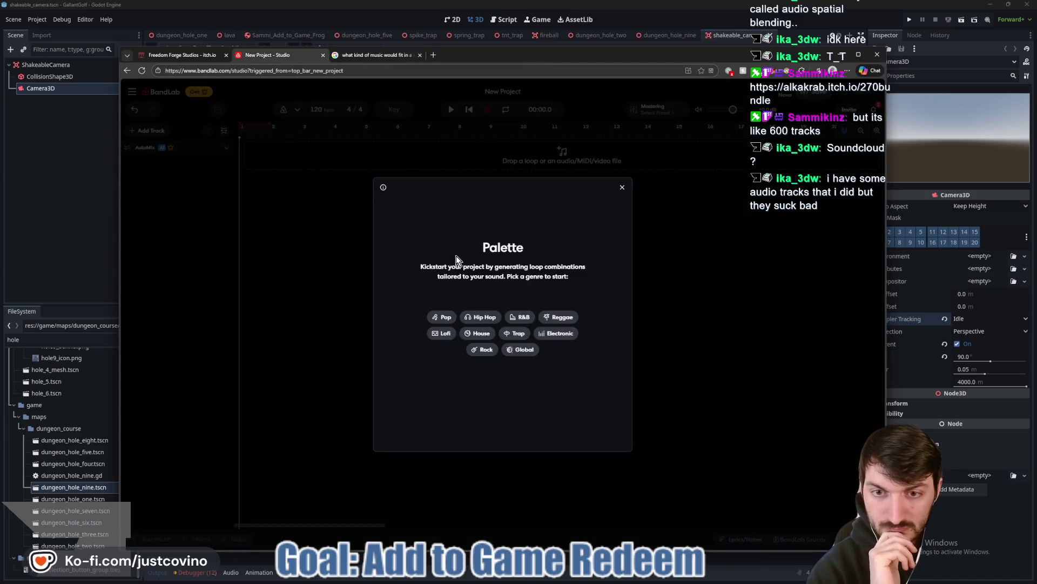
# Generate Pop-genre loops in Palette and set the key to A#/Bb minor.
pyautogui.click(439, 319)
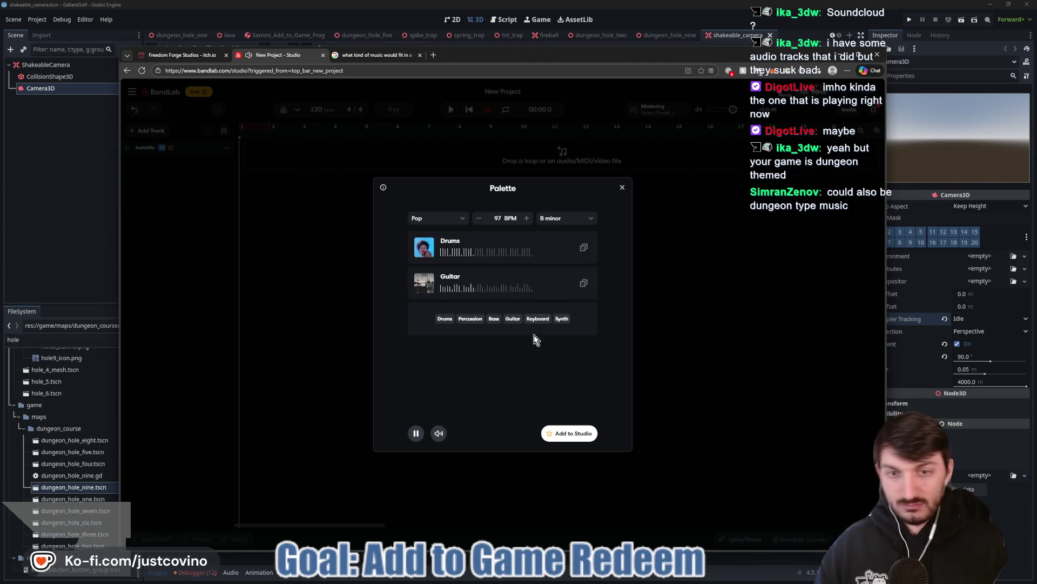
pyautogui.click(590, 219)
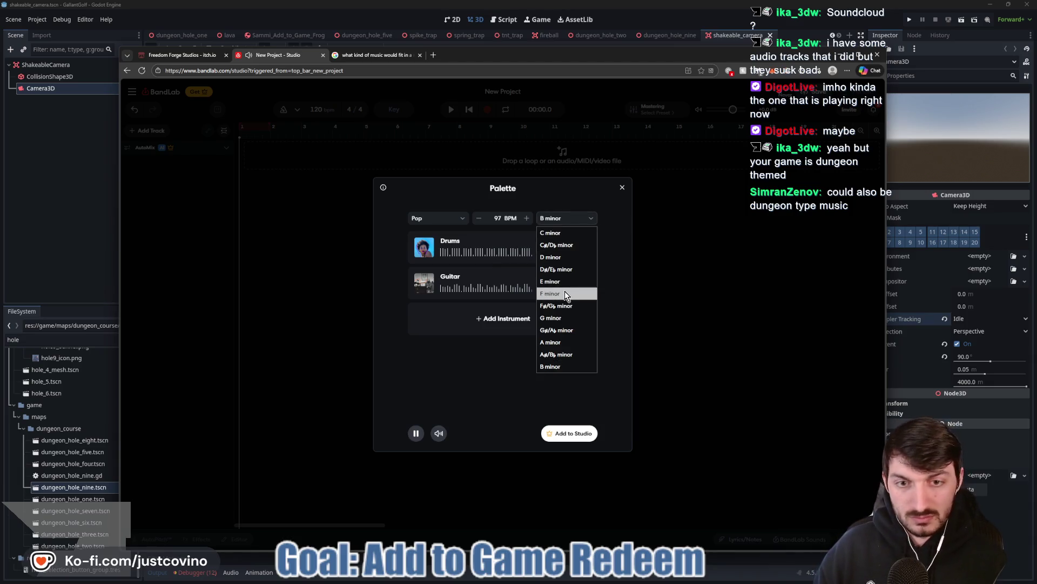
pyautogui.click(568, 320)
pyautogui.click(587, 220)
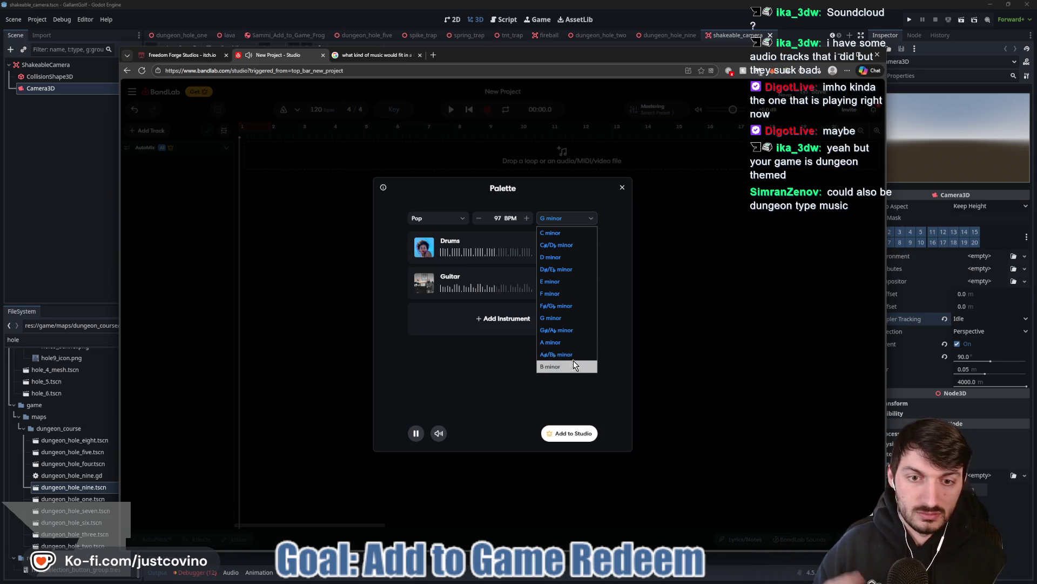
pyautogui.click(573, 353)
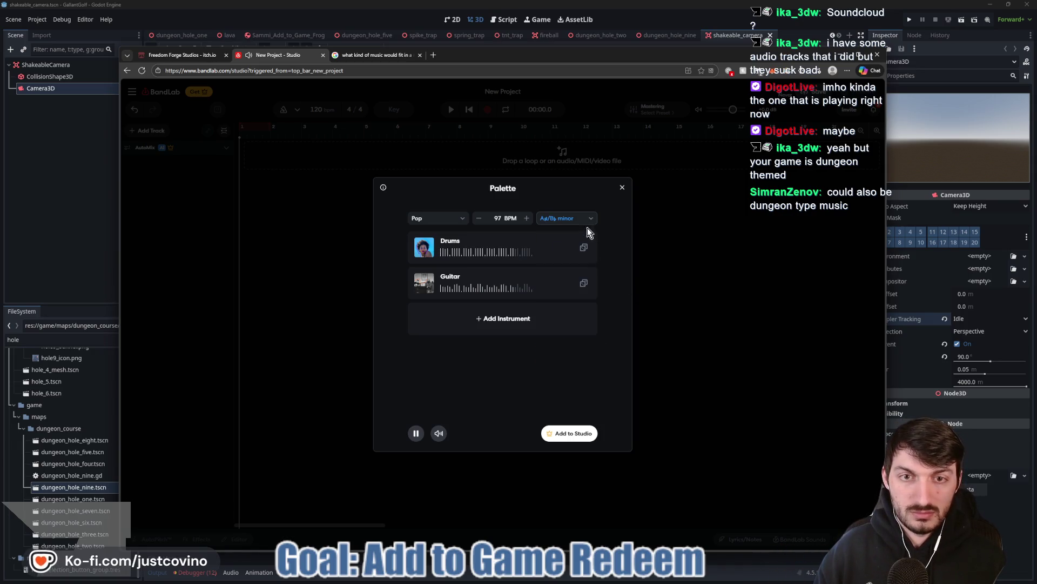
# Add a Synth track, regenerate the Guitar loop, then close Palette and delete the combo.
pyautogui.moveTo(494, 330)
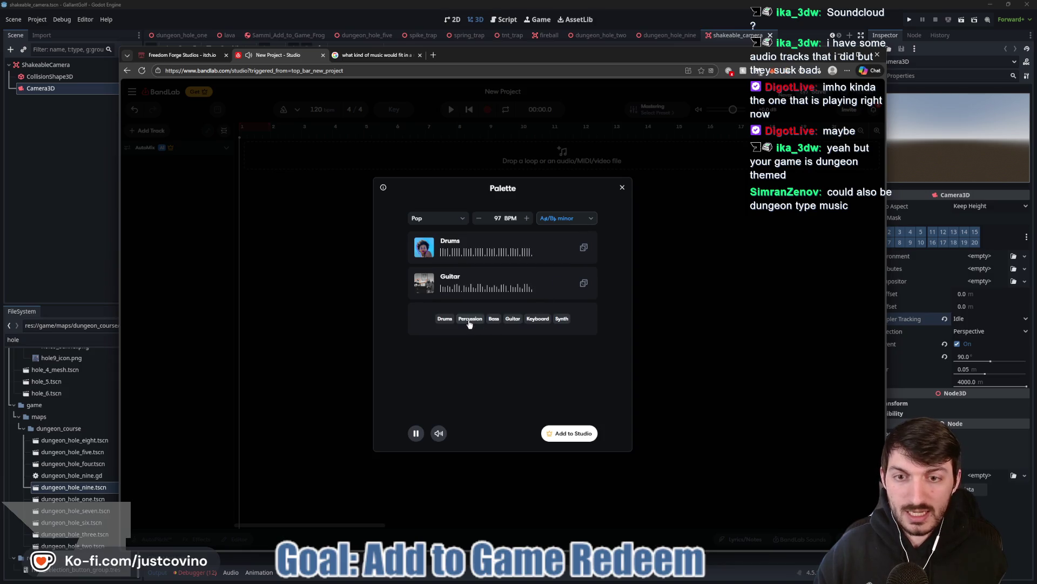
pyautogui.click(561, 320)
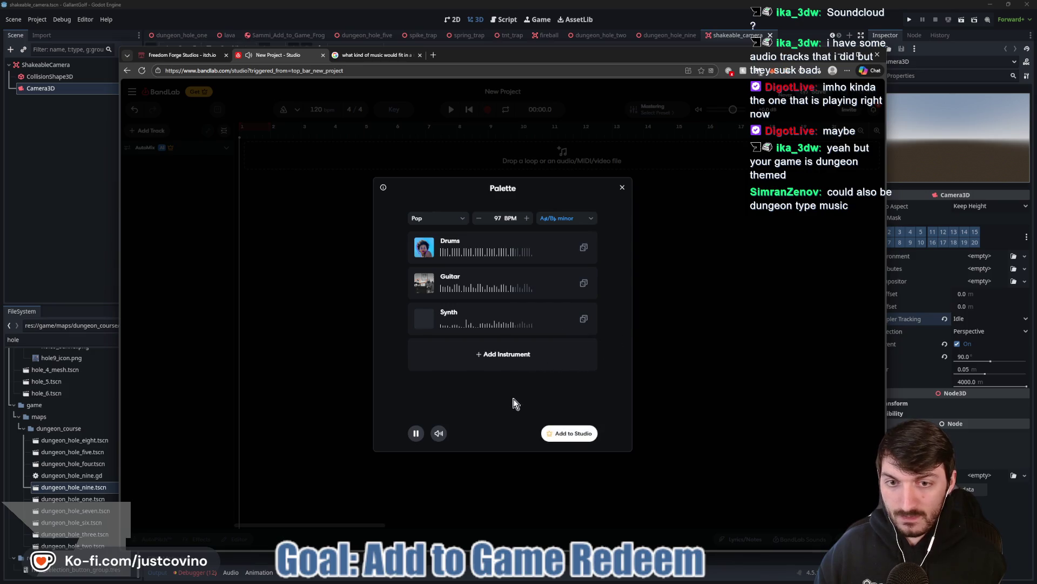
pyautogui.moveTo(581, 320)
pyautogui.moveTo(583, 282)
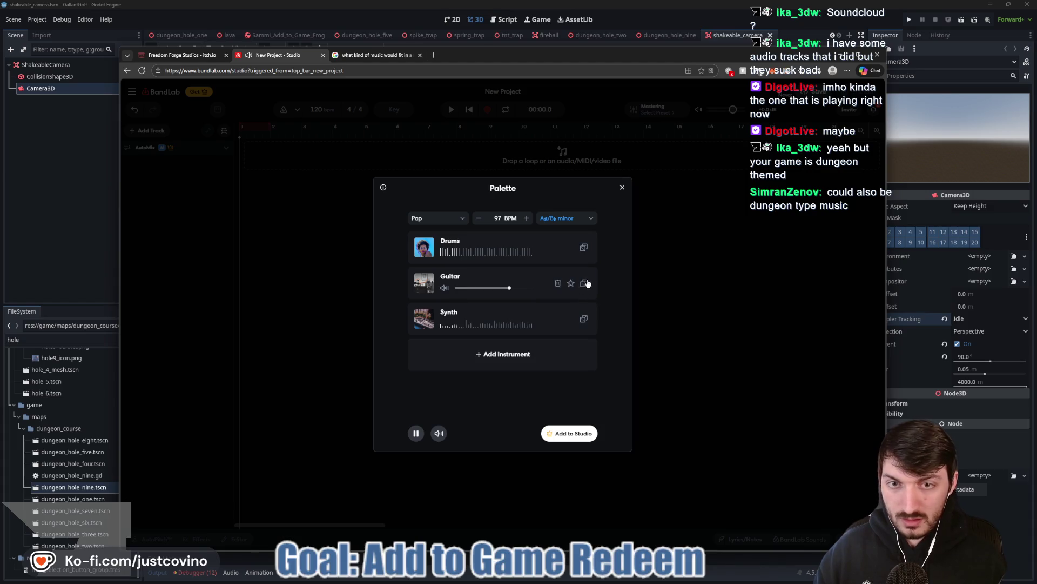
pyautogui.moveTo(584, 250)
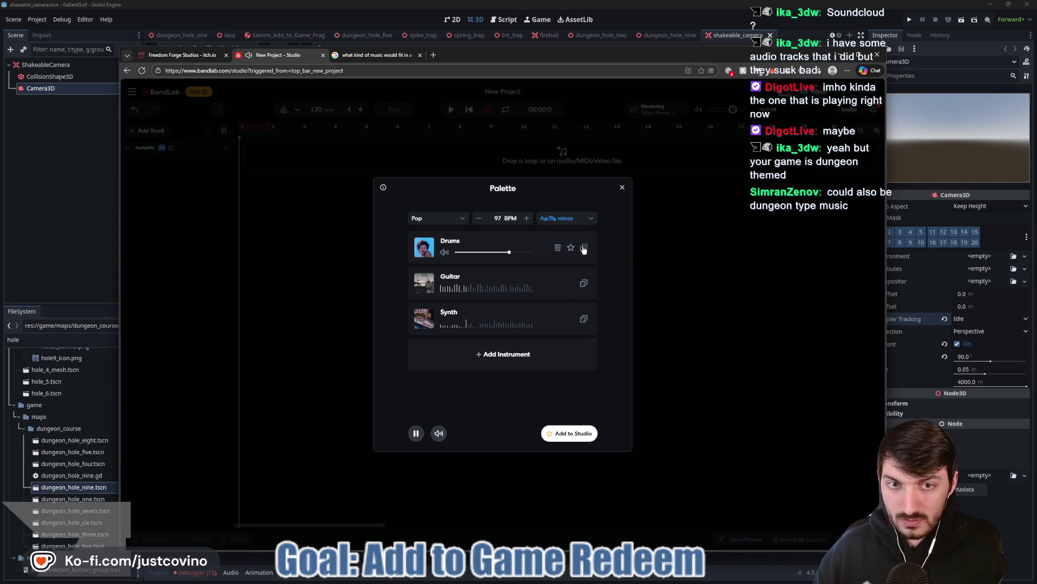
pyautogui.click(584, 282)
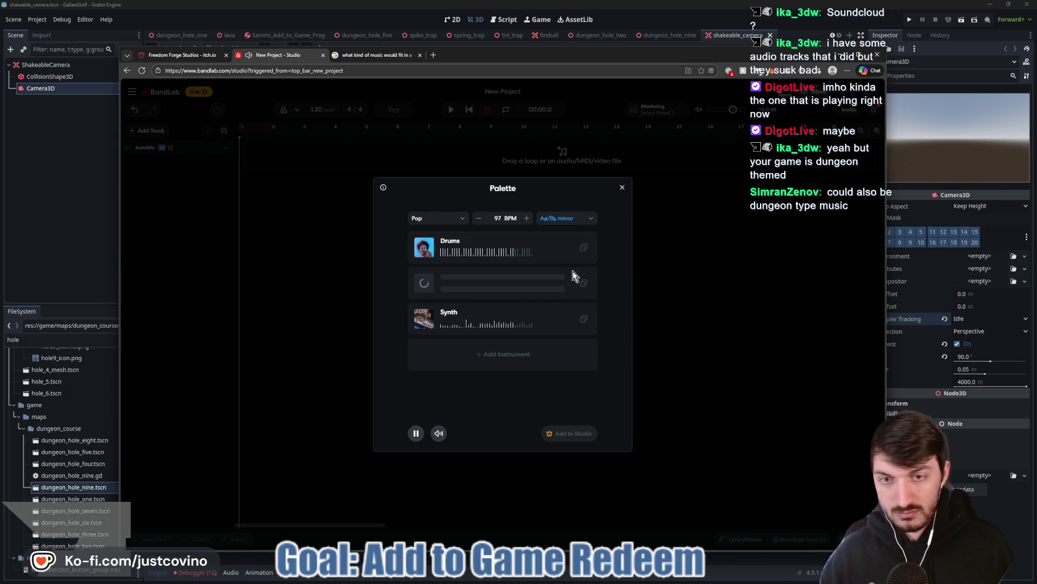
pyautogui.moveTo(585, 318)
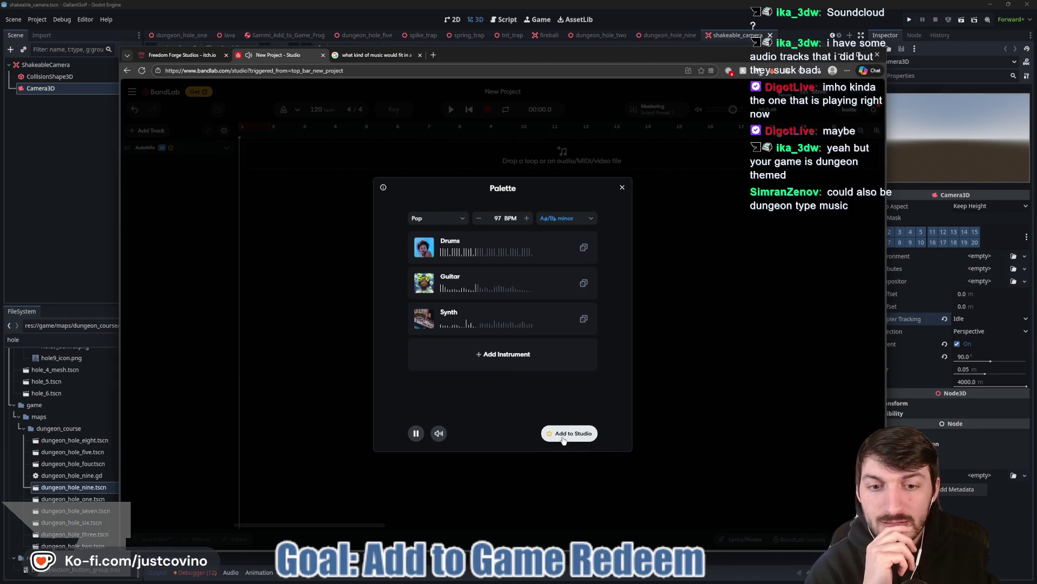
pyautogui.click(622, 188)
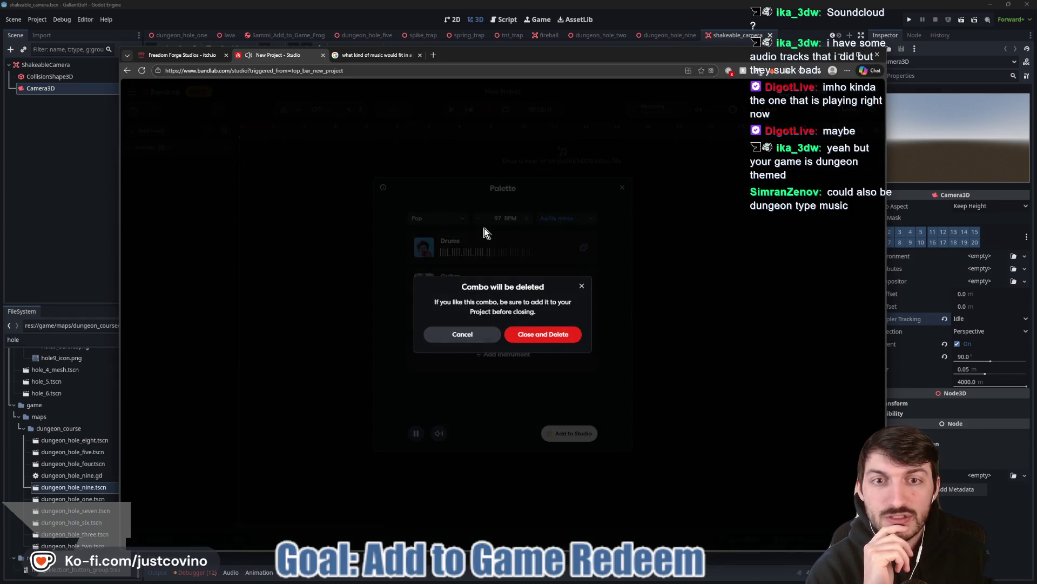
pyautogui.click(533, 339)
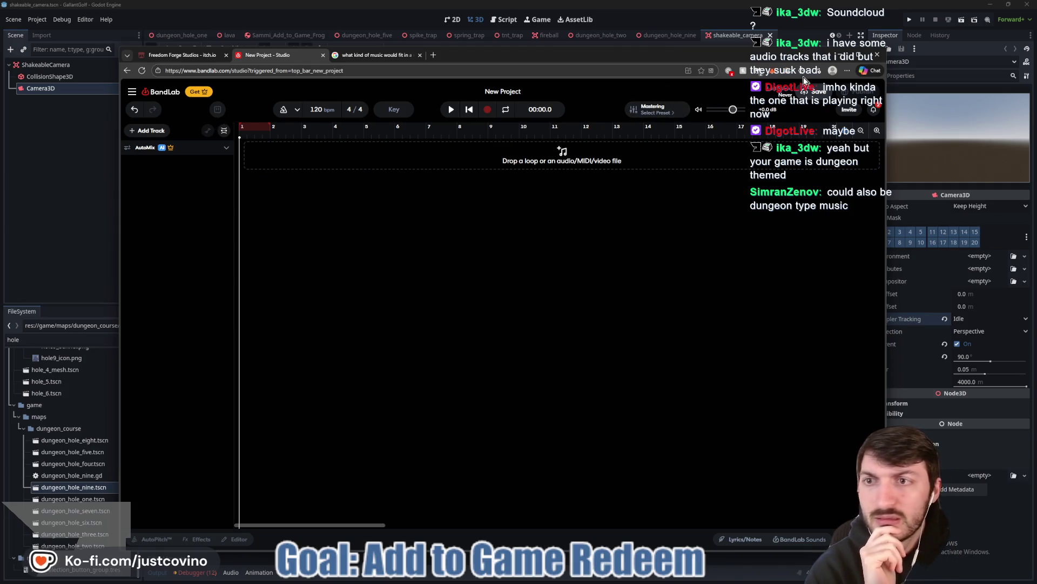
# Maximize the studio window and add a virtual instrument track via Add Track.
pyautogui.press('super+Up')
pyautogui.rightClick(42, 126)
pyautogui.click(31, 81)
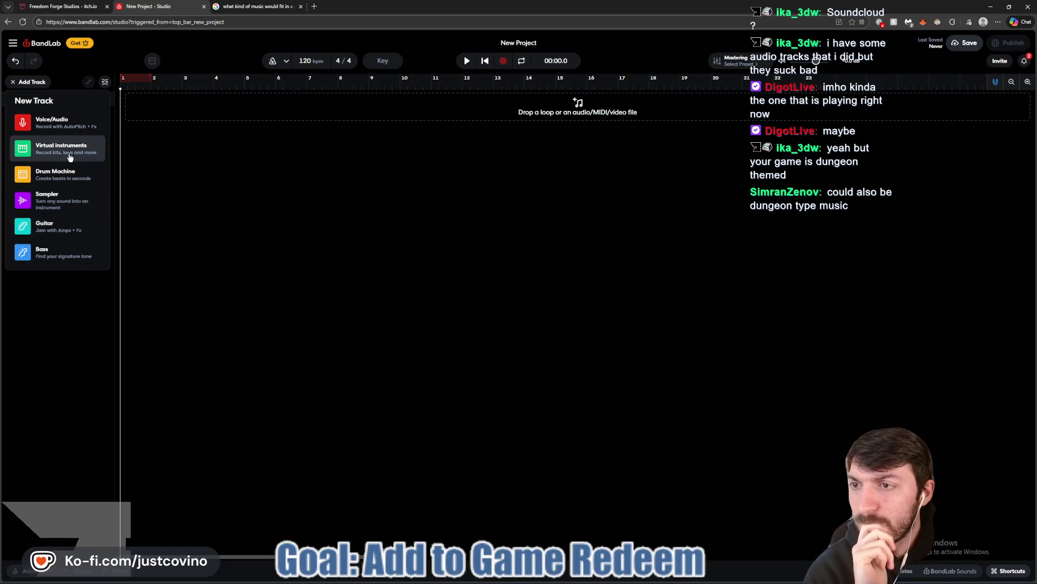
pyautogui.click(70, 157)
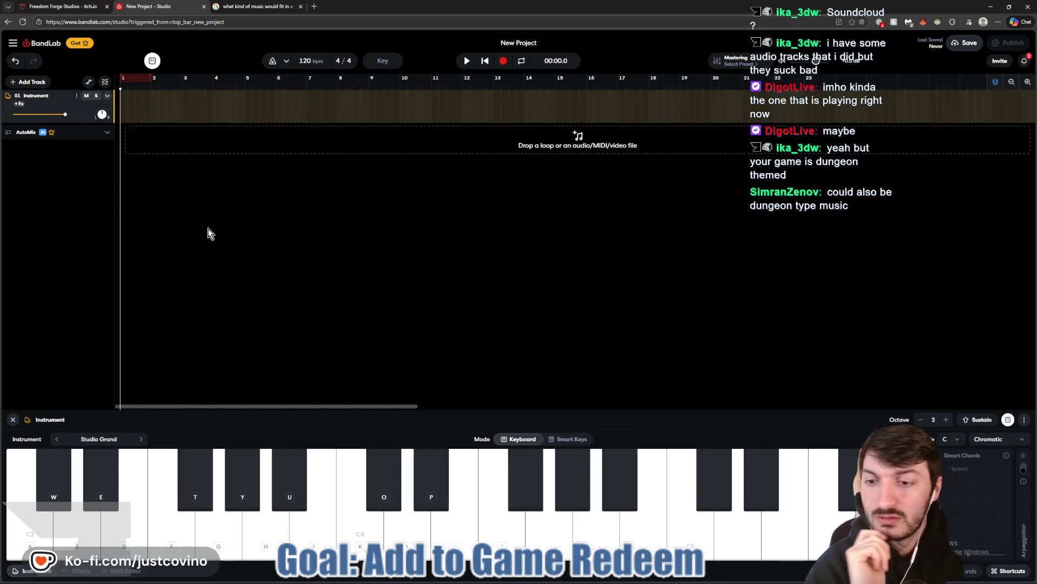
# Play a short melody of C4–F4 notes on the Studio Grand piano with the computer keyboard.
pyautogui.press('j')
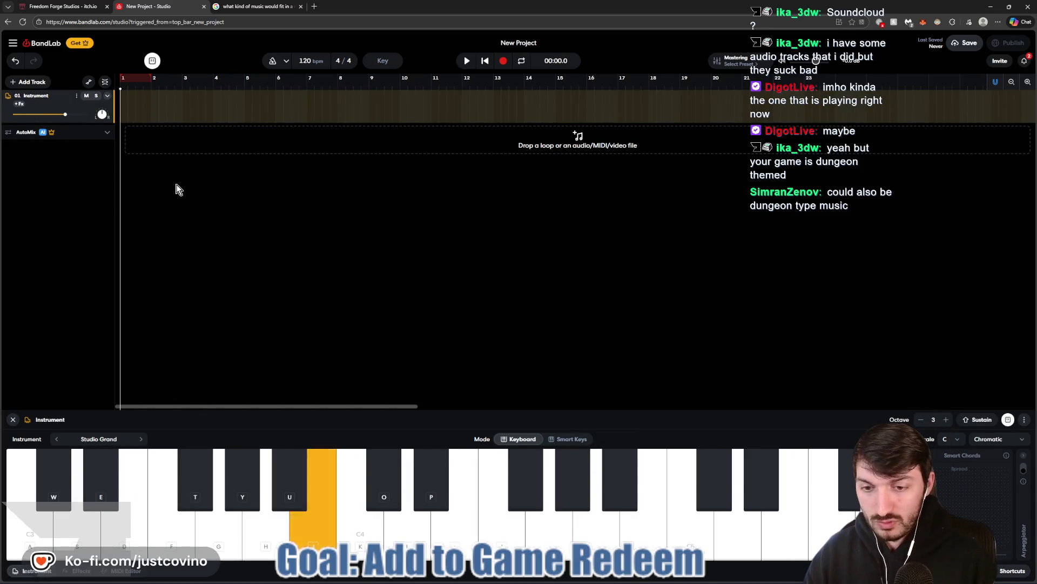
pyautogui.press('k')
pyautogui.press(';')
pyautogui.press('j')
pyautogui.press('k')
pyautogui.press(';')
pyautogui.press('k')
pyautogui.press('l')
pyautogui.press('l')
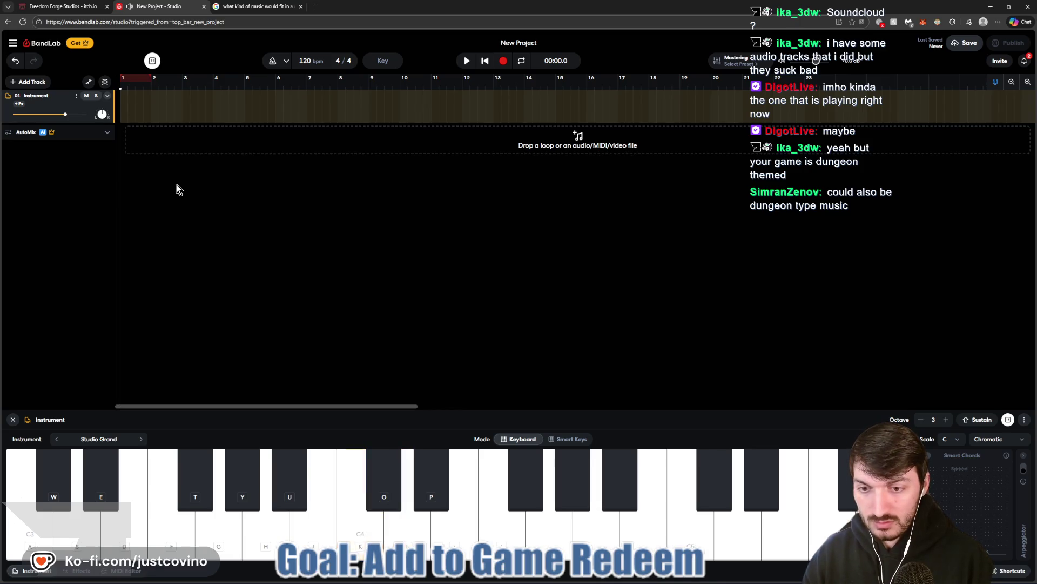
pyautogui.press('l')
pyautogui.press('l')
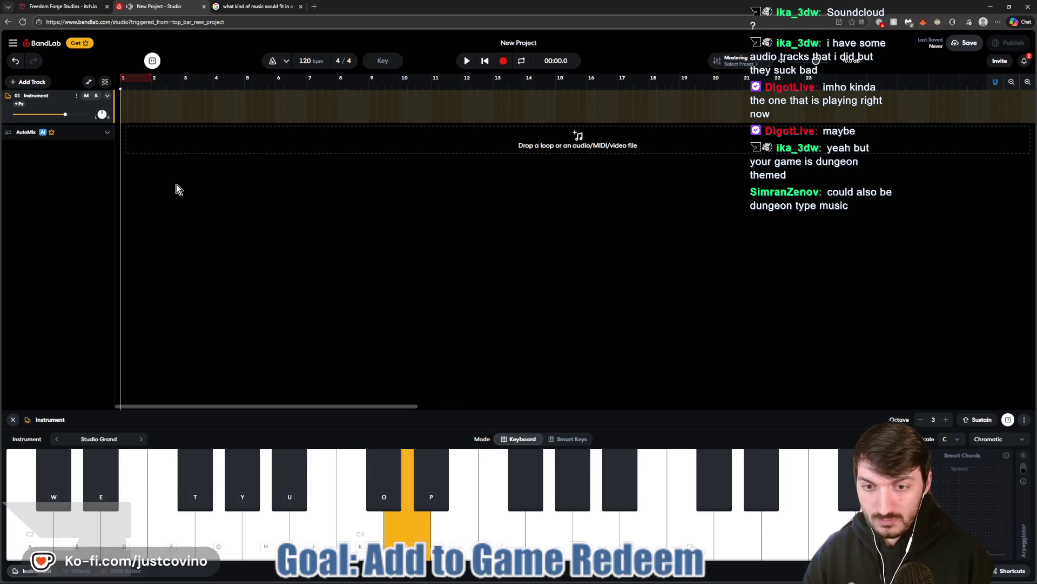
pyautogui.press('l')
pyautogui.press('l')
pyautogui.press("'")
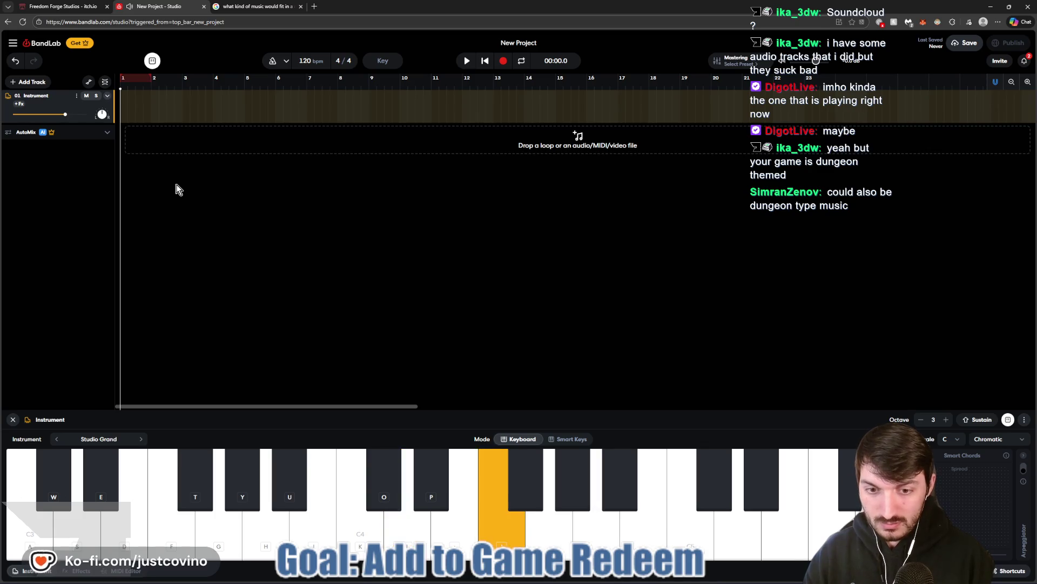
pyautogui.press('k')
pyautogui.press(';')
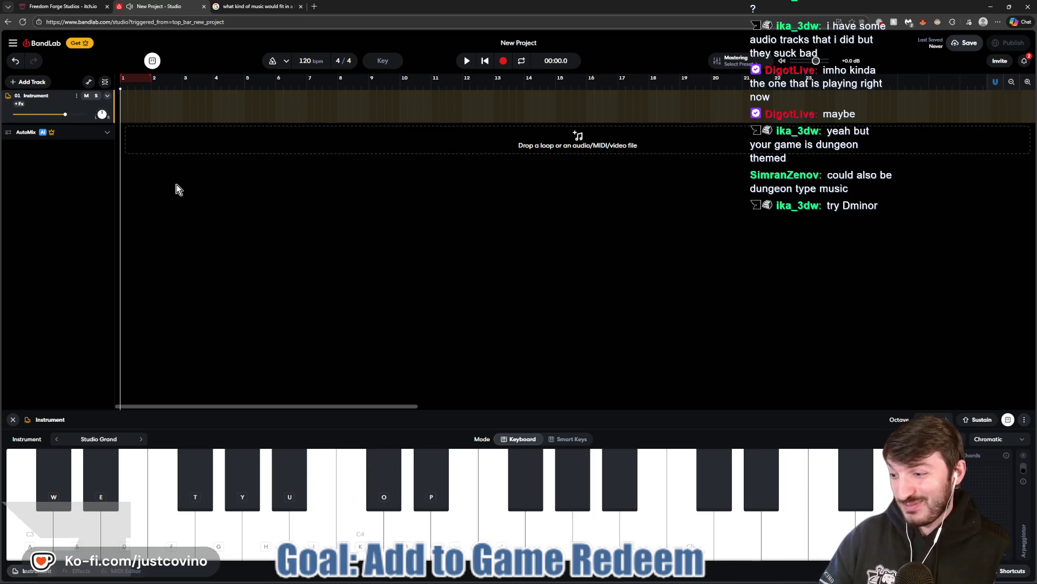
# Play piano chords with melody notes over them, then open the instrument library.
pyautogui.press('l')
pyautogui.press(';')
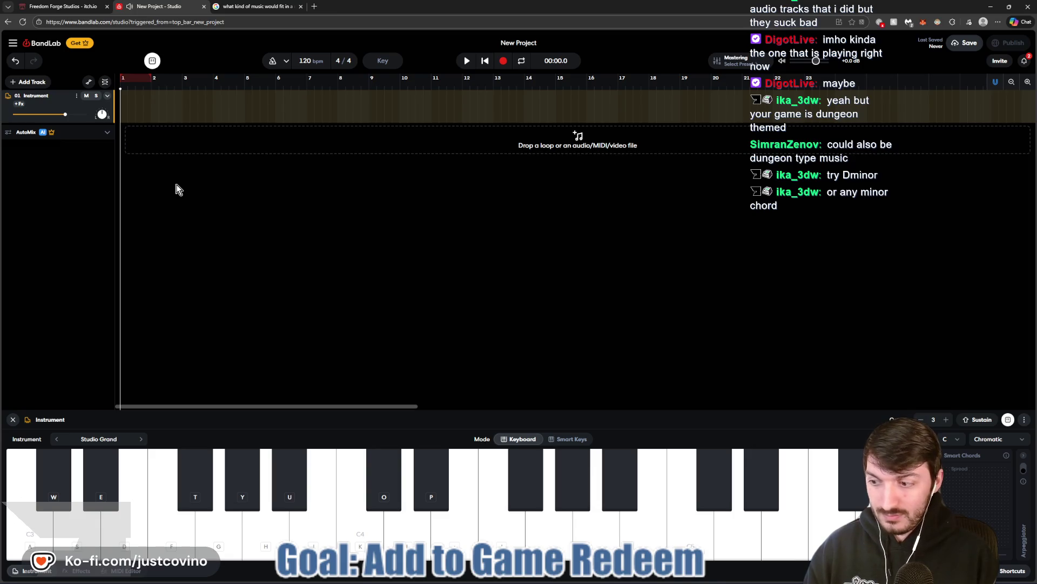
pyautogui.press('a')
pyautogui.press('f')
pyautogui.press('l')
pyautogui.press('l')
pyautogui.press('a')
pyautogui.press('f')
pyautogui.press("'")
pyautogui.press('k')
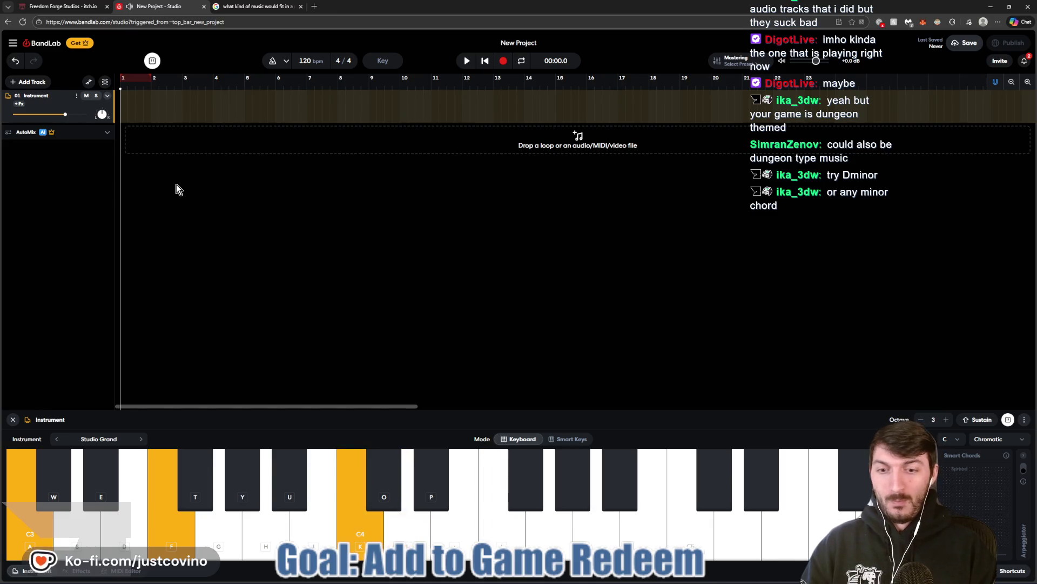
pyautogui.press(';')
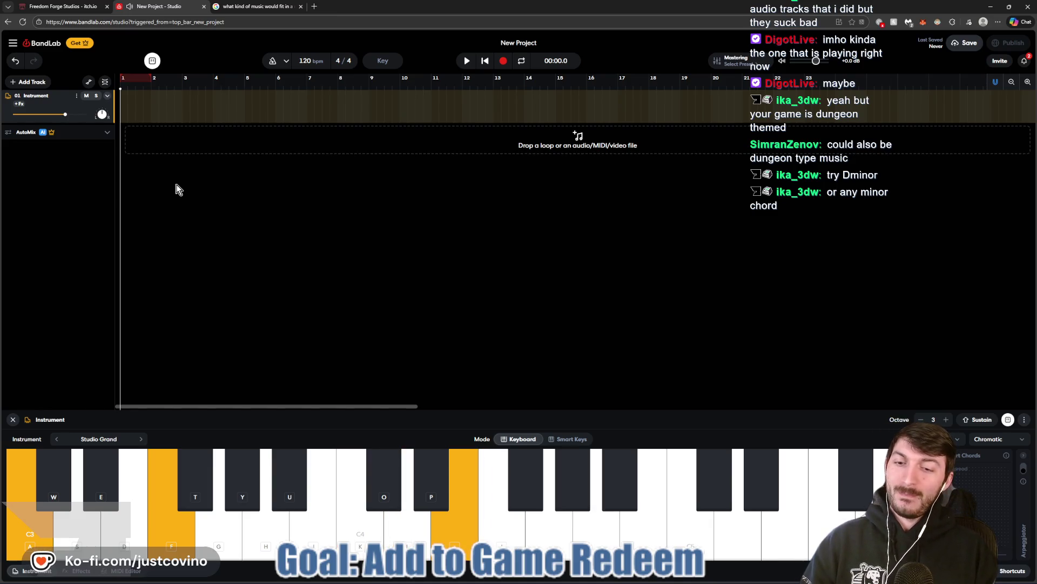
pyautogui.press('a')
pyautogui.press('f')
pyautogui.press('l')
pyautogui.press('l')
pyautogui.press('k')
pyautogui.press('o')
pyautogui.press('l')
pyautogui.press('k')
pyautogui.press(';')
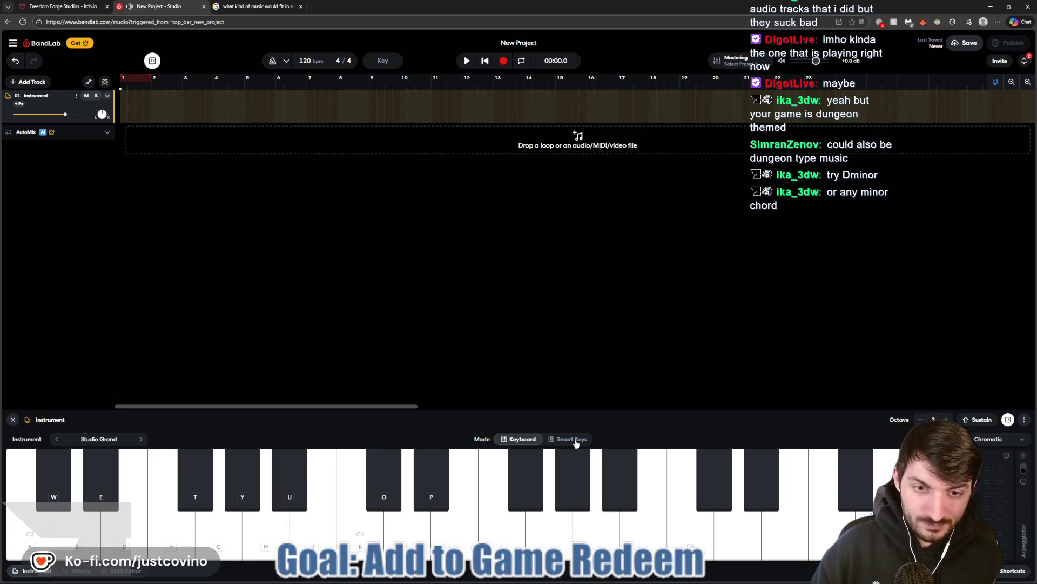
pyautogui.click(99, 439)
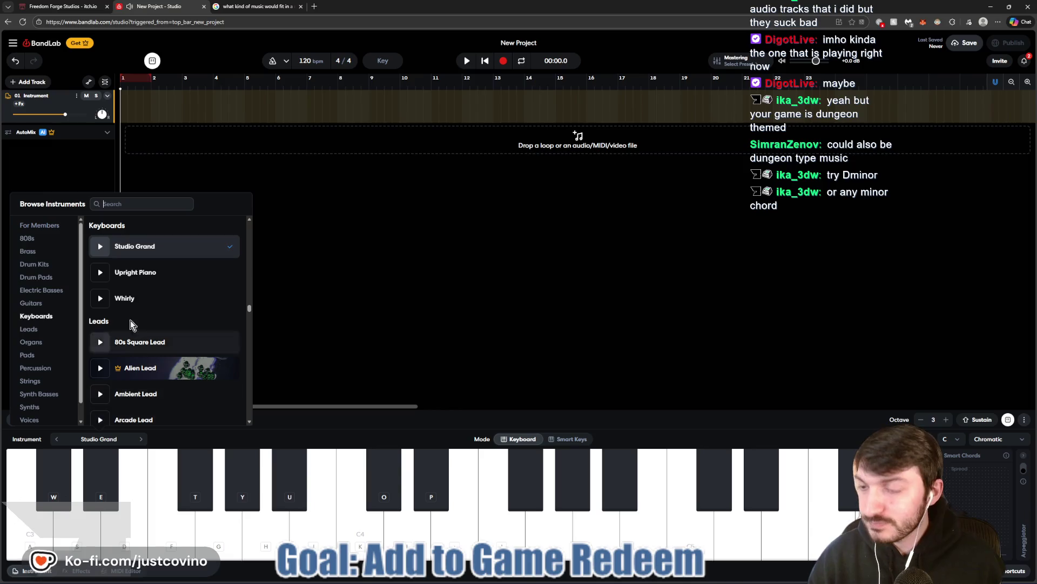
# Switch the track's instrument to the Chill Wave drum kit from Drum Kits.
pyautogui.click(35, 264)
pyautogui.scroll(3, 164, 297)
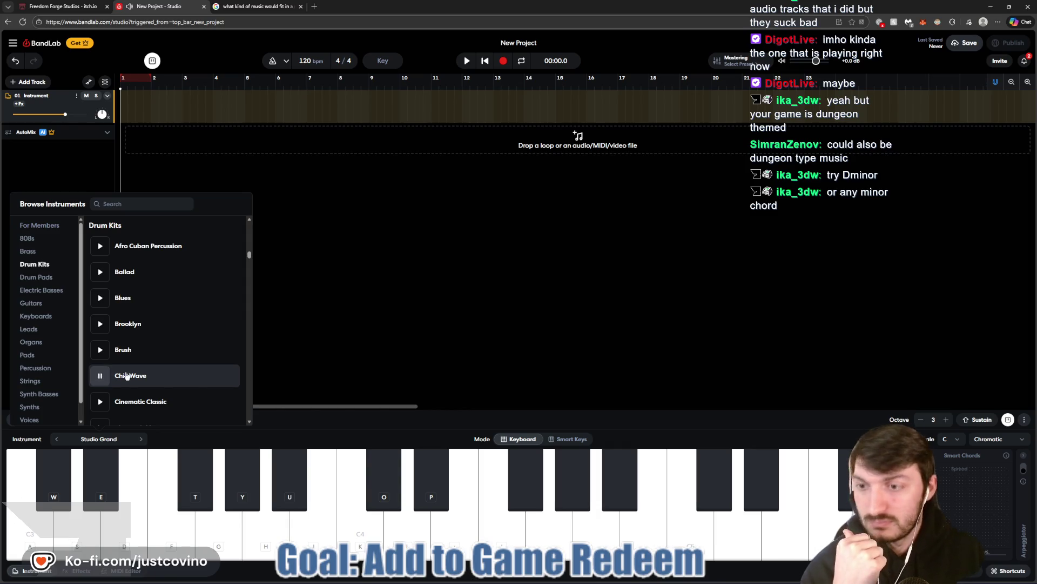
pyautogui.click(172, 380)
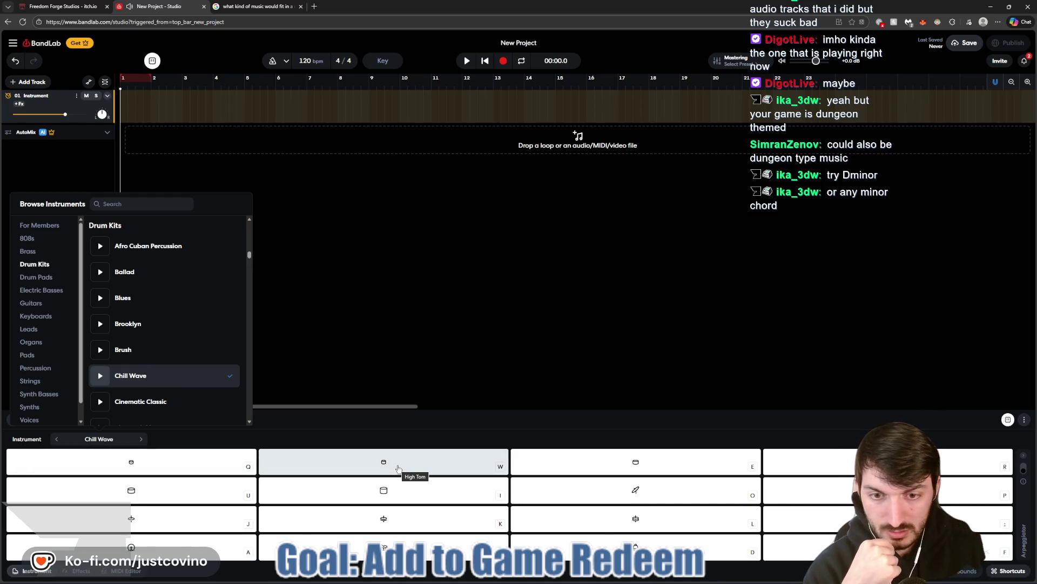
pyautogui.click(388, 496)
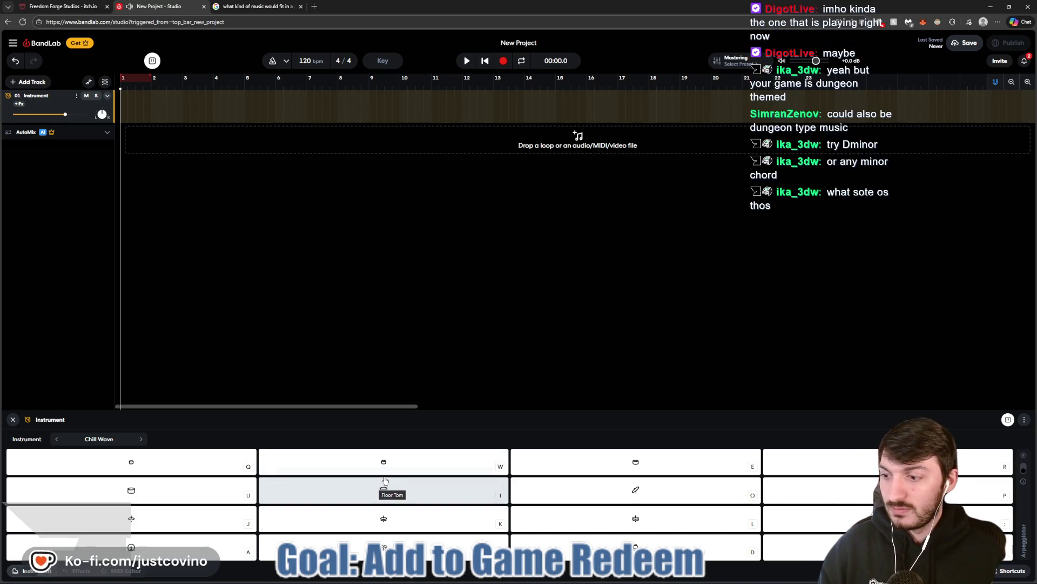
# Tap out drum beats on the Chill Wave pads, then open the BandLab Sounds library.
pyautogui.press('k')
pyautogui.press('l')
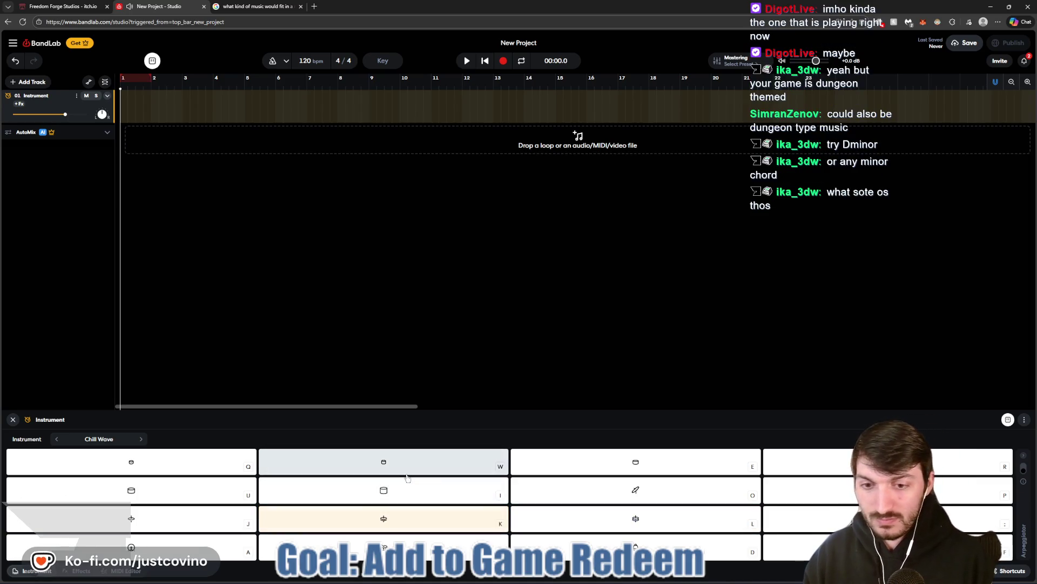
pyautogui.press(';')
pyautogui.press('l')
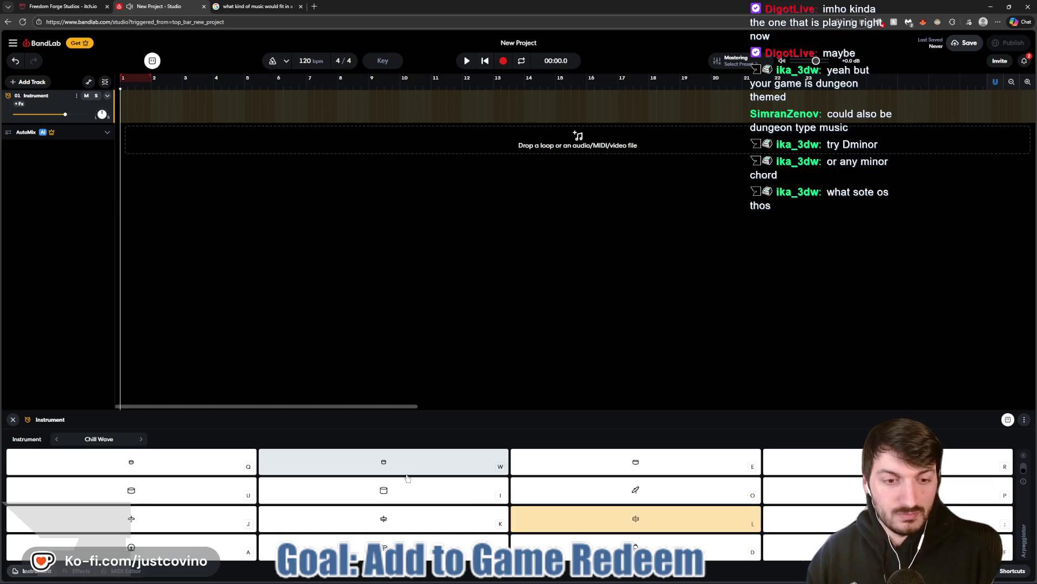
pyautogui.press('l')
pyautogui.press('k')
pyautogui.press('k')
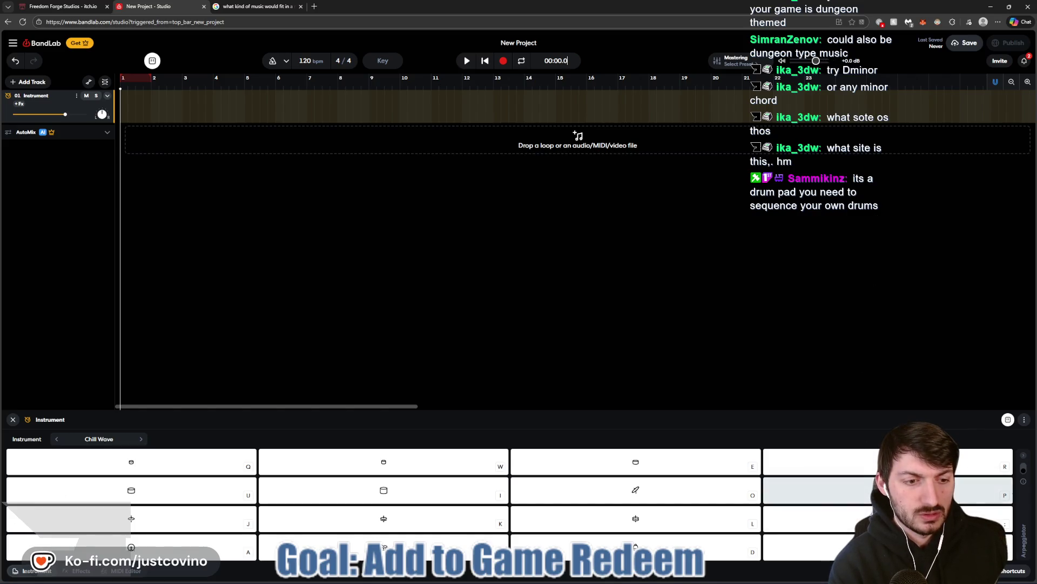
pyautogui.press('l')
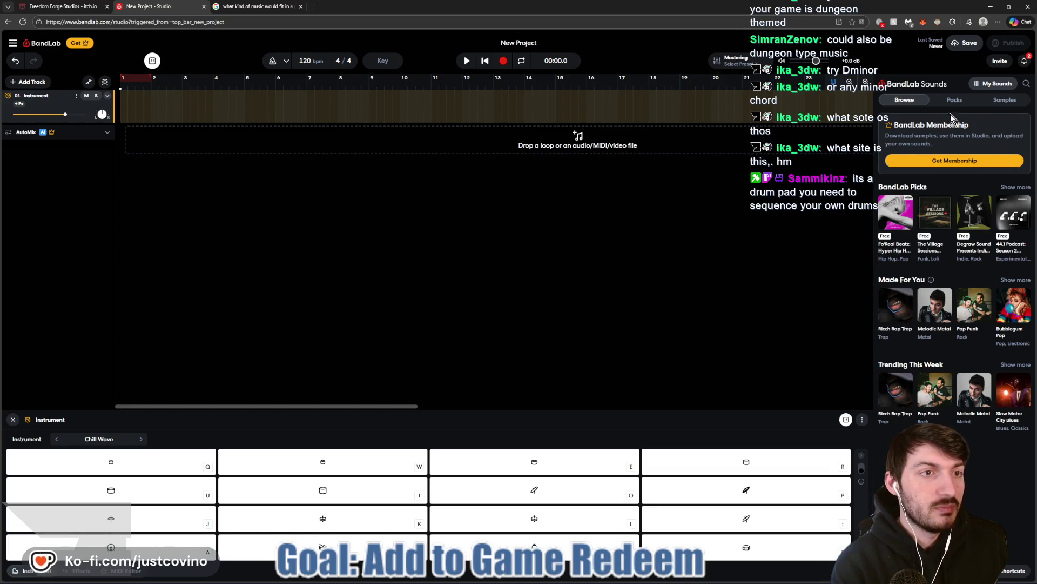
# Browse the Samples and Packs lists in BandLab Sounds, then return to the Google search tab.
pyautogui.click(1006, 100)
pyautogui.click(960, 102)
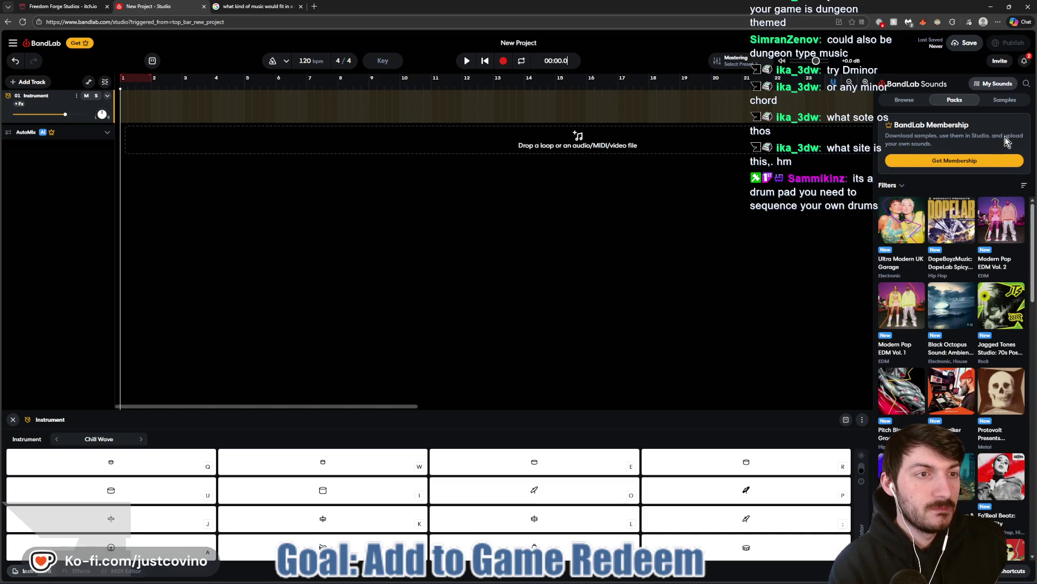
pyautogui.click(1003, 101)
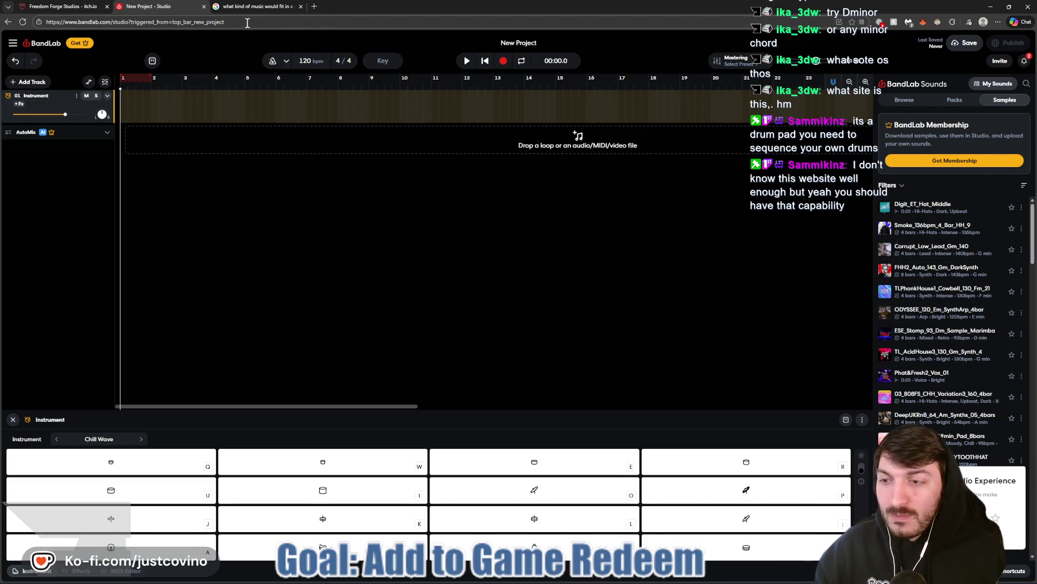
pyautogui.click(251, 7)
pyautogui.click(254, 23)
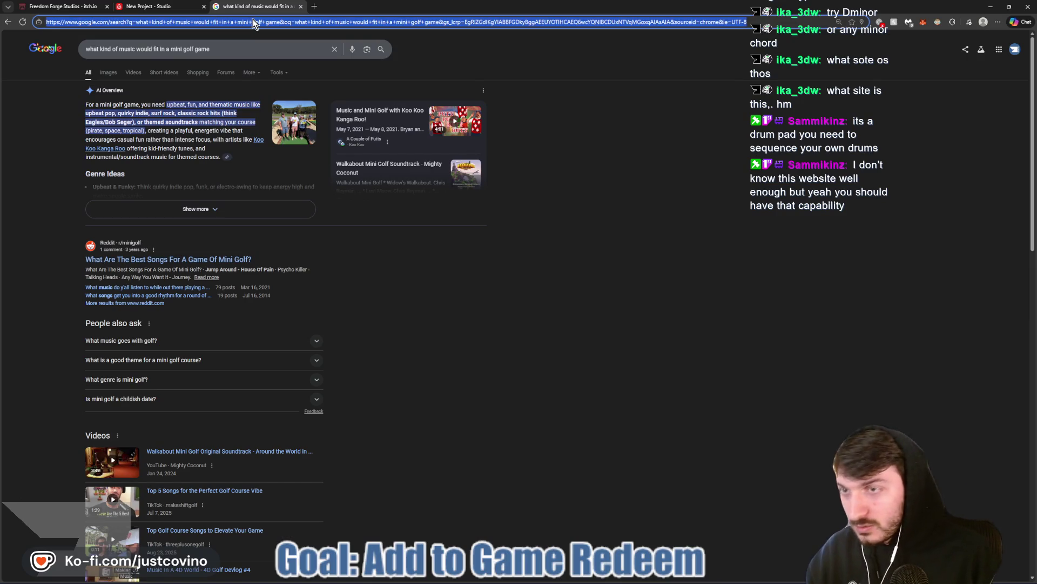
# Search Google for 'itch ai policy', then close that search tab.
pyautogui.write('itch')
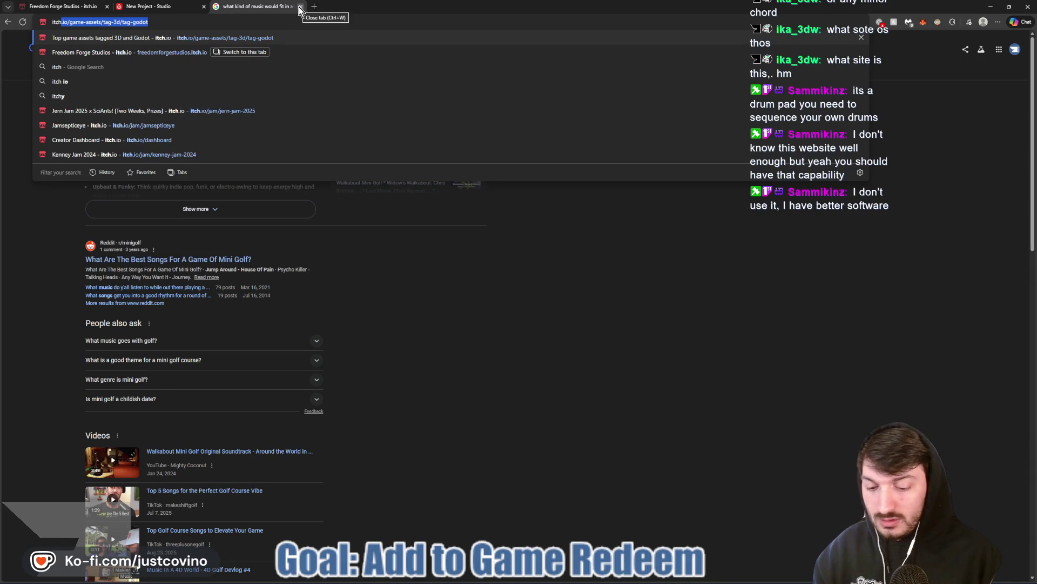
pyautogui.write(' ai policy')
pyautogui.press('Return')
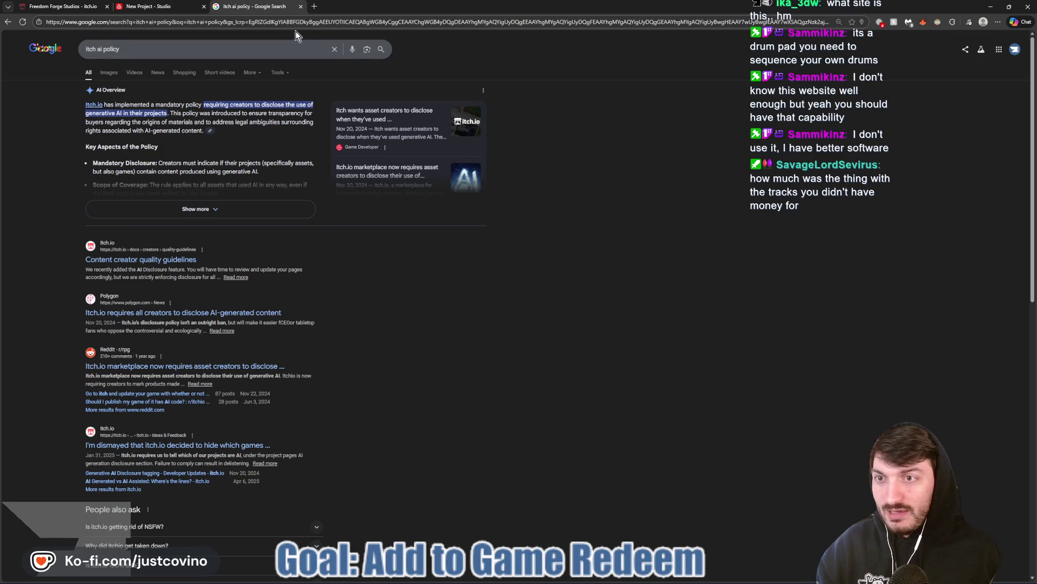
pyautogui.click(301, 7)
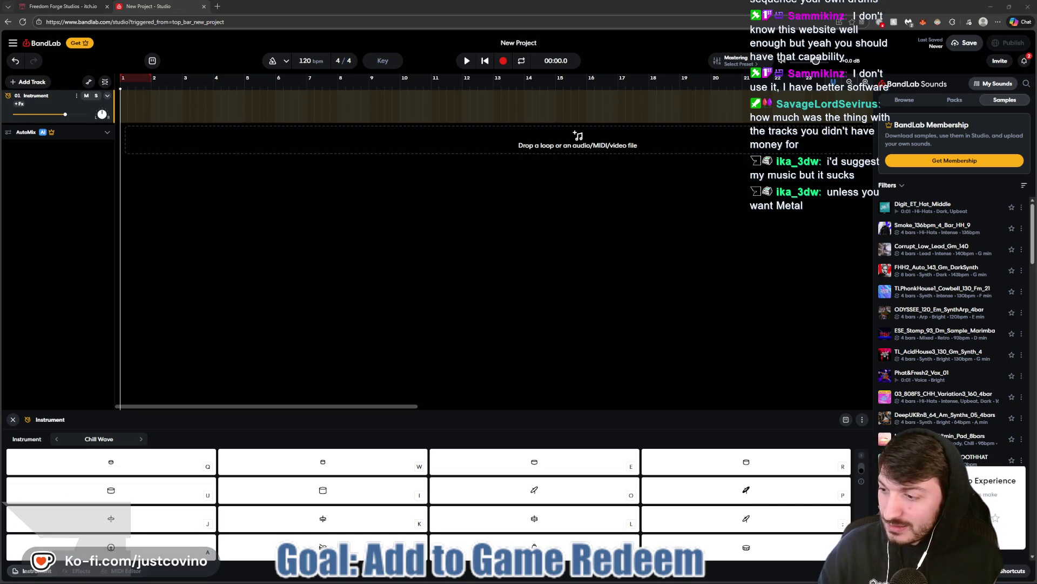
# Load alkakrab.itch.io/270bundle in a new tab and scroll to its 14.99€ Purchase section.
pyautogui.click(217, 6)
pyautogui.write('https://alkakrab.itch.io/270bundle')
pyautogui.press('Return')
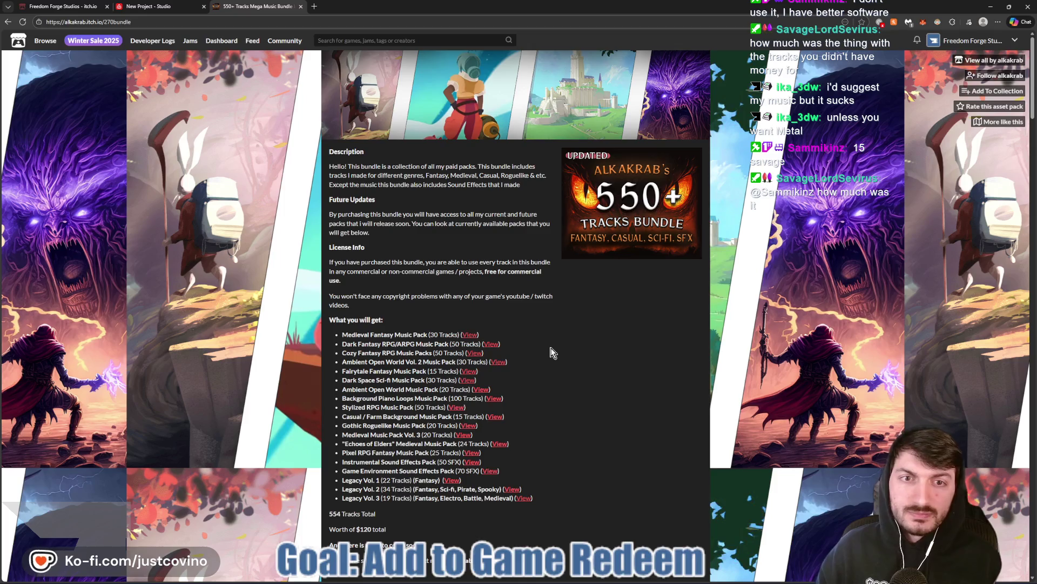
pyautogui.scroll(-4, 552, 351)
pyautogui.scroll(-3, 551, 358)
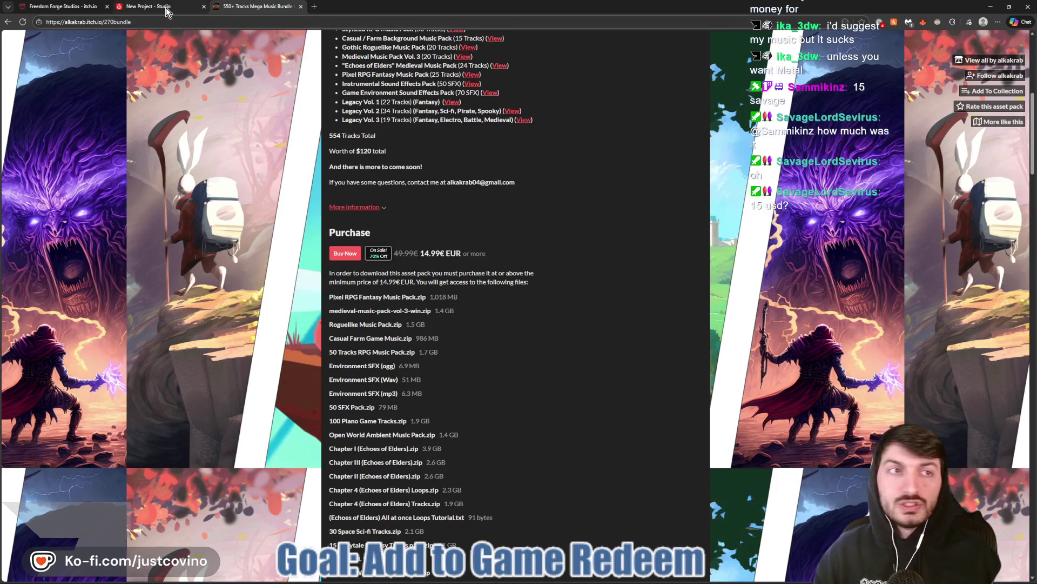
pyautogui.moveTo(168, 10)
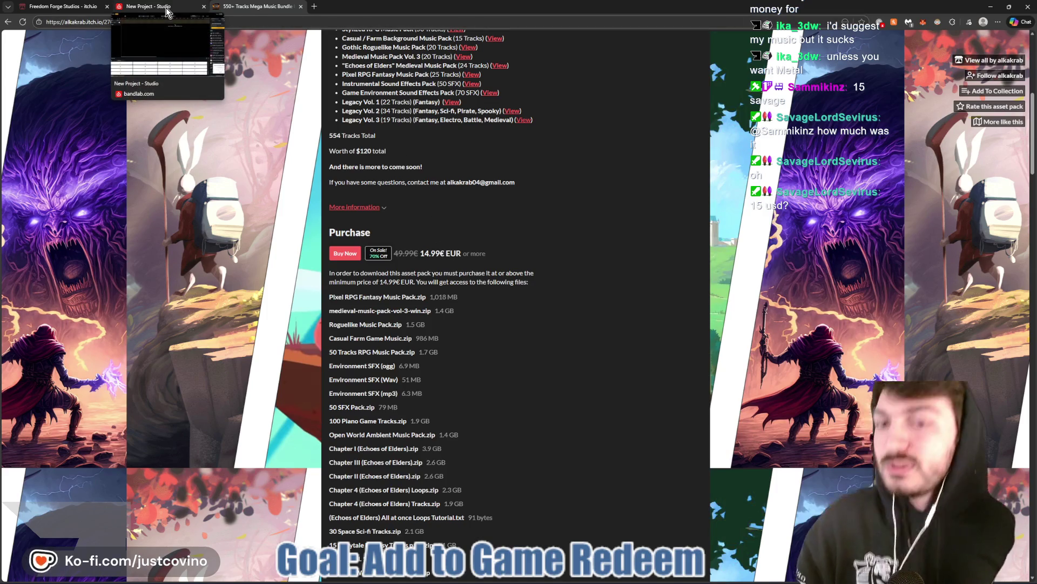
pyautogui.click(314, 7)
# Search EUR to USD, convert 15 euros (17.62 US dollars), then close that tab.
pyautogui.write('EUR to USD')
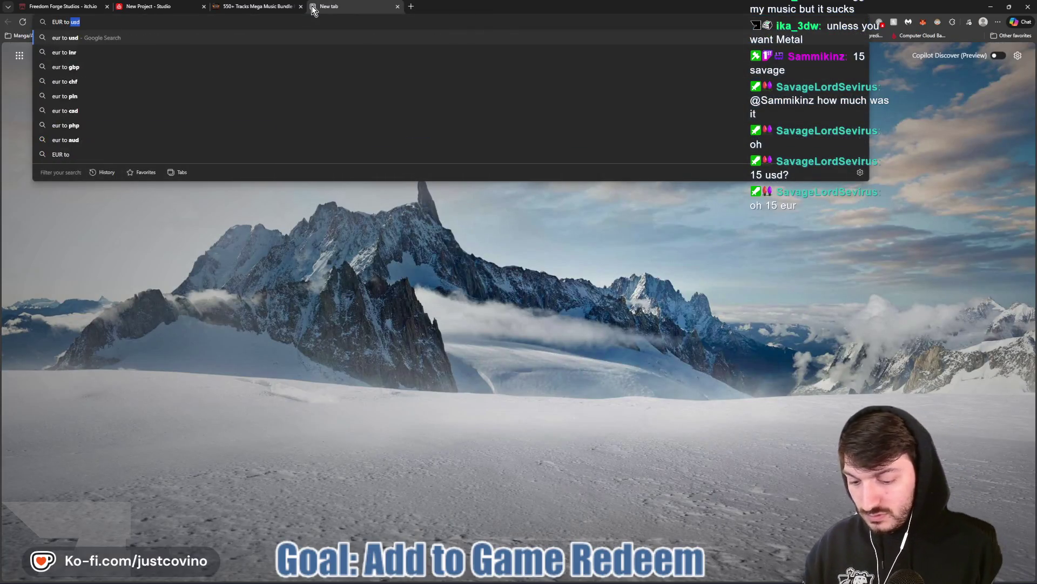
pyautogui.press('Return')
pyautogui.click(98, 162)
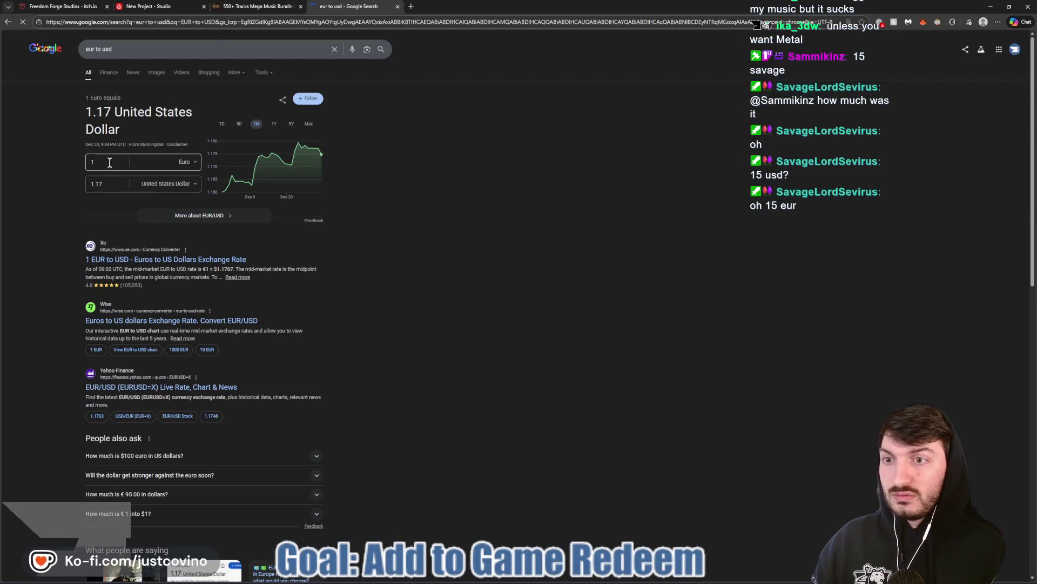
pyautogui.write('5')
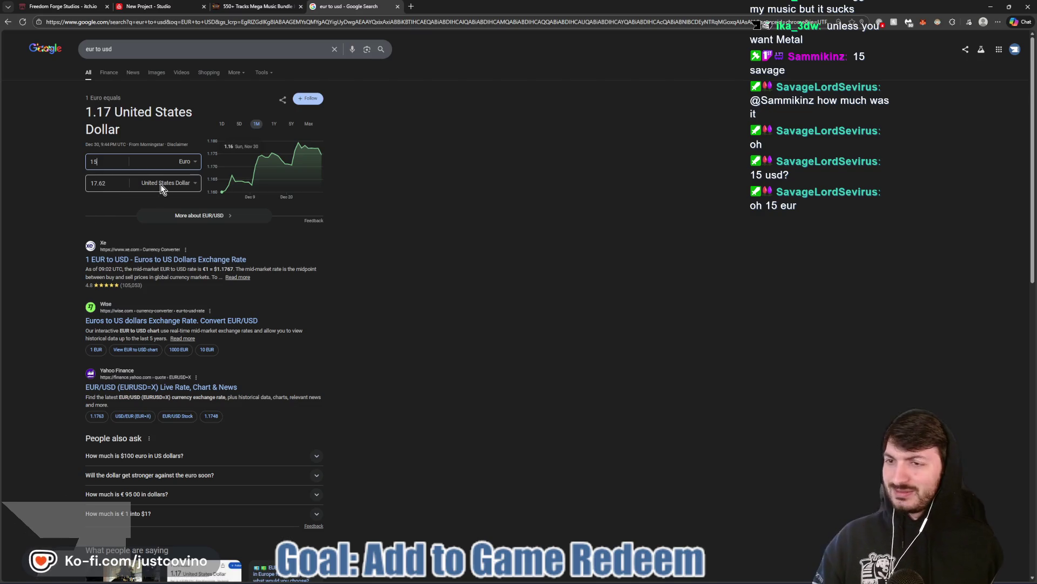
pyautogui.click(397, 6)
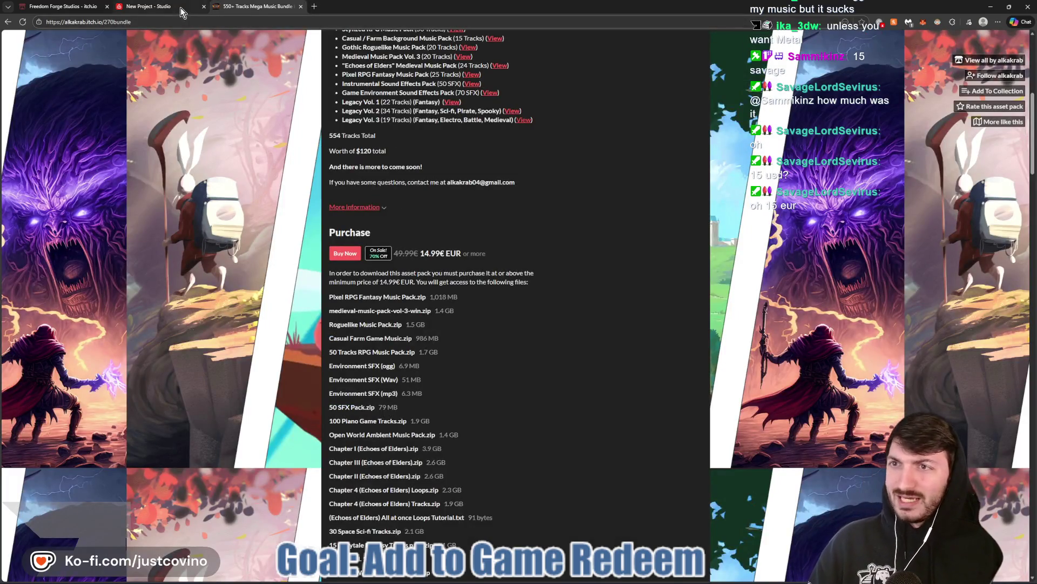
# In BandLab Studio, browse the My Sounds Beats, Favorites and Uploads sections.
pyautogui.click(181, 8)
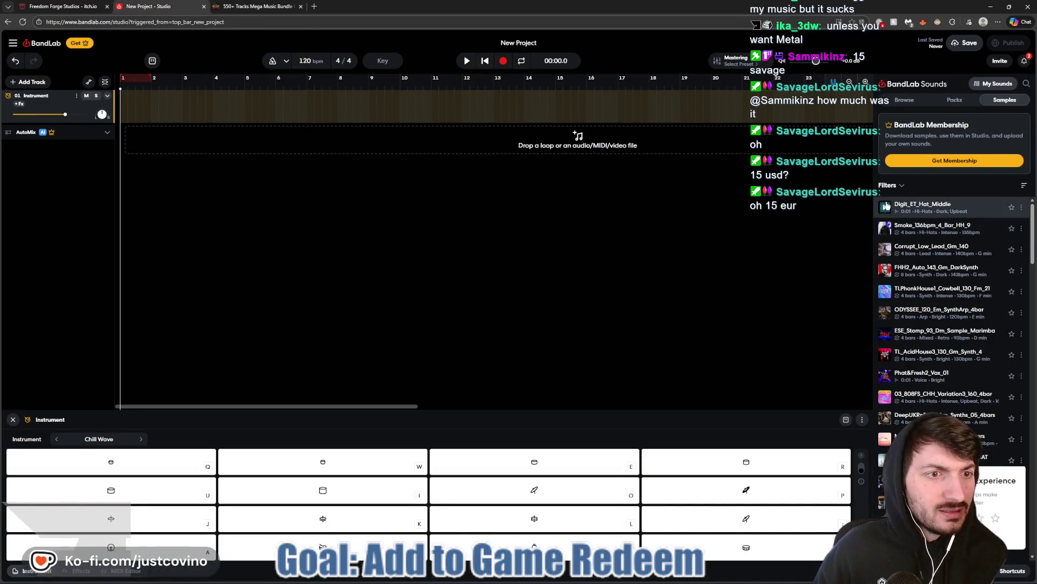
pyautogui.click(993, 84)
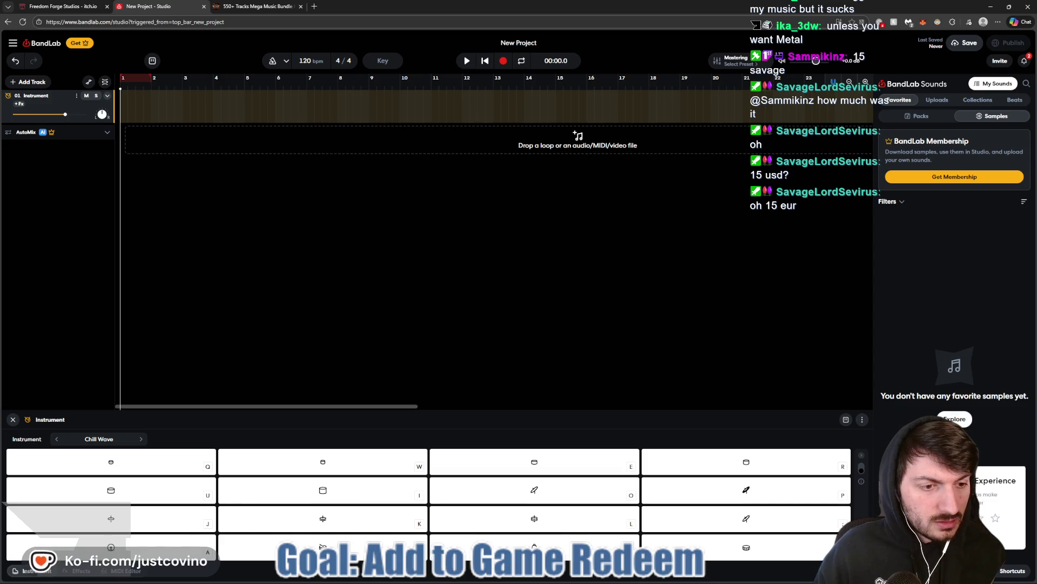
pyautogui.click(1013, 103)
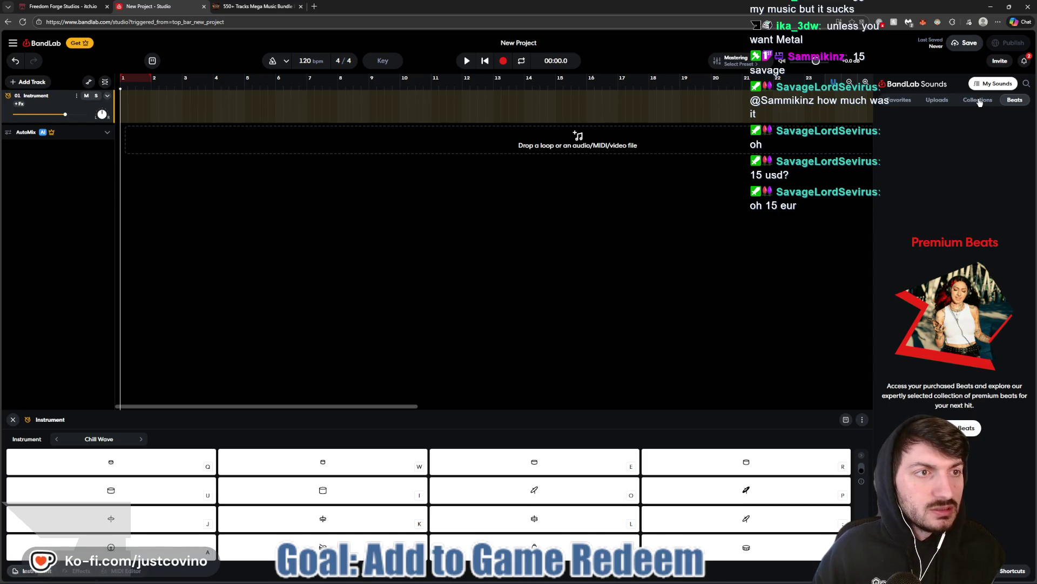
pyautogui.click(899, 100)
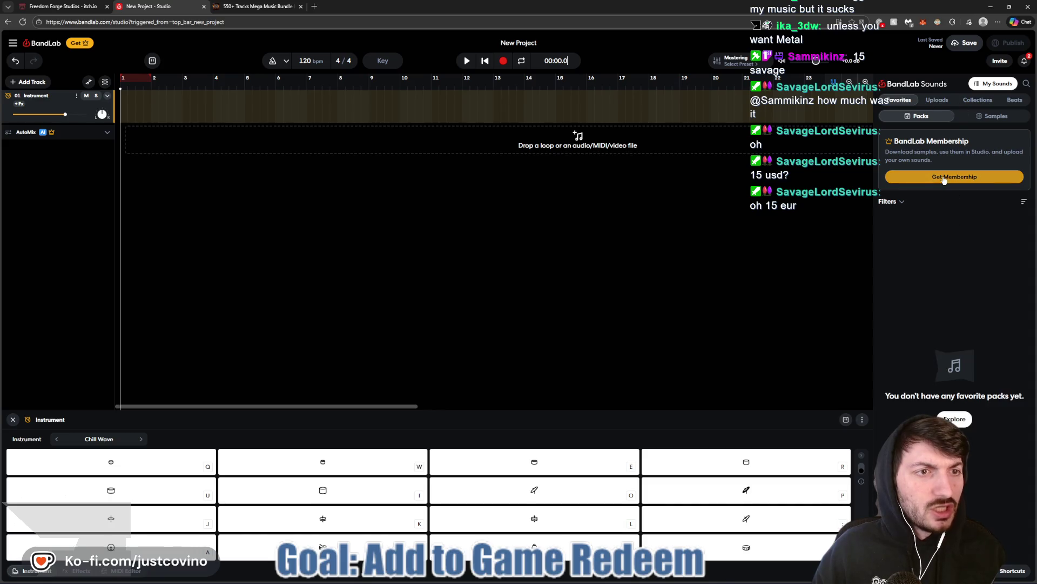
pyautogui.click(935, 100)
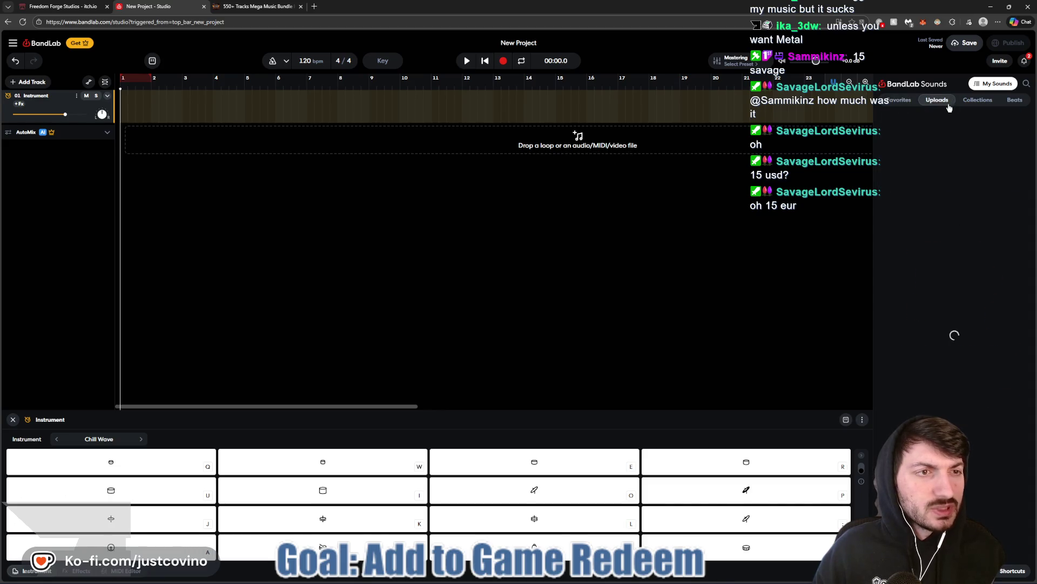
# Open the DopeLab Spicy Drums Vol. 8 pack from Collections, then close the BandLab tab.
pyautogui.click(972, 101)
pyautogui.click(915, 225)
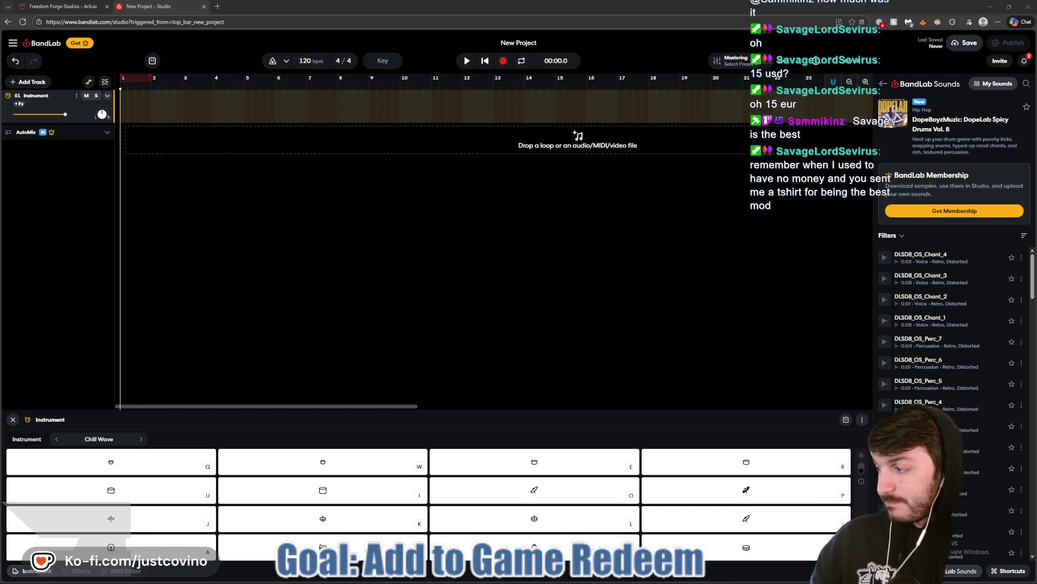
pyautogui.click(204, 6)
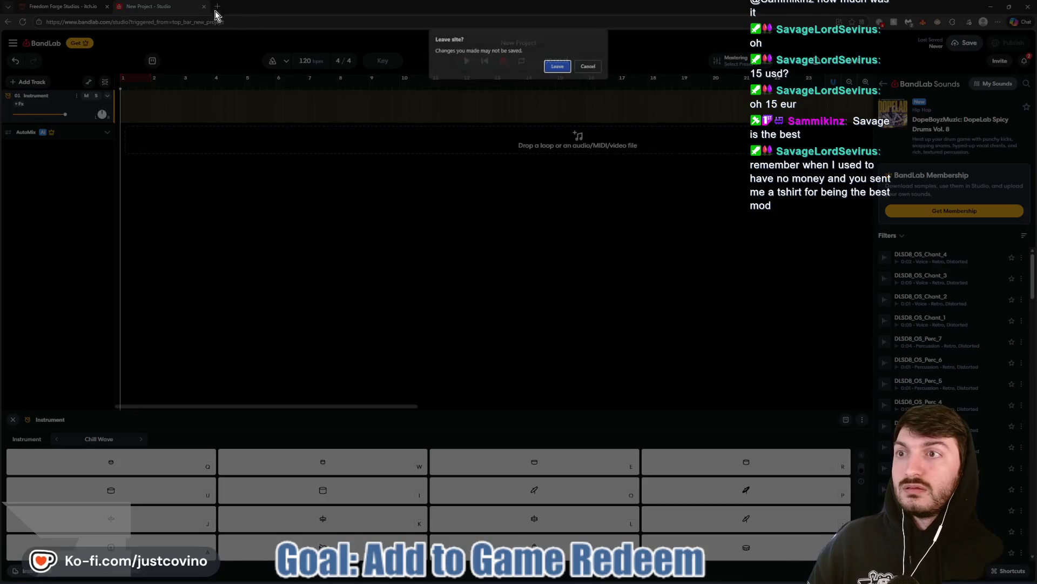
# Leave the unsaved BandLab project, restore the browser window and bring Godot forward.
pyautogui.click(558, 66)
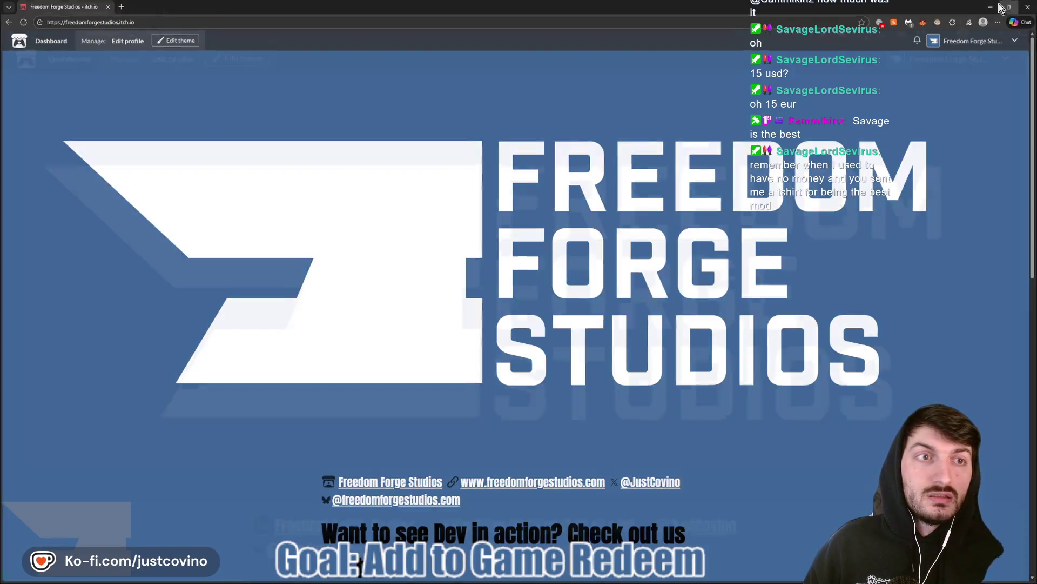
pyautogui.click(1008, 6)
pyautogui.click(65, 209)
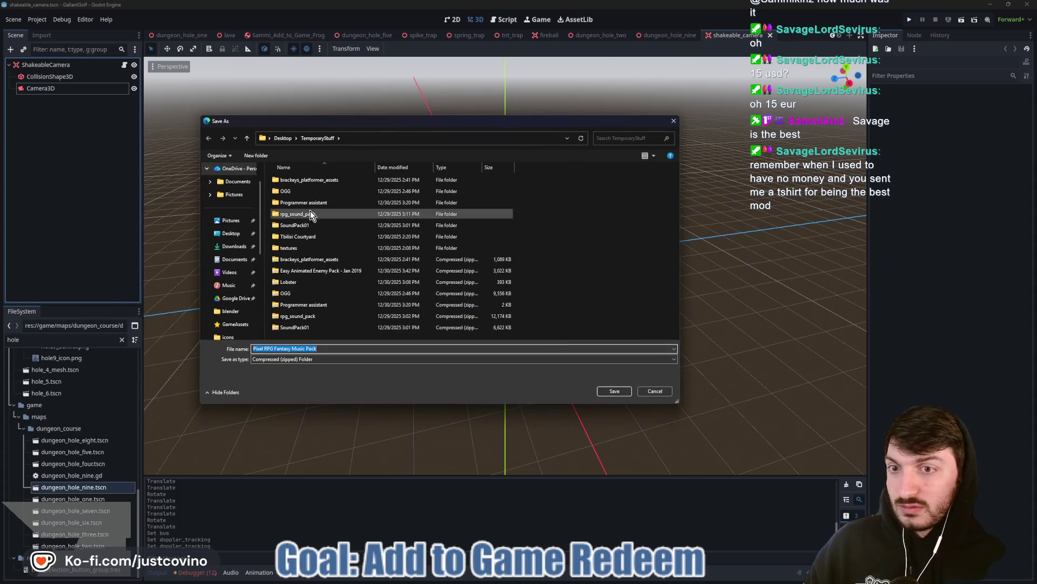
# Save the Pixel RPG Fantasy Music Pack zip into the Desktop's GameAssets folder.
pyautogui.click(224, 236)
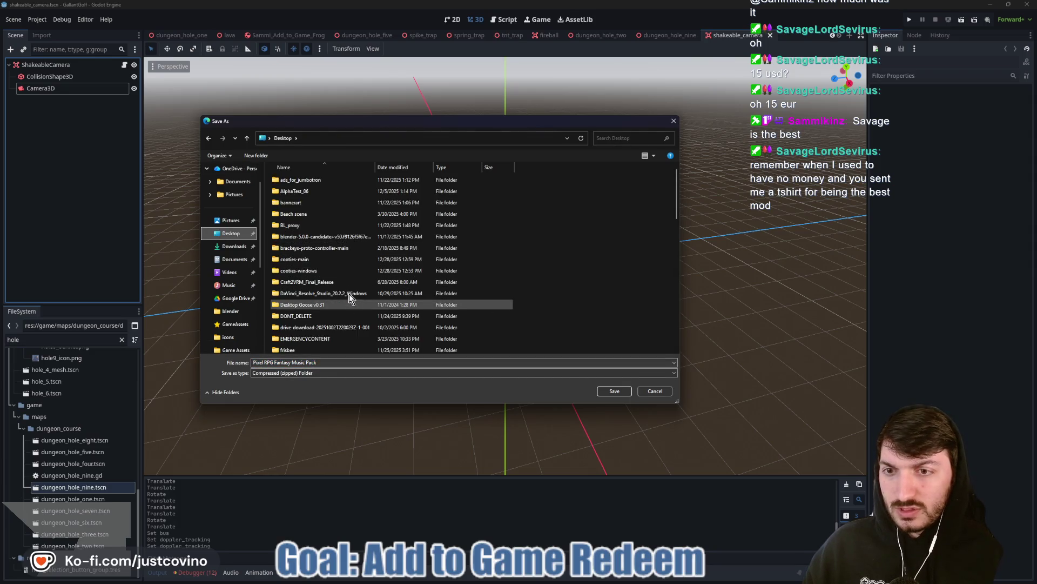
pyautogui.scroll(-2, 307, 303)
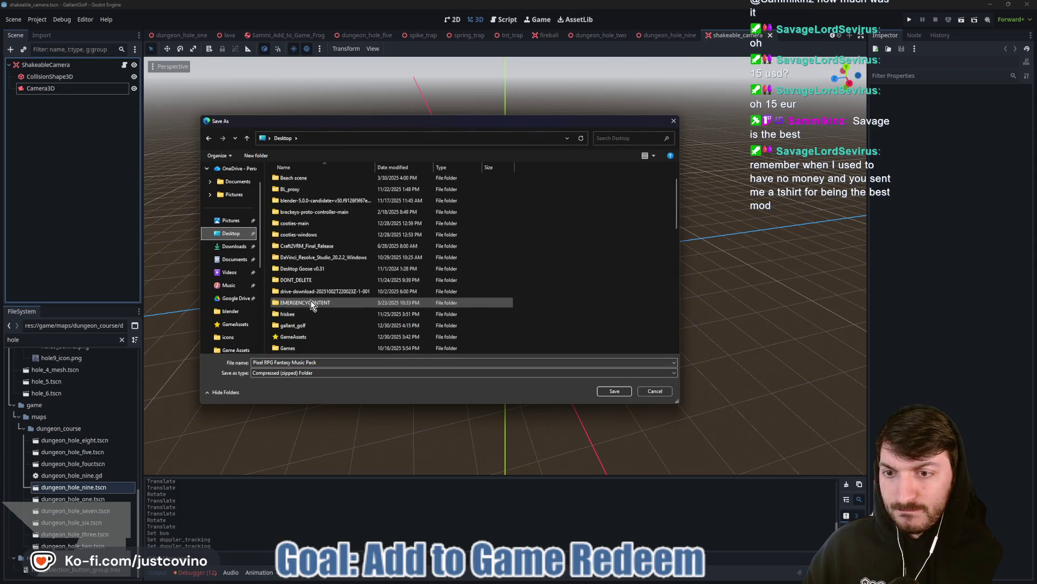
pyautogui.doubleClick(306, 314)
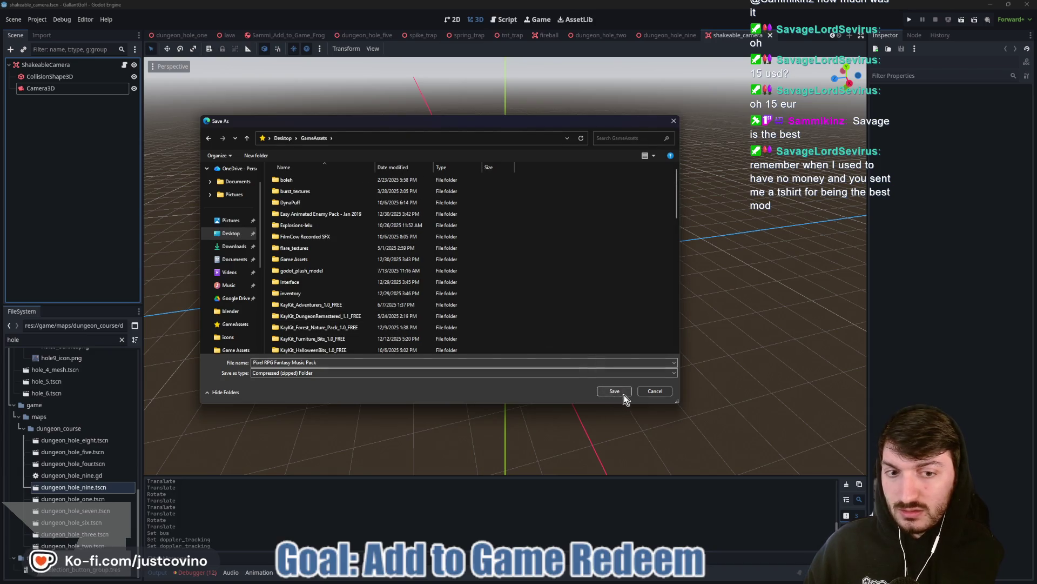
pyautogui.click(621, 394)
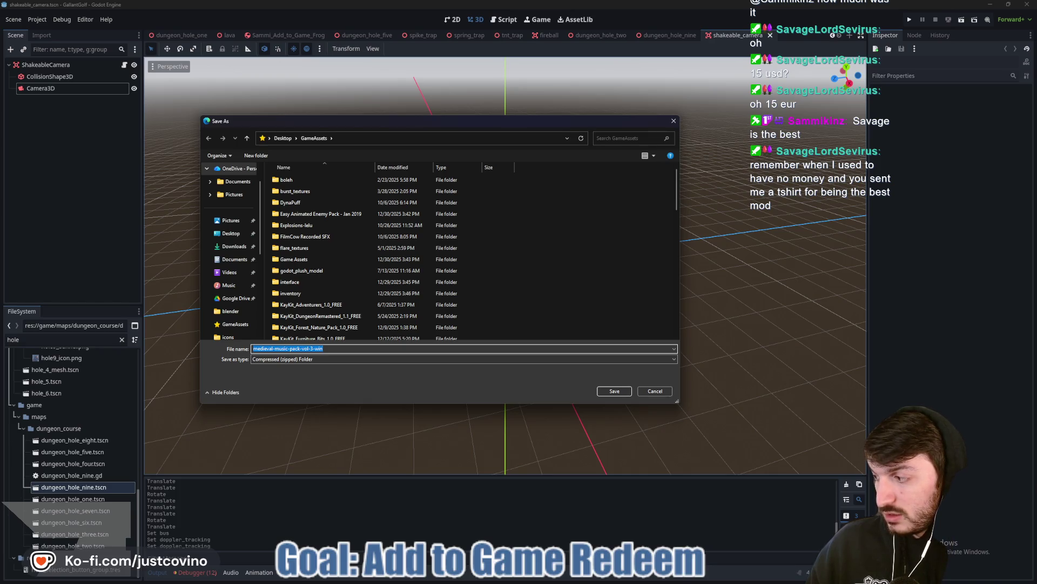
# Save medieval-music-pack-vol-3-win into GameAssets and bring the bundle download page back over Godot.
pyautogui.click(614, 390)
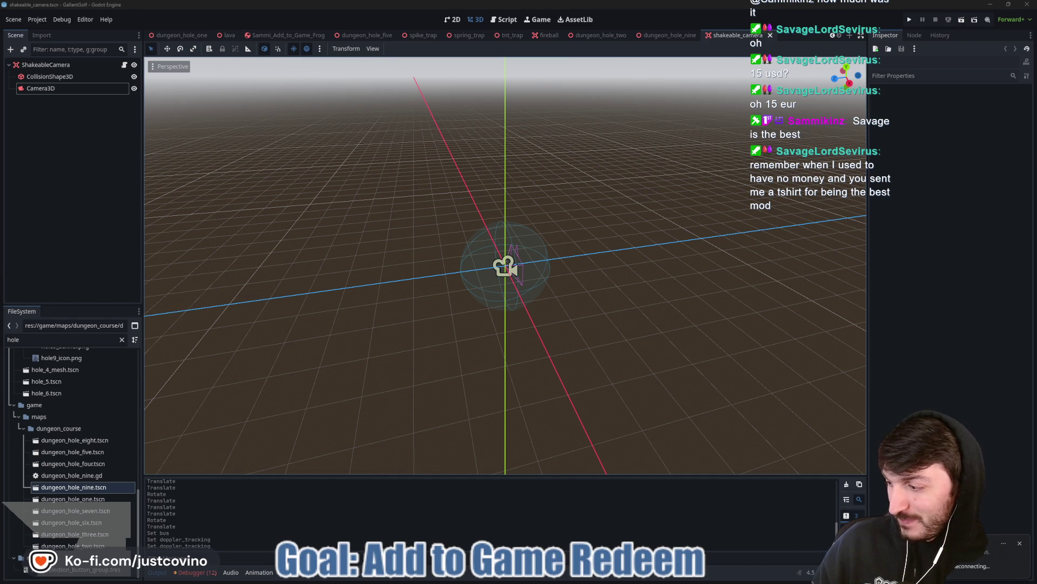
pyautogui.hotkey('alt', 'Tab')
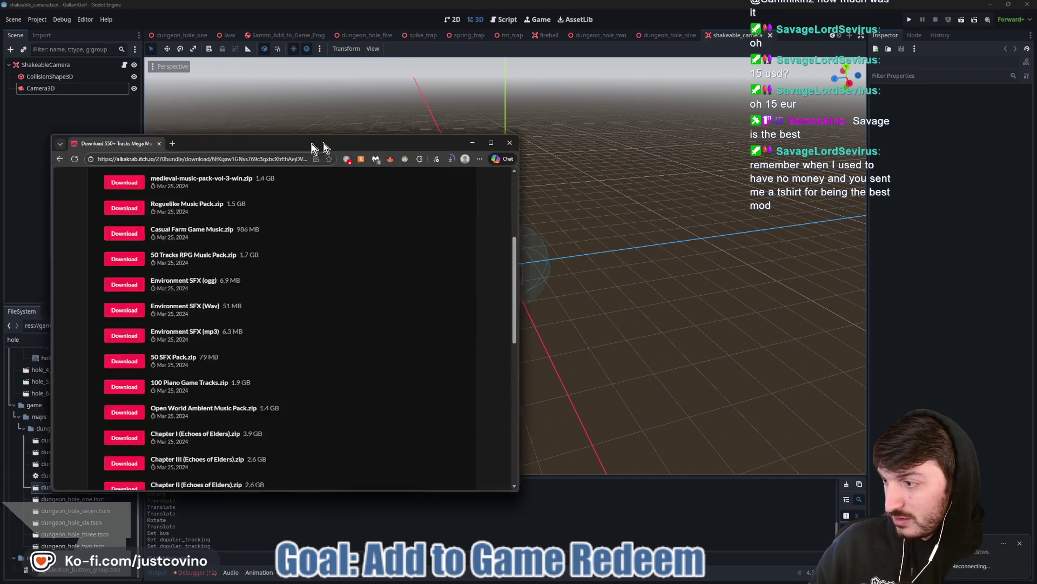
# Move the itch.io bundle download window to the screen centre and widen it.
pyautogui.moveTo(300, 145); pyautogui.dragTo(492, 127)
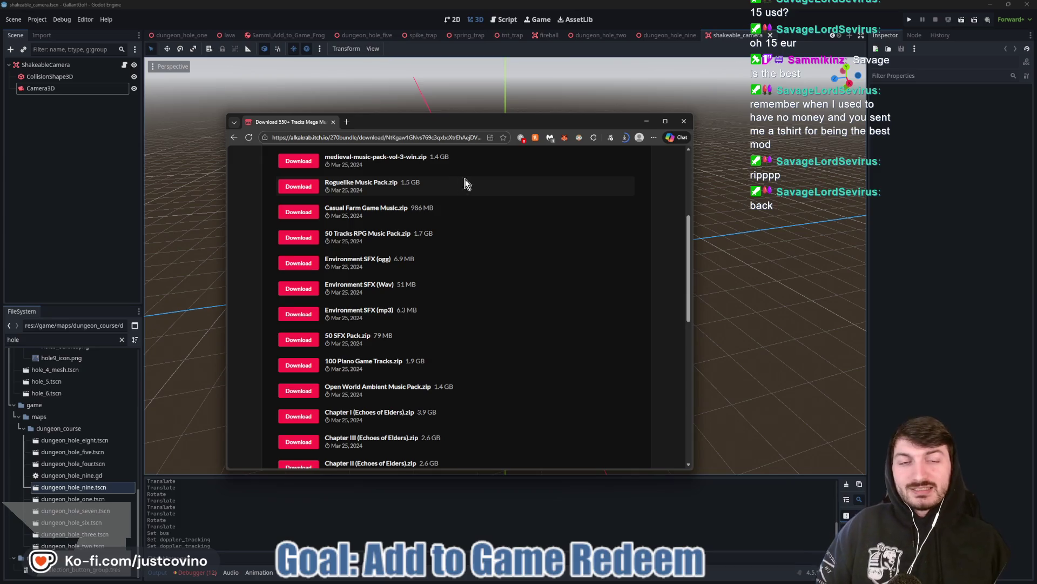
pyautogui.moveTo(596, 124); pyautogui.dragTo(559, 118)
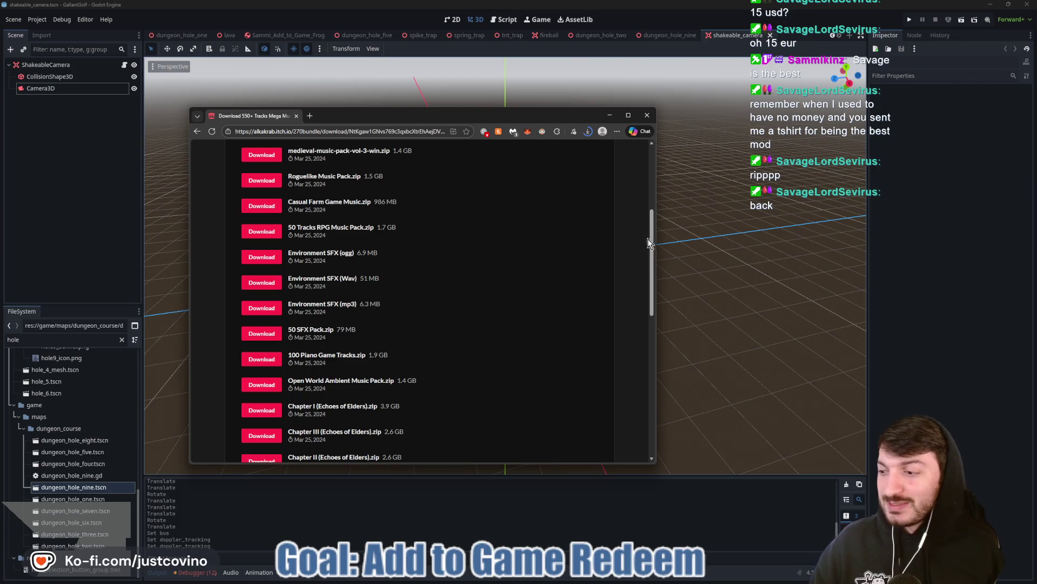
pyautogui.moveTo(656, 348); pyautogui.dragTo(759, 340)
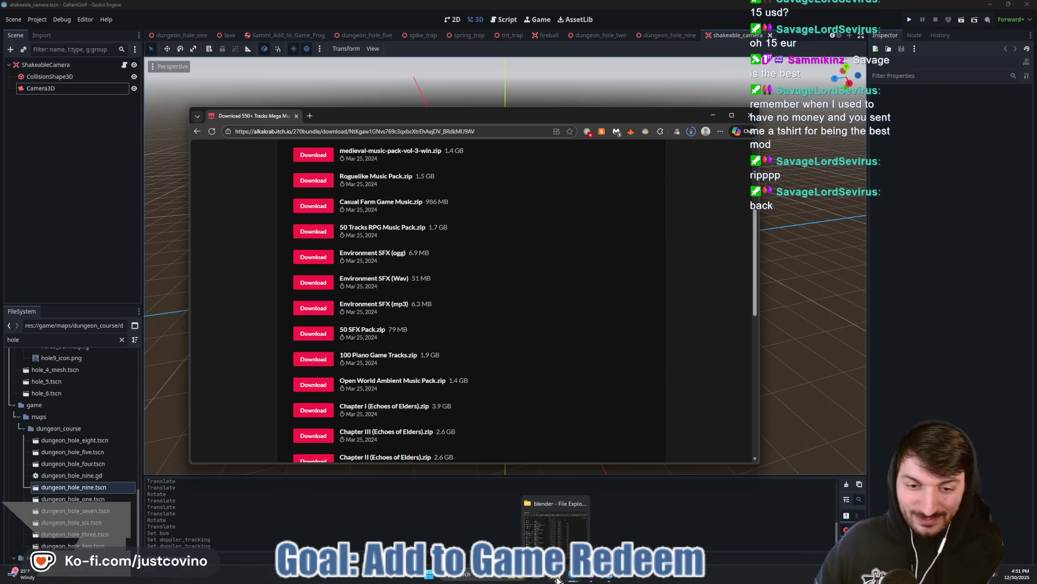
# Check the game's assets folder in File Explorer, then minimize it.
pyautogui.click(555, 580)
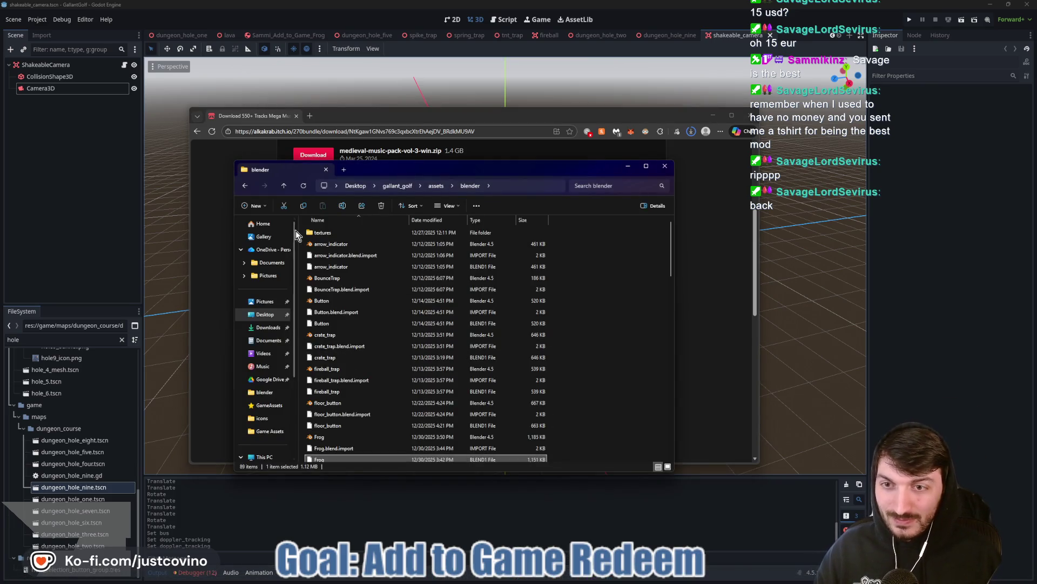
pyautogui.click(283, 187)
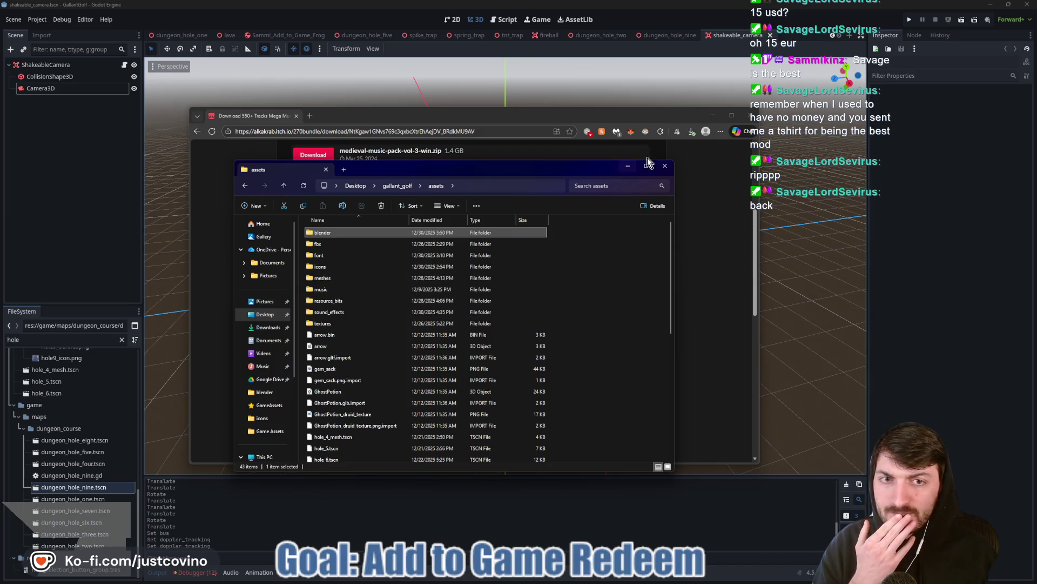
pyautogui.click(628, 166)
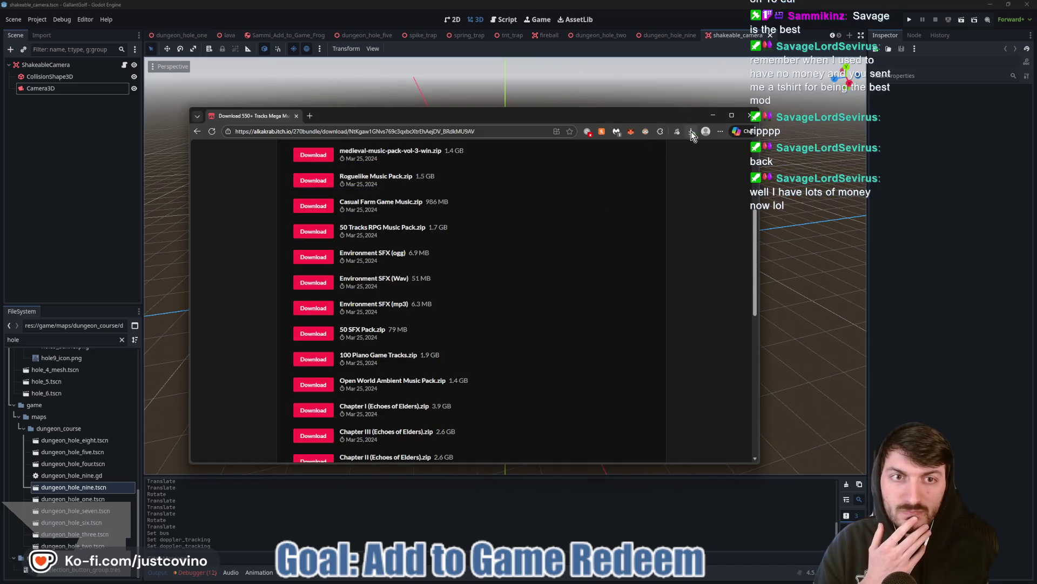
# From Chrome's downloads, save 100 Piano Game Tracks.zip to a chosen folder.
pyautogui.click(691, 132)
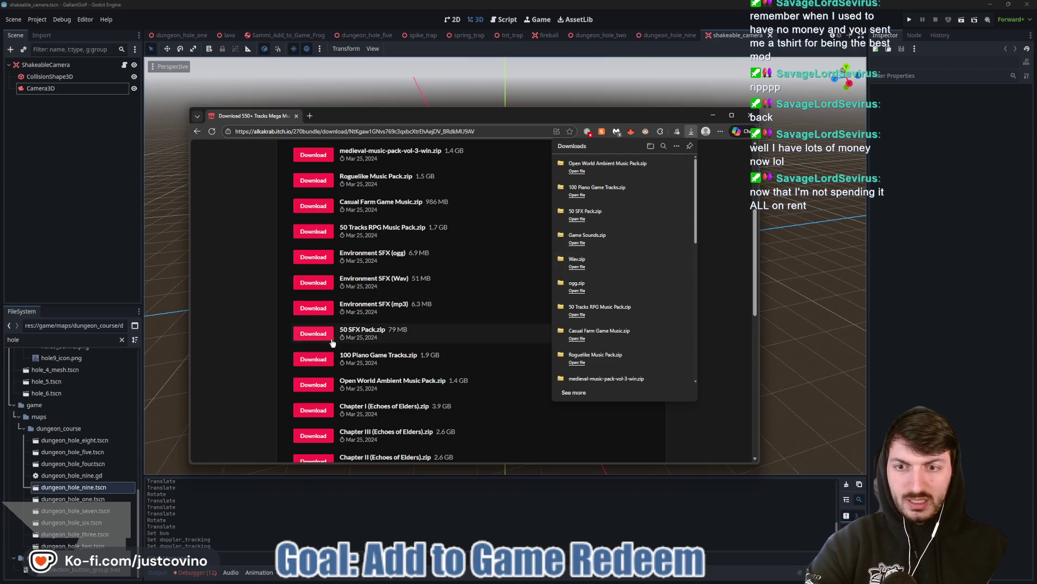
pyautogui.click(324, 363)
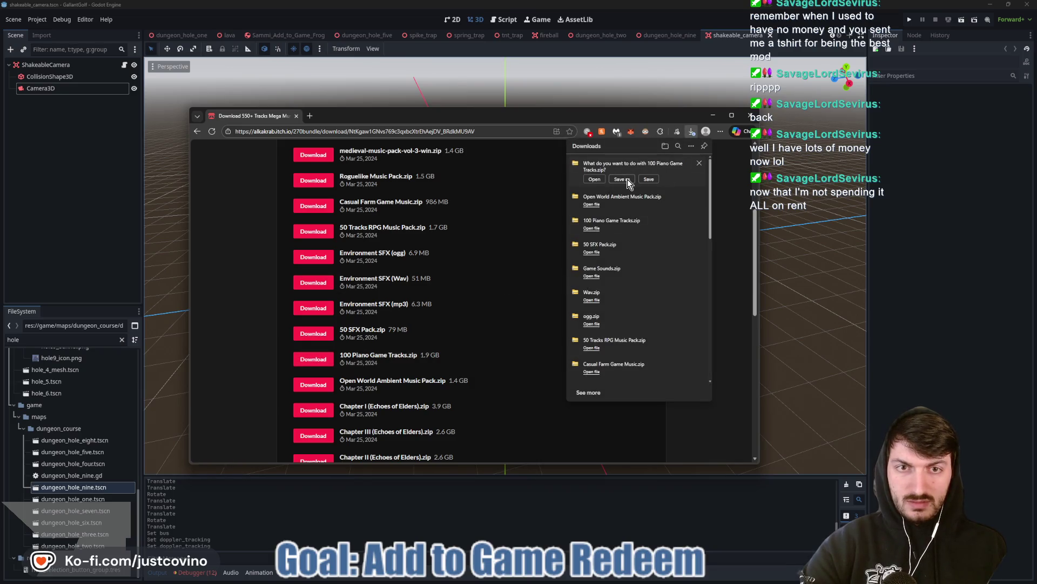
pyautogui.click(621, 180)
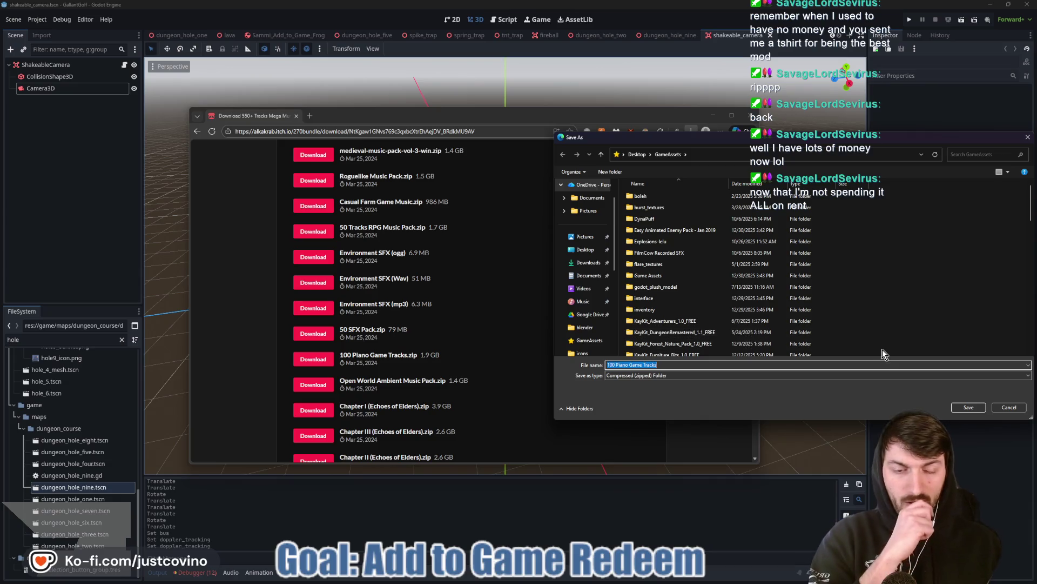